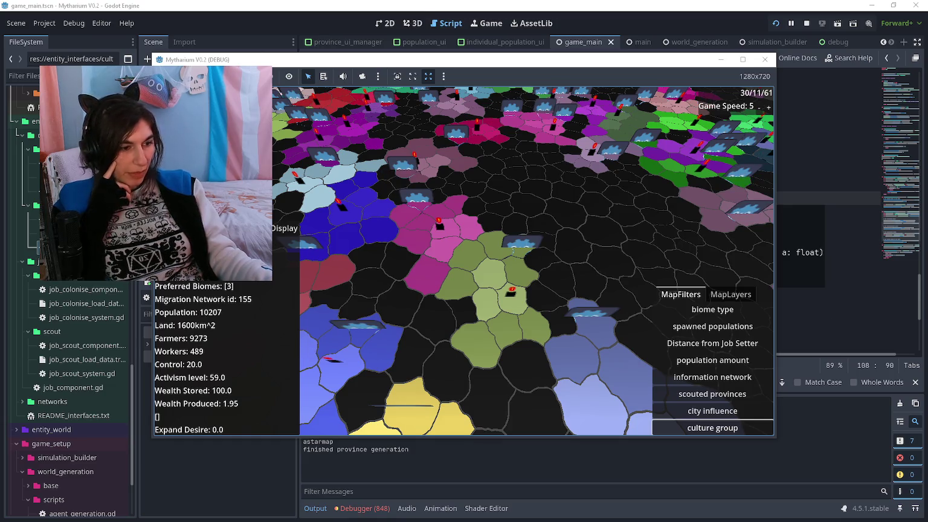
Review the dev notes on populations not recording observations and cities not influencing populations
key(alt+Tab)
scroll(409, 326, down, 3)
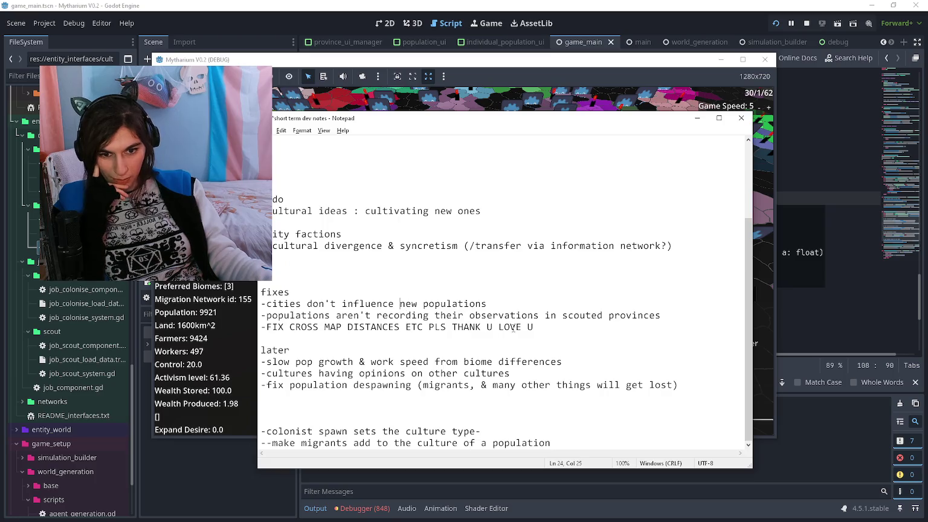
click(550, 329)
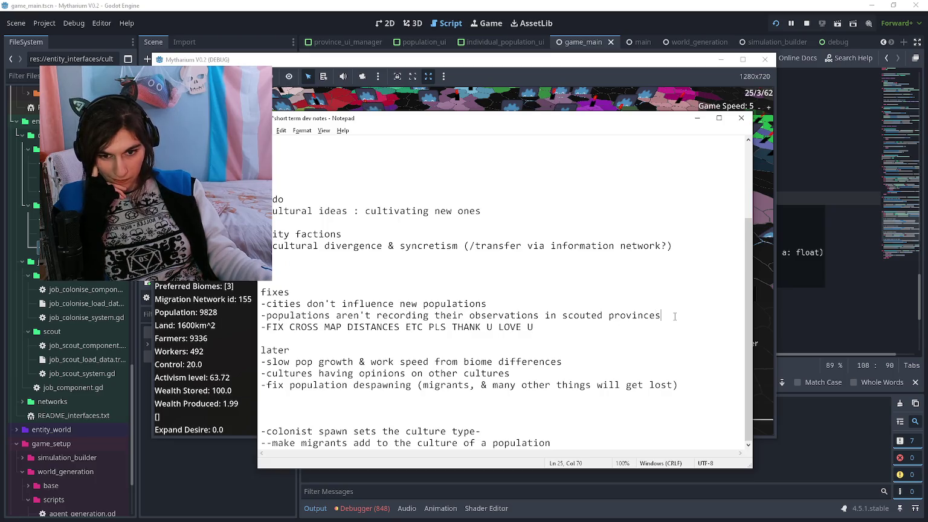
drag(670, 316, 266, 315)
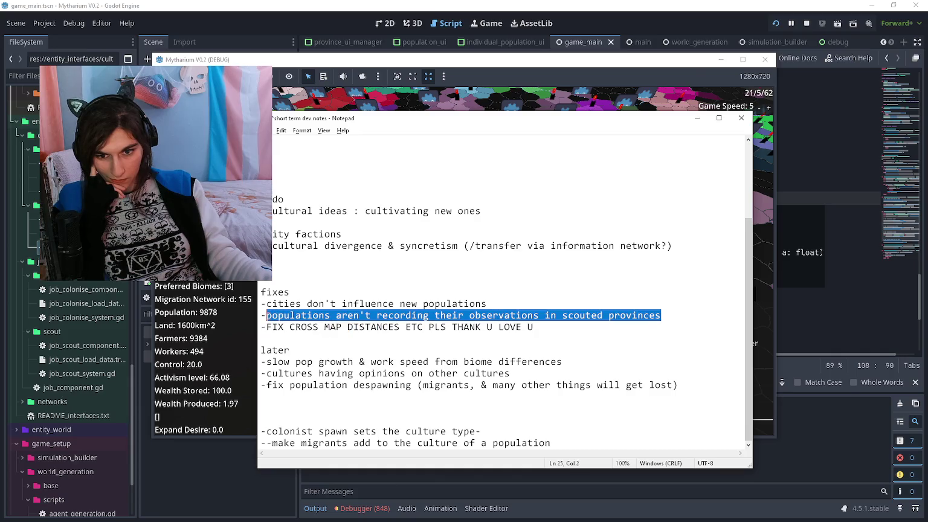
click(262, 316)
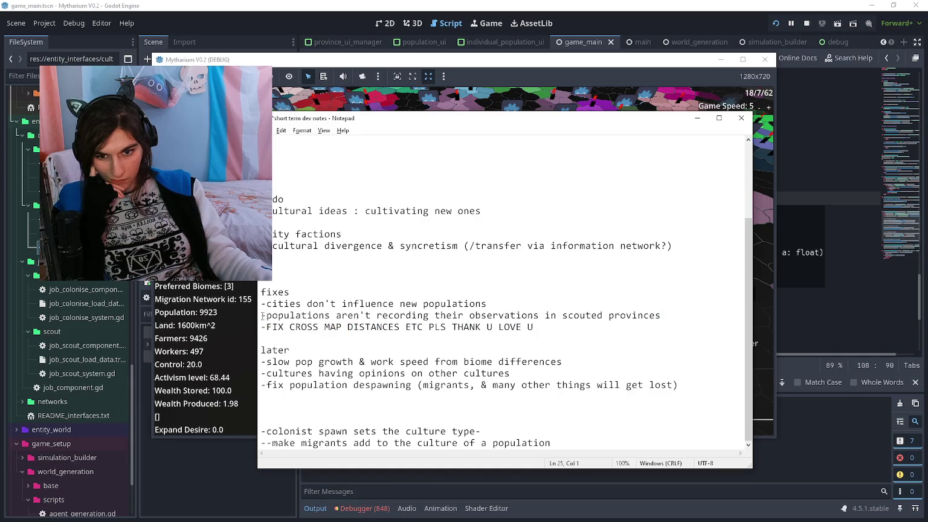
drag(517, 304, 261, 304)
click(514, 304)
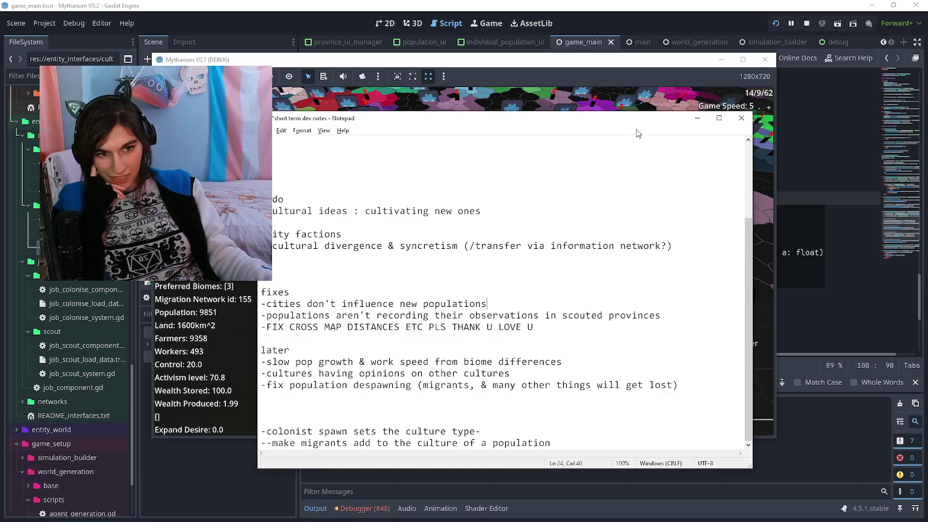
click(697, 120)
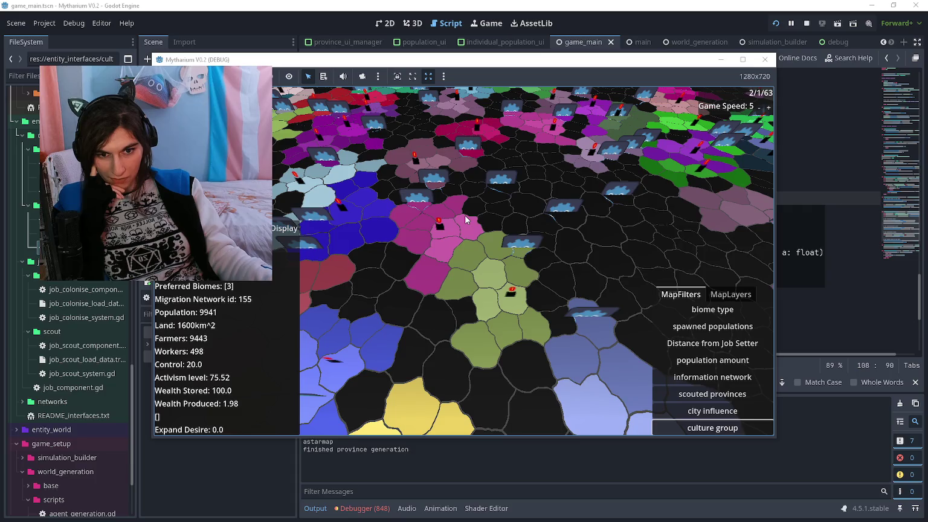
Compare the city influence and culture group map views twice, then return to the script editor
click(709, 411)
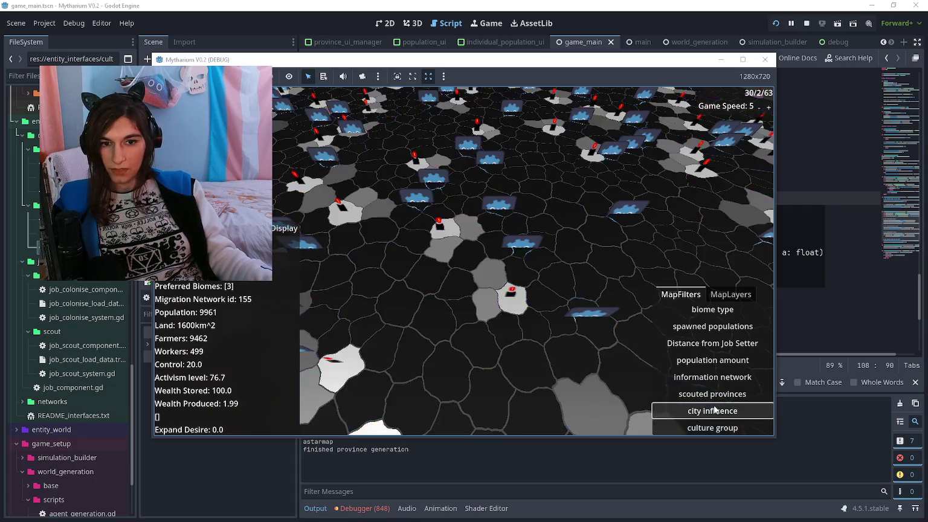
click(716, 427)
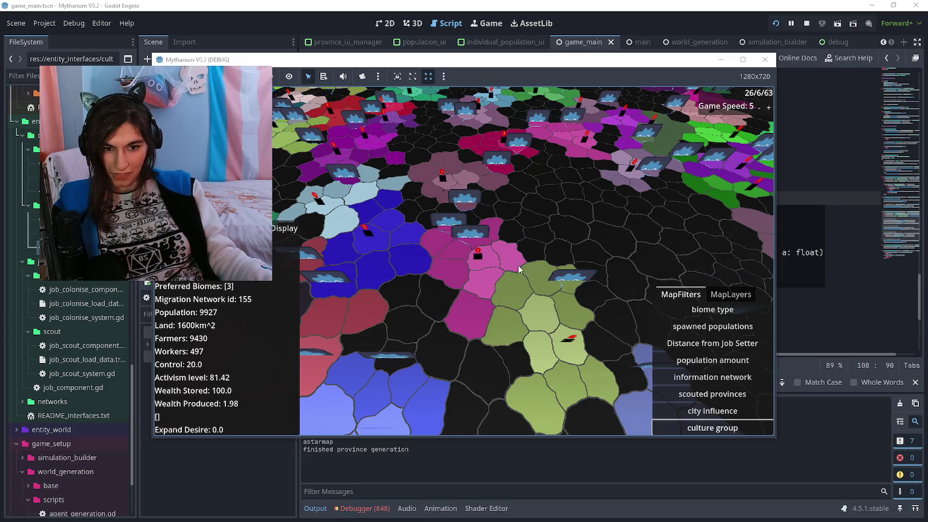
click(715, 411)
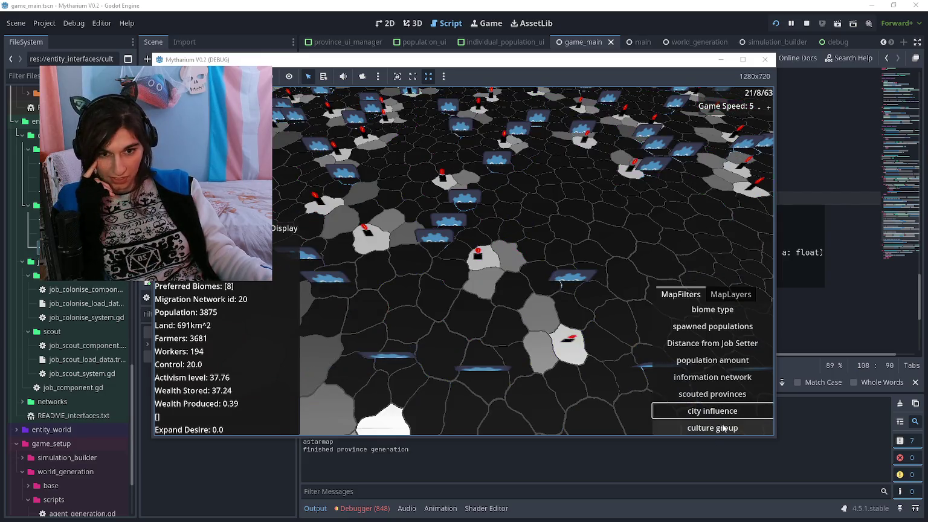
click(722, 427)
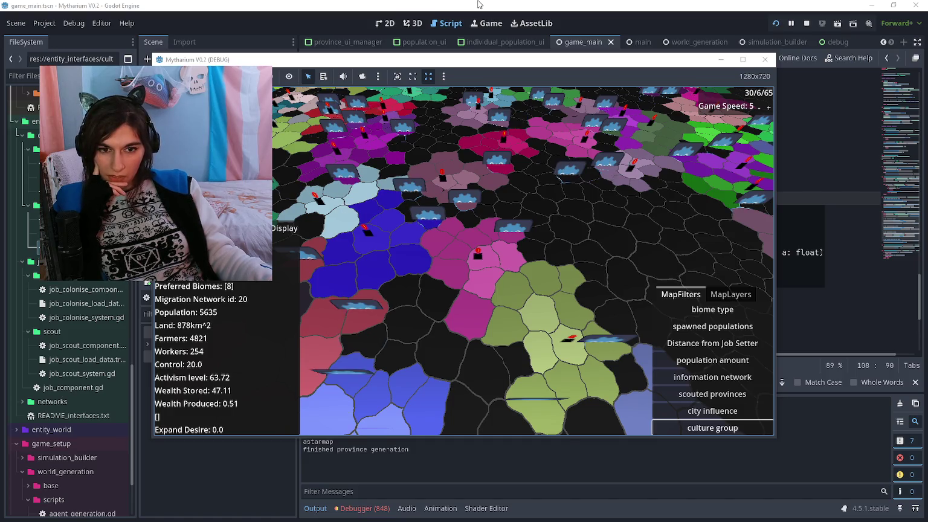
click(477, 4)
click(530, 217)
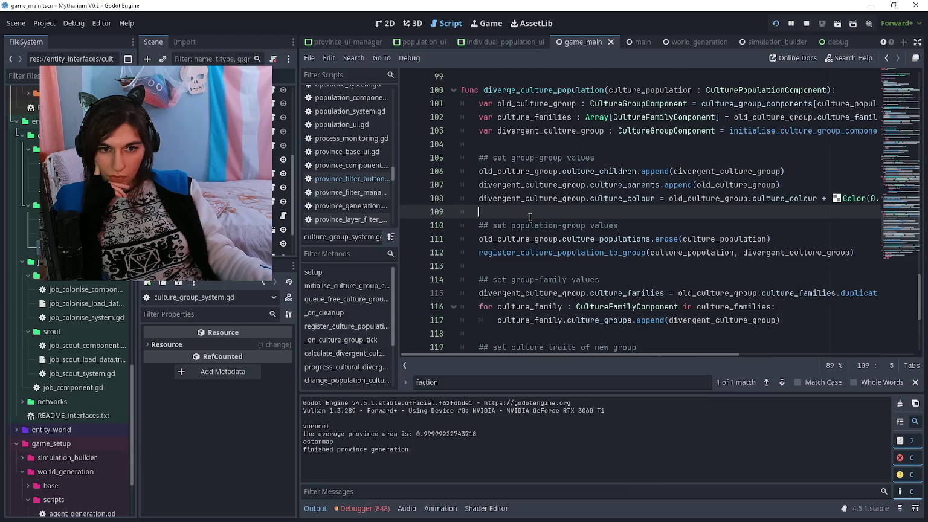
Open city_system.gd and review register_population_to_city around lines 29–35
scroll(72, 298, up, 5)
scroll(71, 296, down, 10)
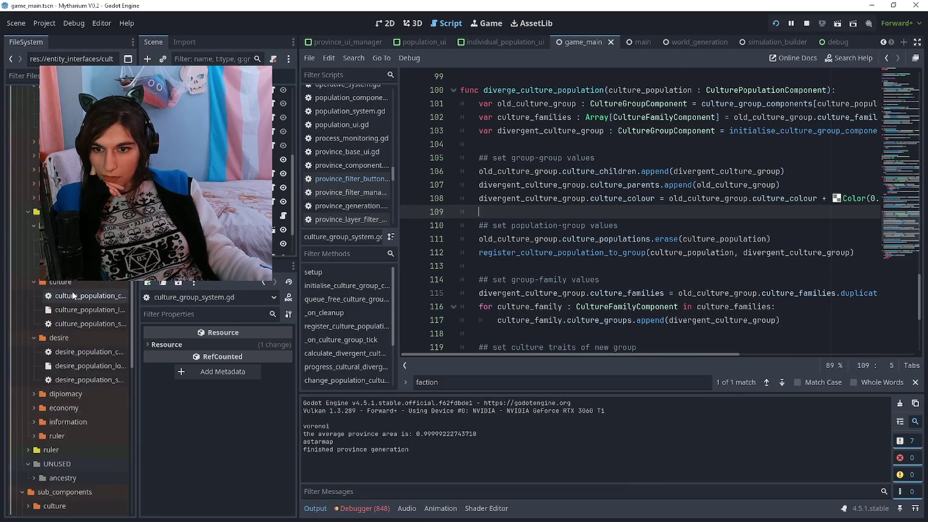
scroll(66, 296, up, 3)
double_click(67, 295)
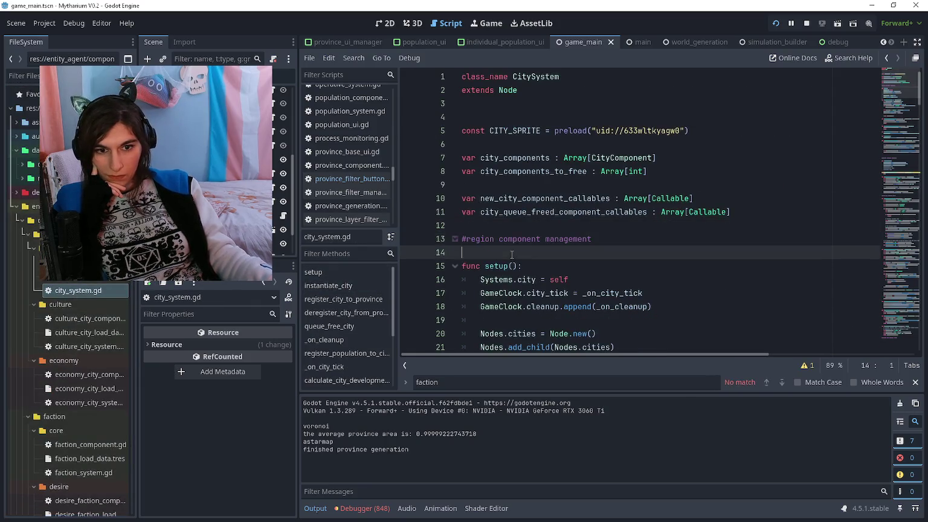
scroll(503, 224, down, 8)
click(524, 210)
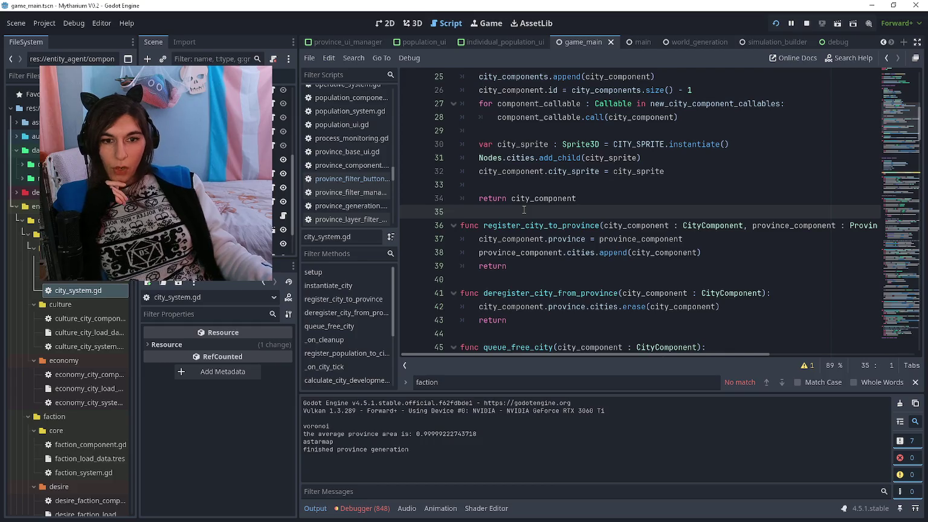
scroll(524, 209, down, 4)
scroll(523, 207, down, 15)
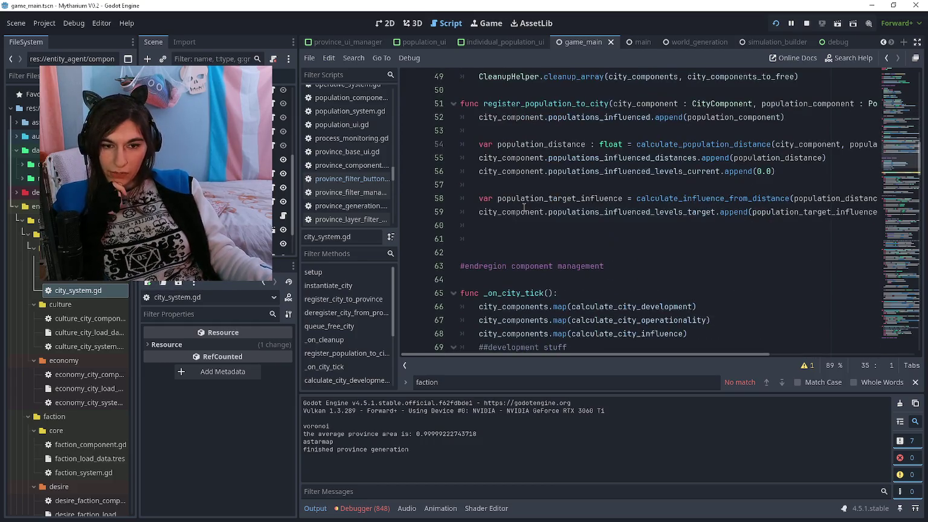
scroll(524, 207, up, 5)
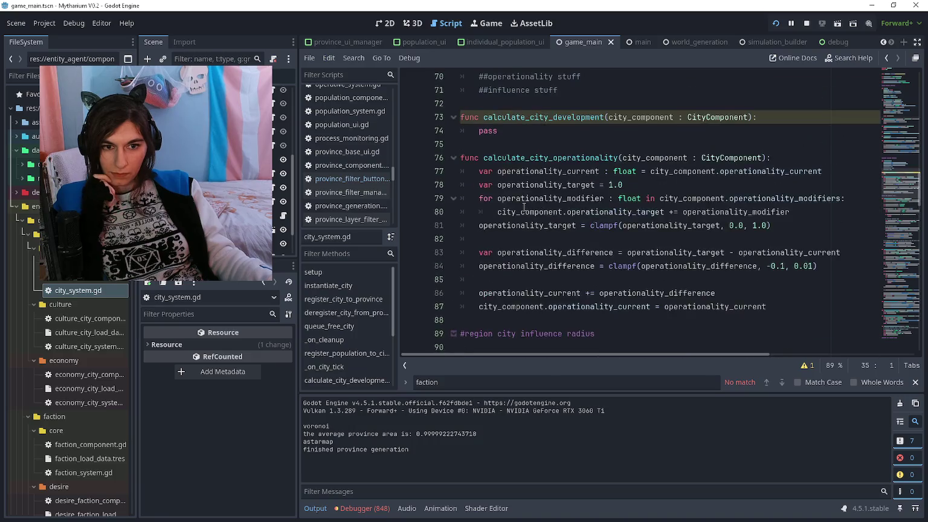
scroll(522, 202, up, 4)
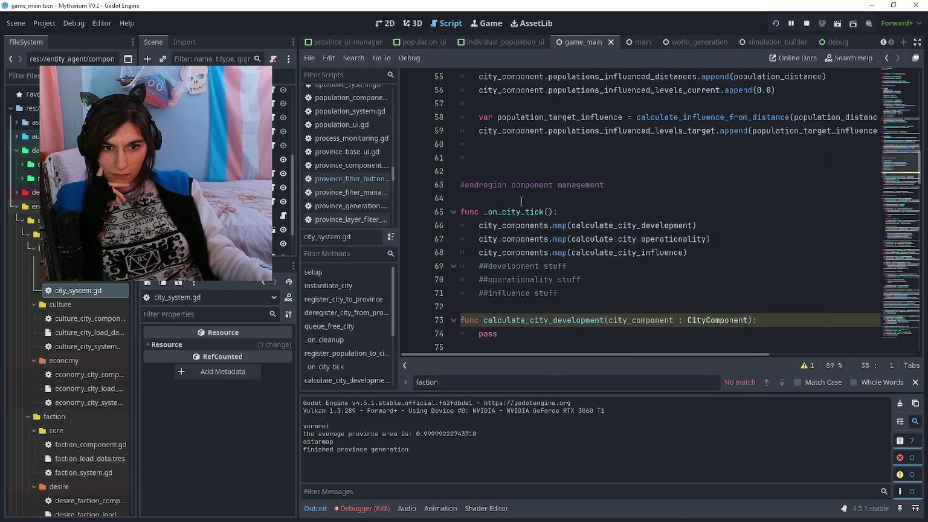
scroll(522, 201, up, 11)
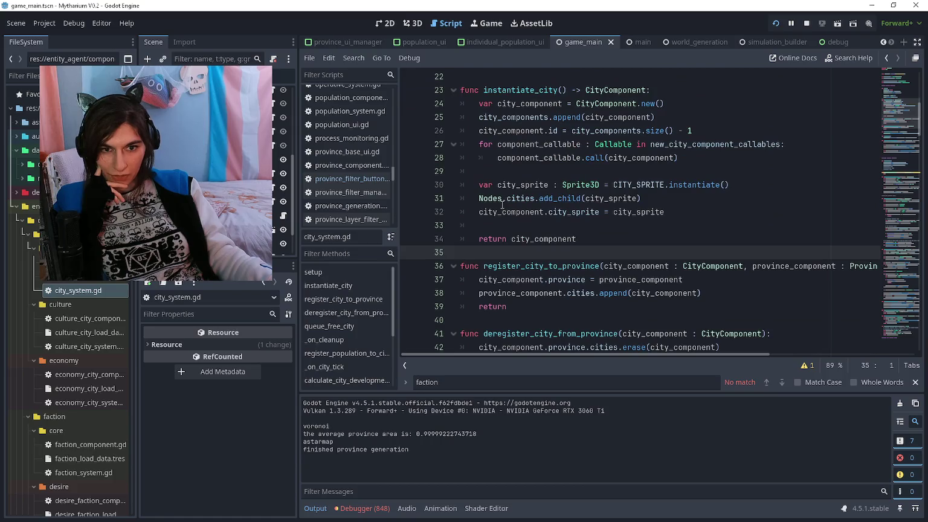
click(498, 227)
click(694, 207)
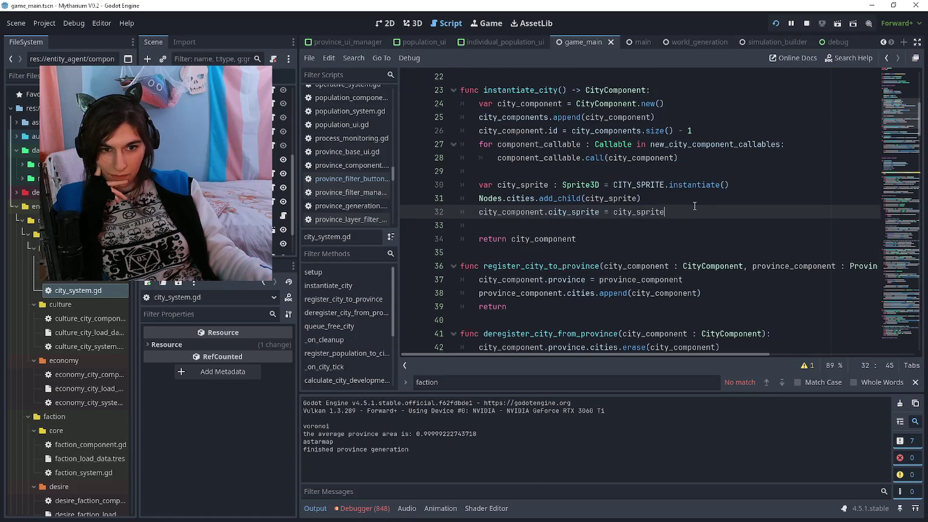
click(608, 169)
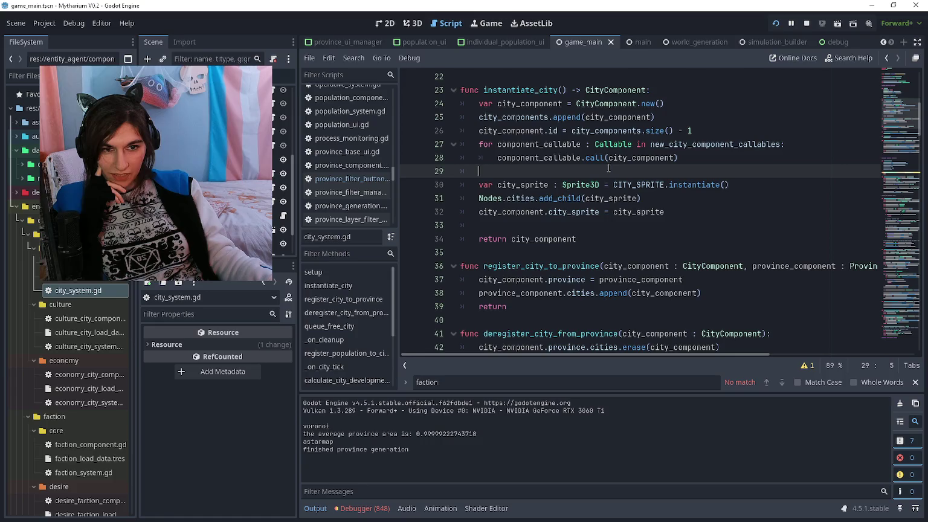
Review calculate_city_influence's populations_influenced declaration and population loop, then bring the game forward
scroll(608, 164, down, 20)
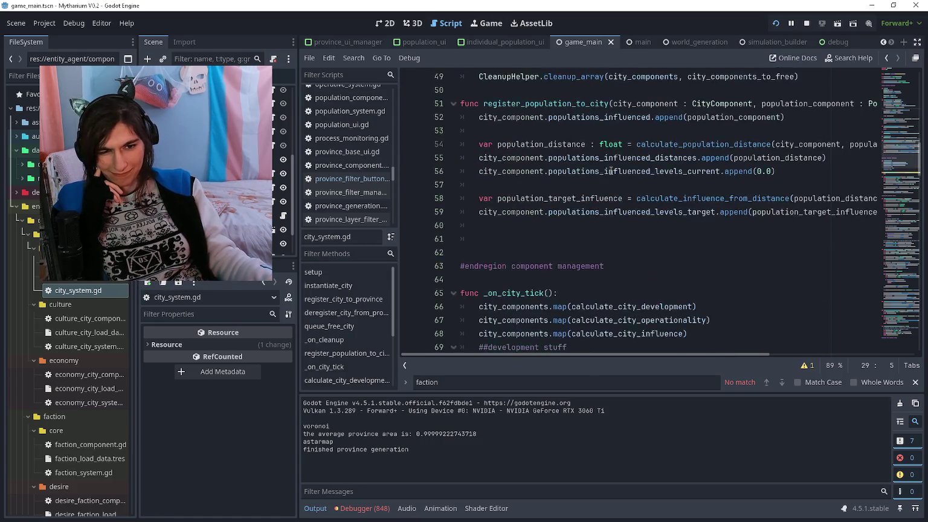
scroll(608, 170, down, 1)
click(609, 171)
scroll(525, 167, up, 1)
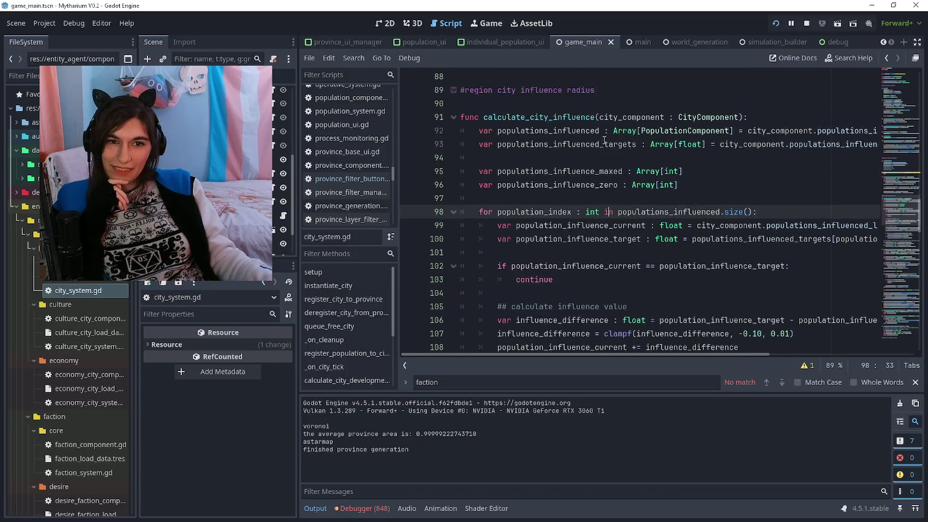
click(511, 153)
drag(481, 130, 892, 129)
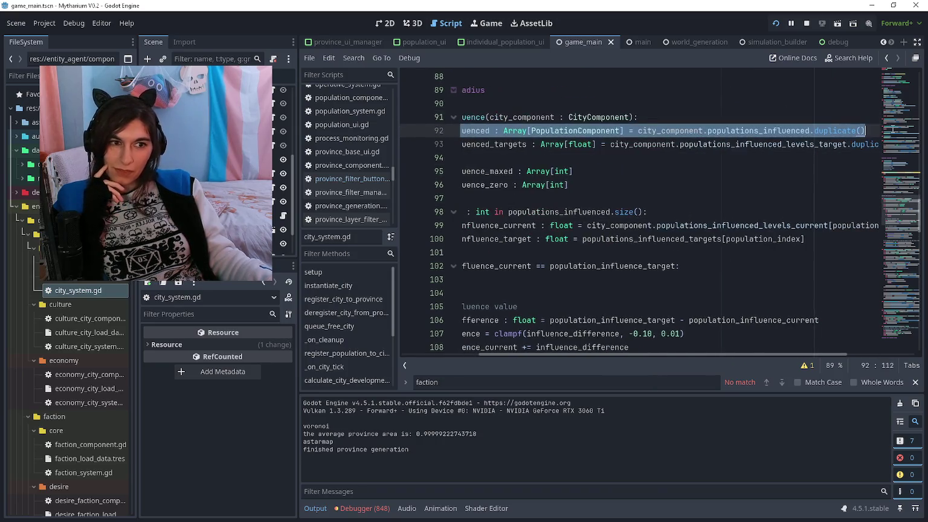
click(801, 156)
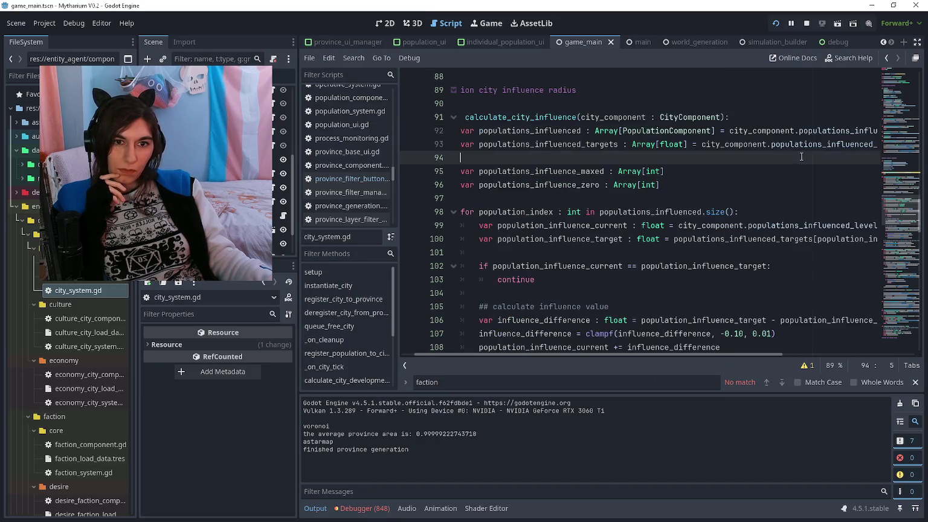
scroll(800, 157, down, 3)
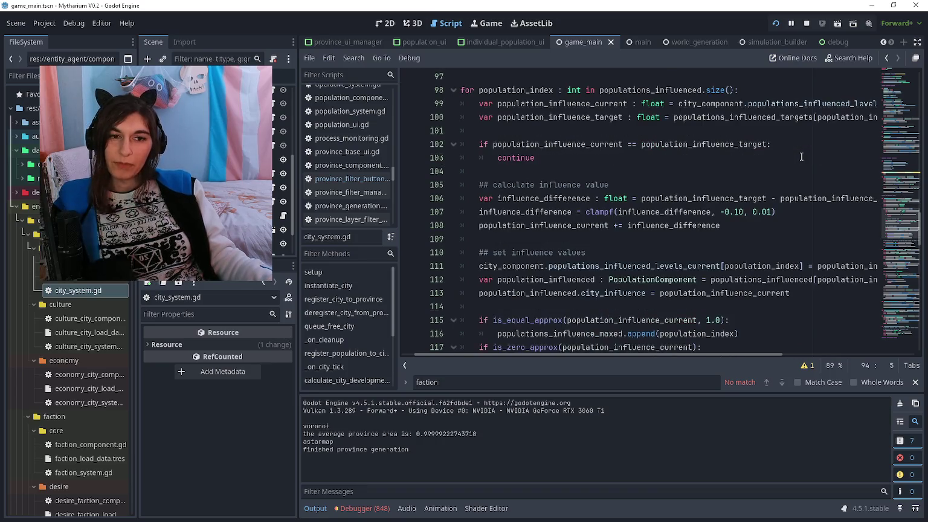
scroll(801, 156, down, 2)
key(alt+Tab)
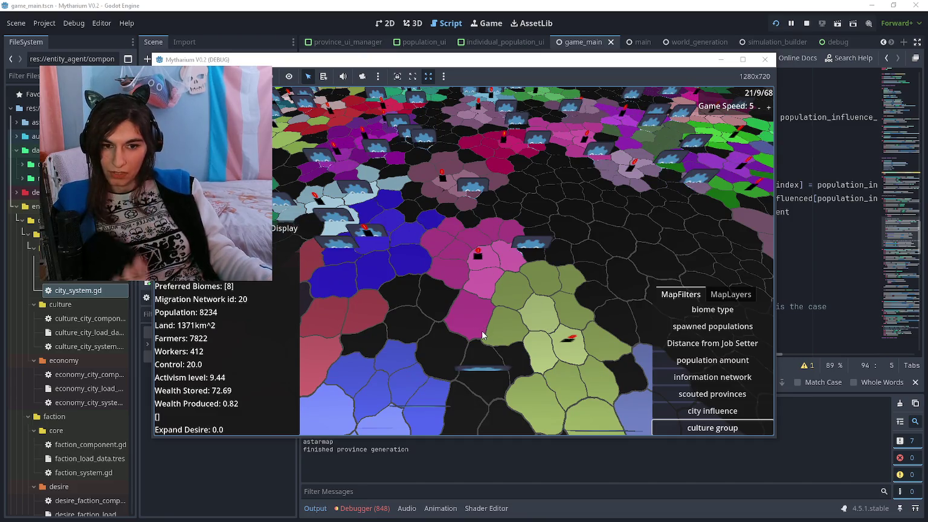
key(d)
key(s)
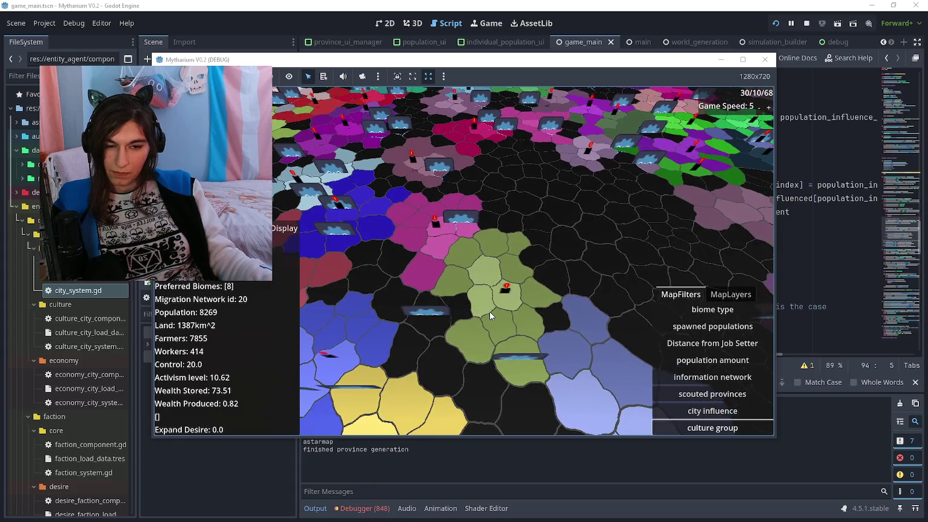
key(d)
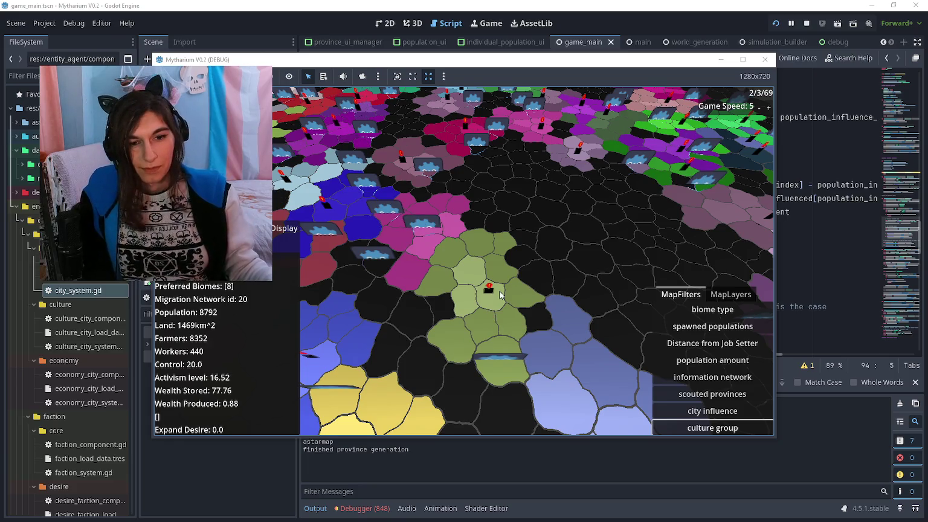
key(s)
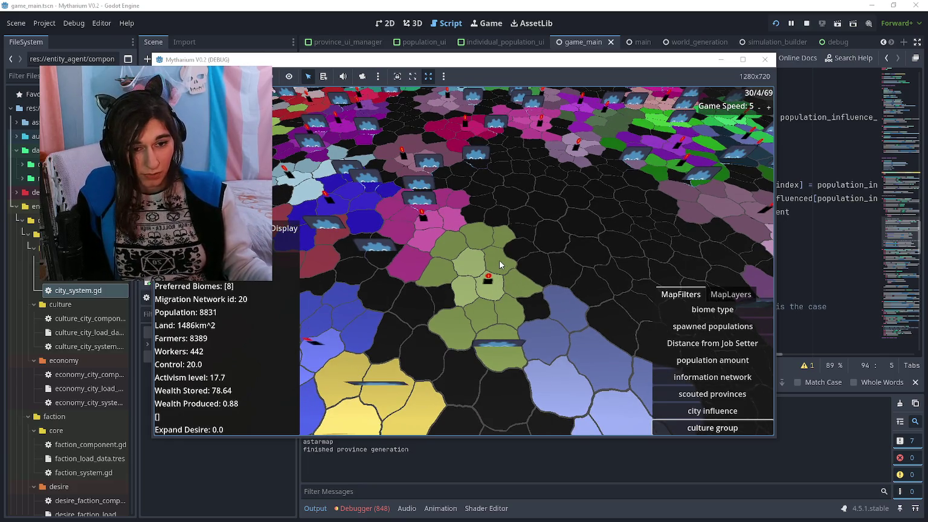
key(s)
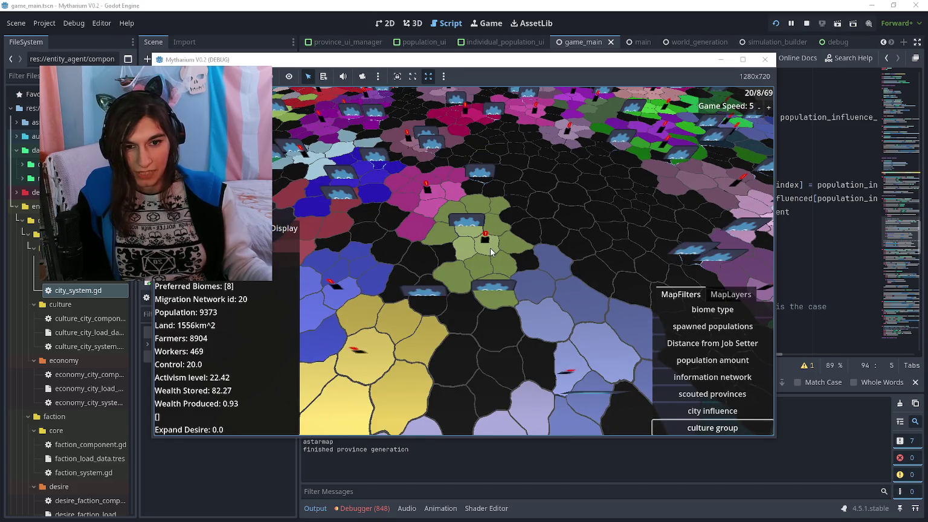
key(alt+Tab)
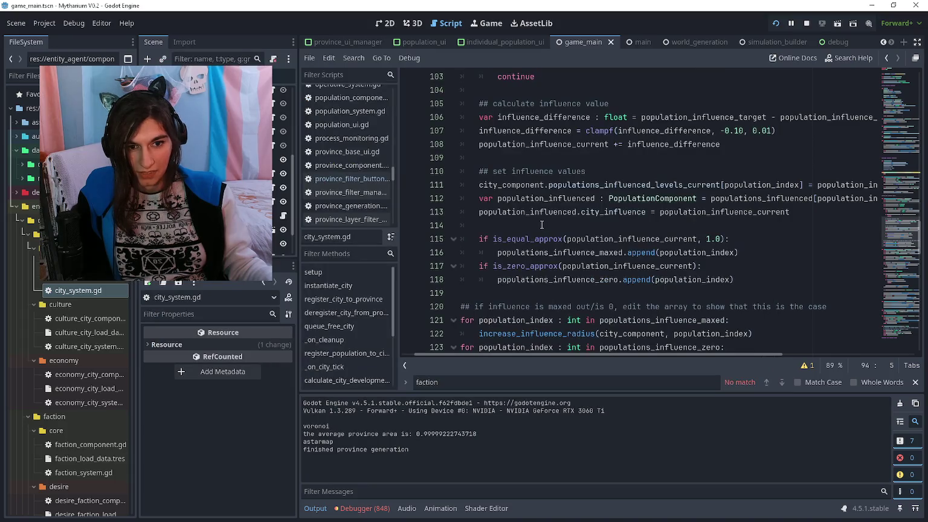
Stop the running game and return to city_system.gd near lines 114–119
click(541, 225)
click(532, 294)
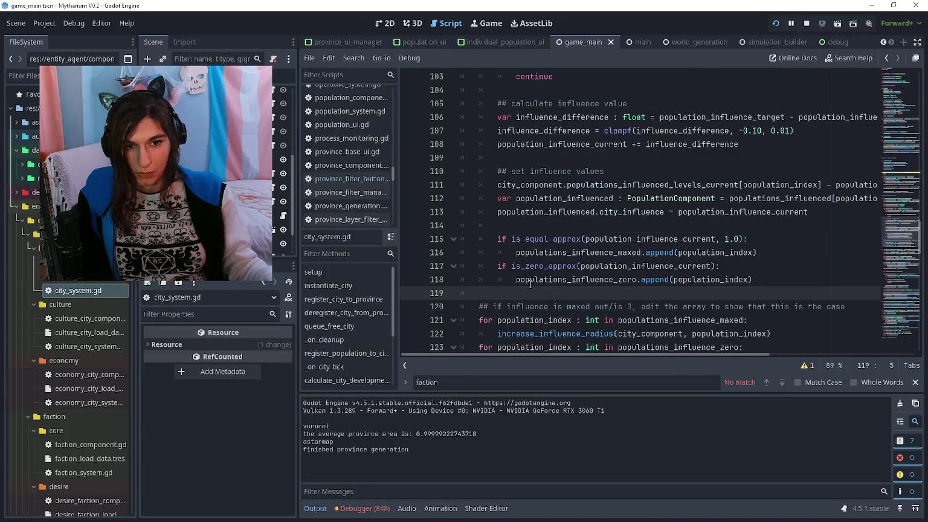
key(alt+Tab)
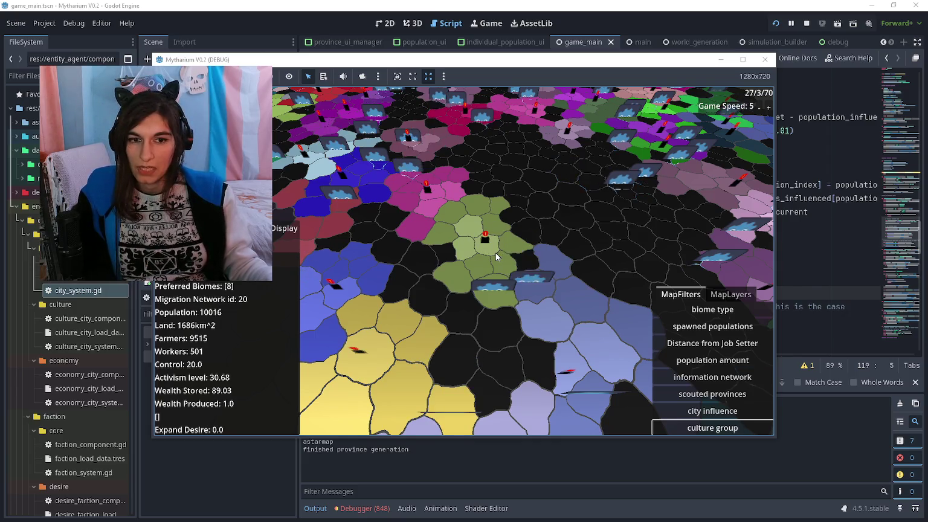
key(alt+Tab)
Review increase_influence_radius's neighbour populations loop down to line 134
scroll(539, 283, down, 4)
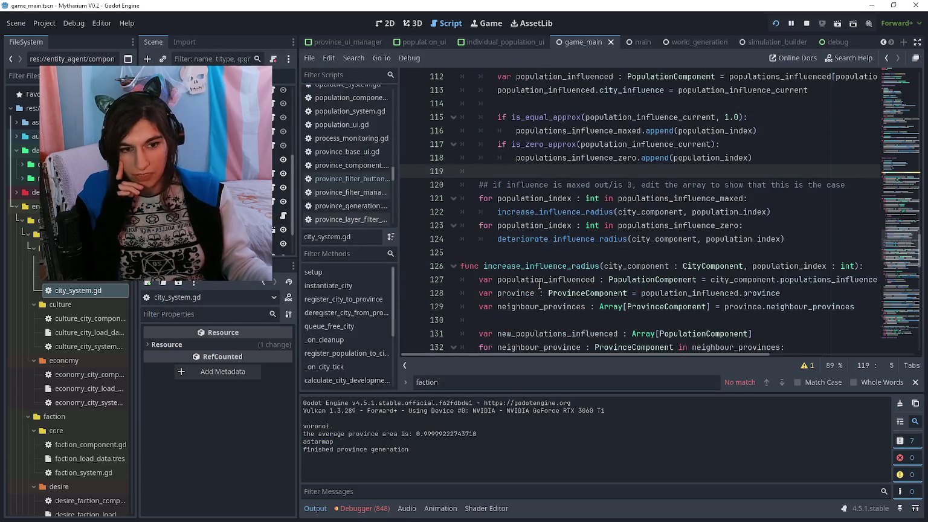
click(552, 252)
scroll(549, 253, up, 2)
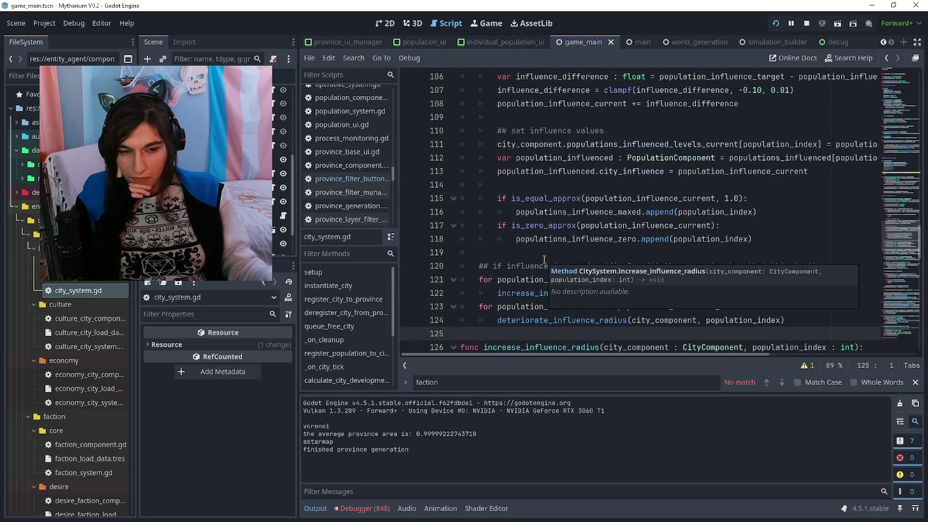
scroll(566, 233, down, 4)
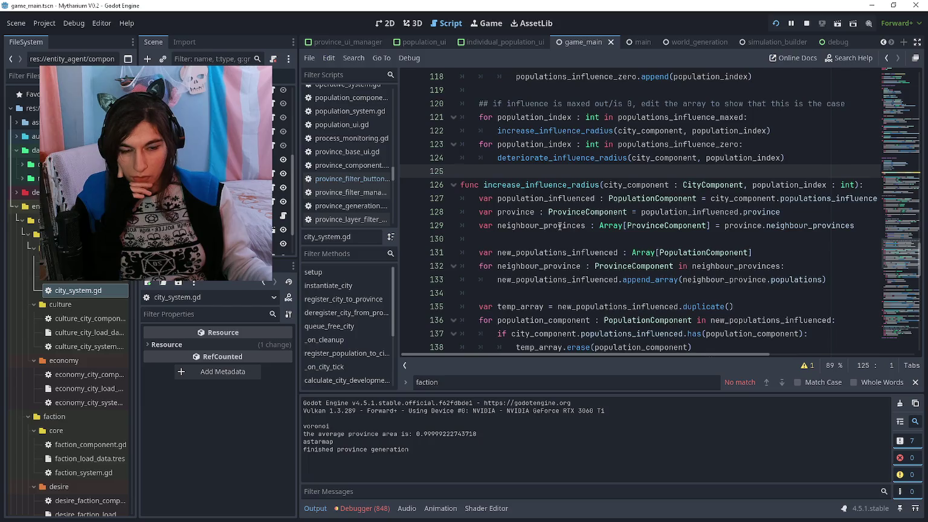
scroll(560, 226, down, 1)
scroll(560, 226, down, 1)
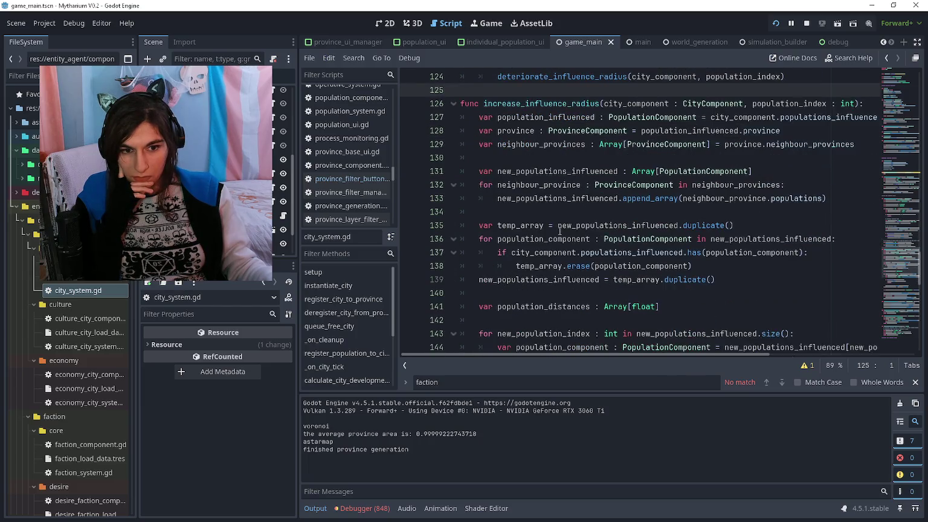
click(554, 202)
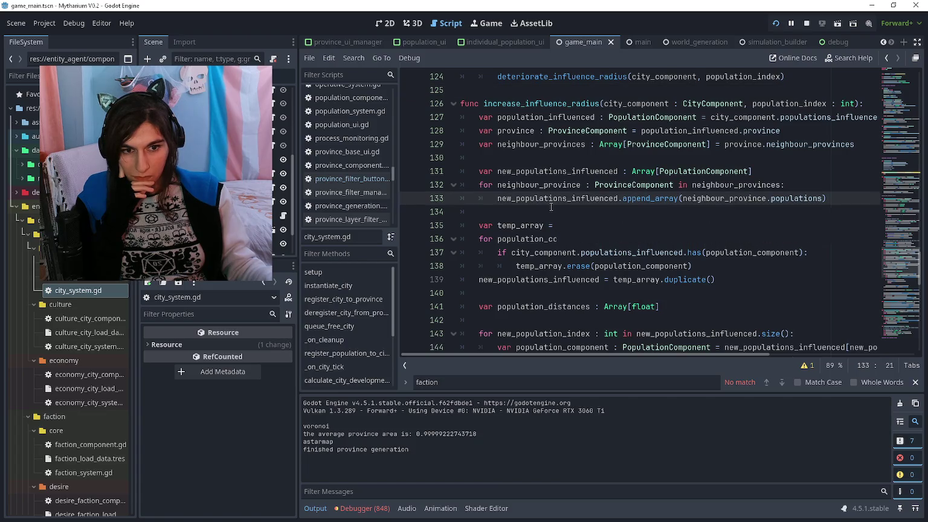
click(549, 215)
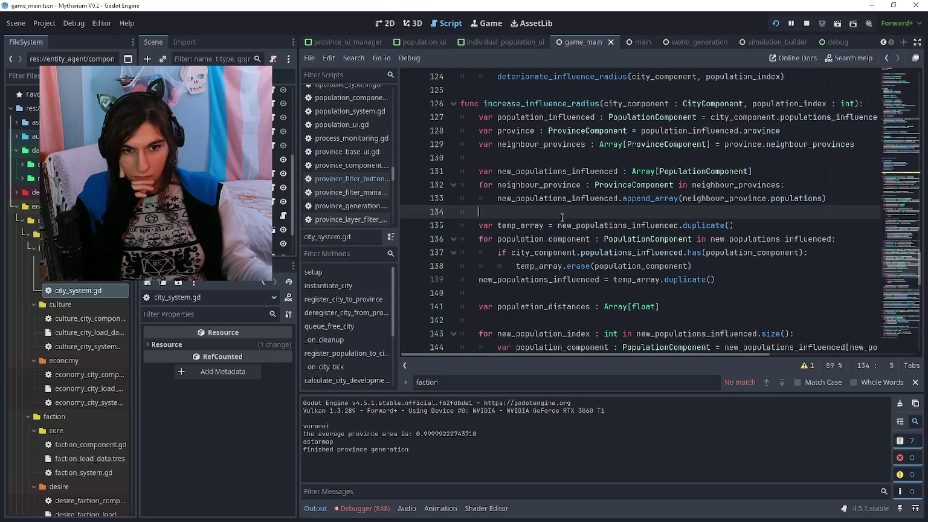
Review the population_distances section and distance loop down to line 150
scroll(561, 217, down, 1)
click(556, 260)
click(562, 246)
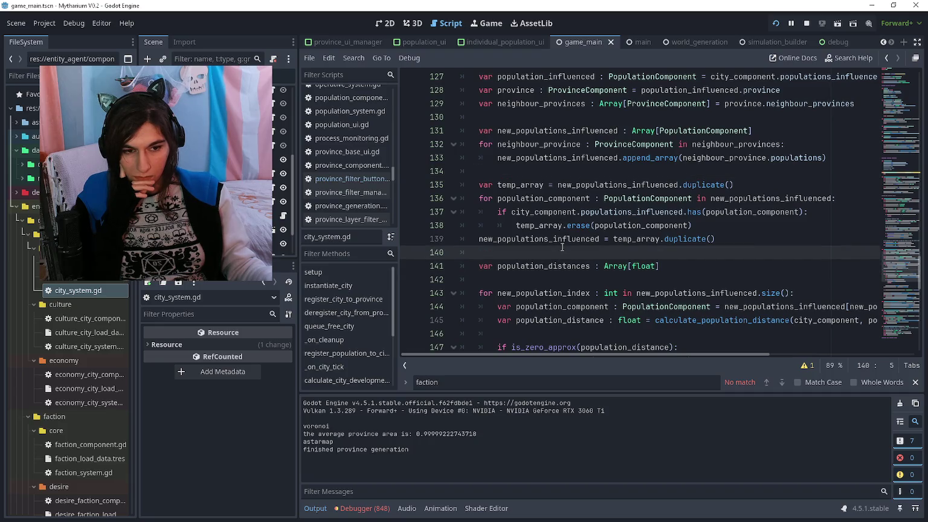
scroll(561, 246, down, 3)
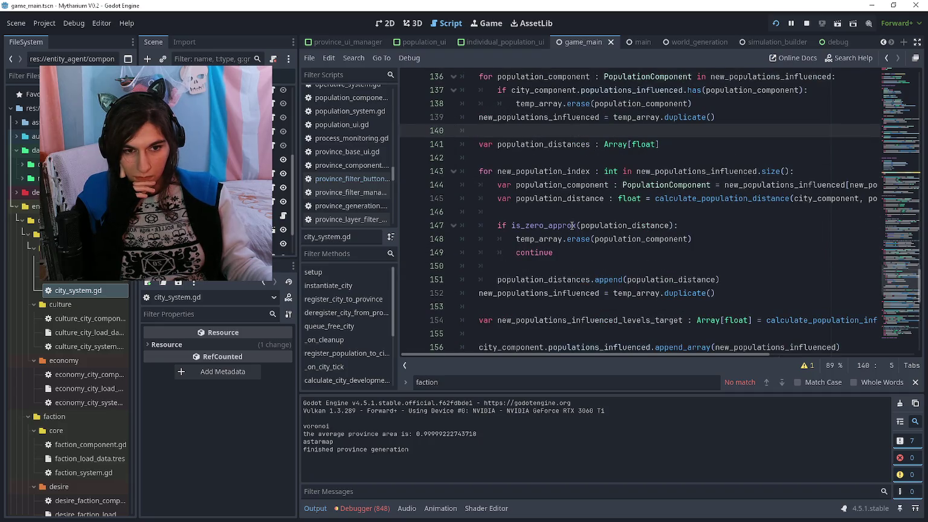
scroll(571, 226, down, 1)
click(559, 239)
click(555, 226)
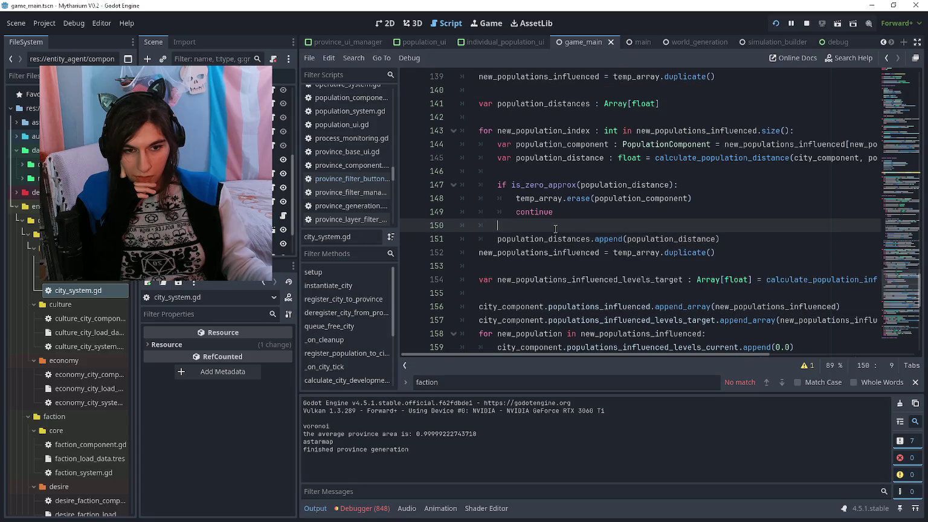
scroll(556, 229, down, 6)
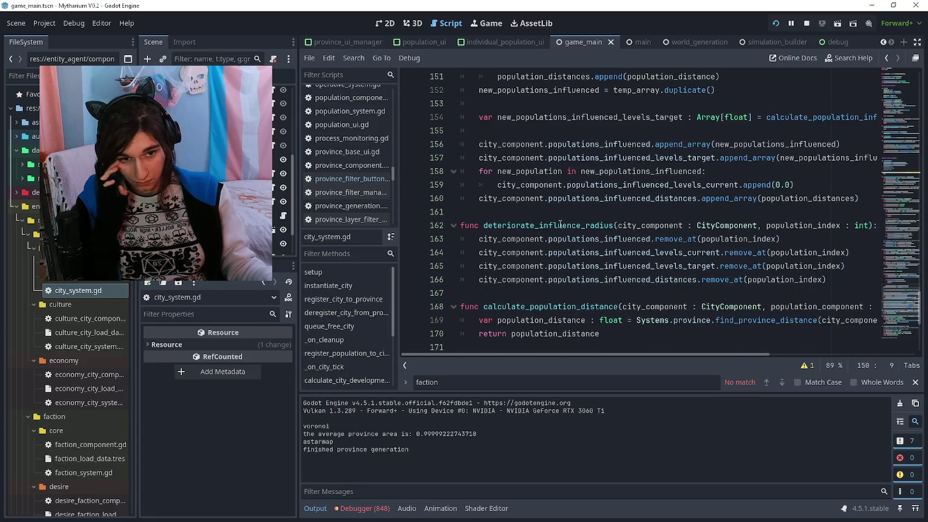
scroll(558, 226, down, 3)
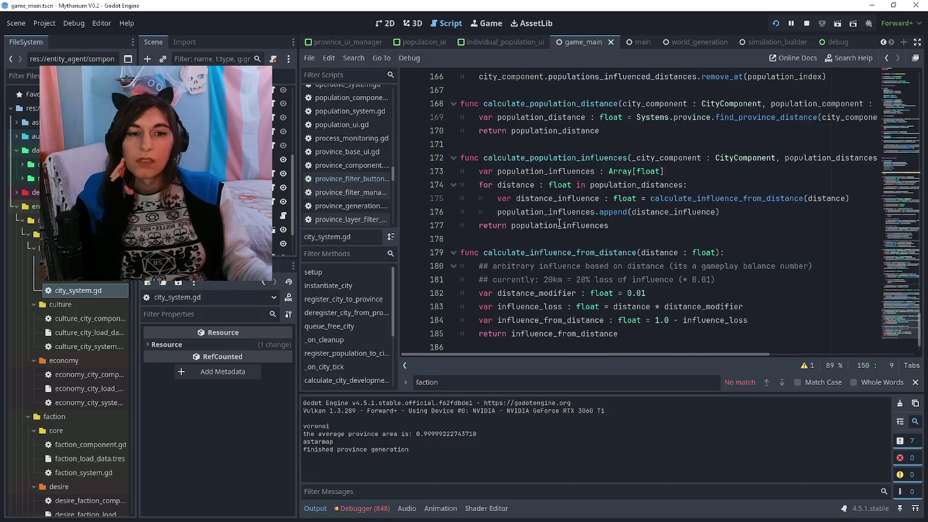
Select lines 178–185 to inspect the calculate_influence_from_distance helper
click(549, 142)
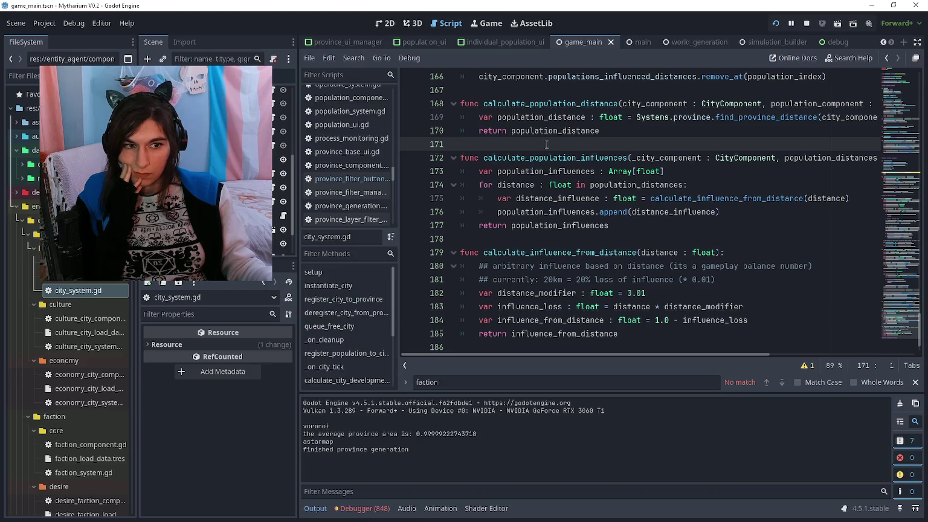
scroll(542, 147, right, 5)
scroll(541, 146, left, 5)
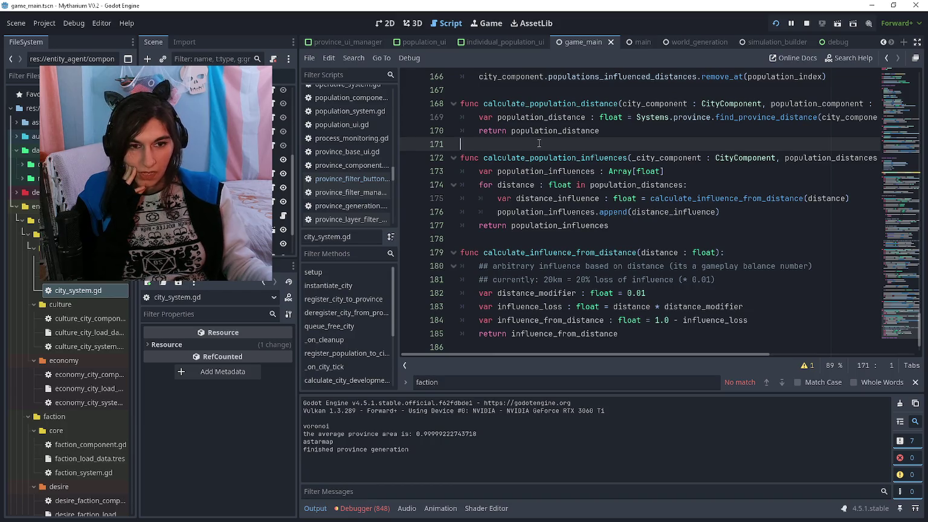
scroll(539, 142, down, 1)
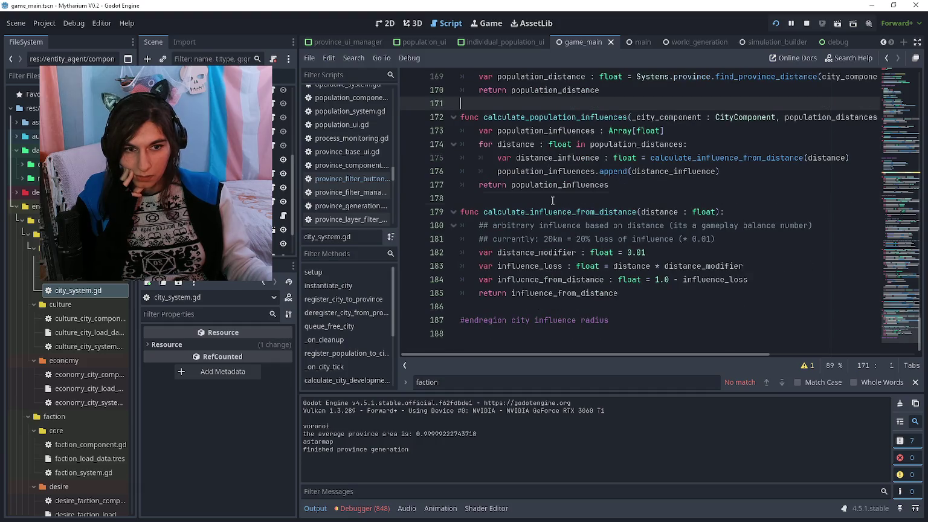
click(552, 200)
drag(651, 294, 455, 209)
click(660, 304)
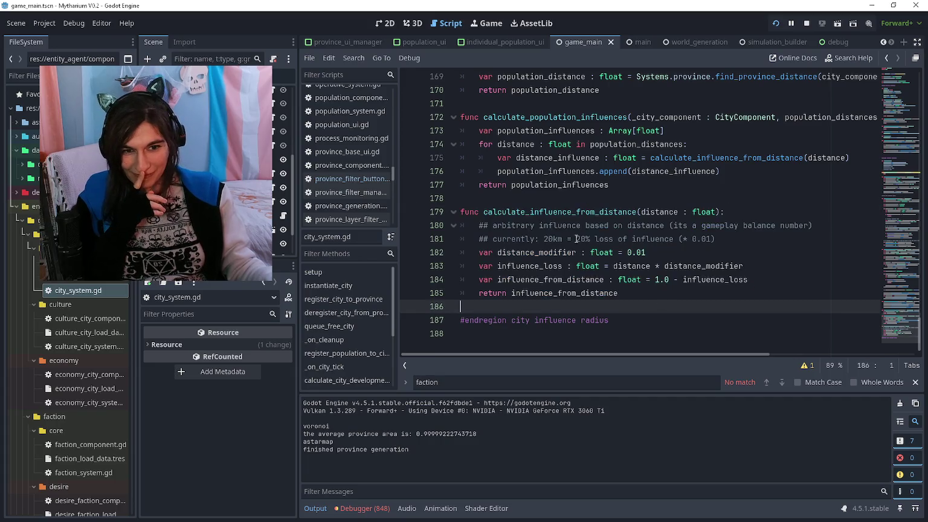
click(483, 211)
click(584, 212)
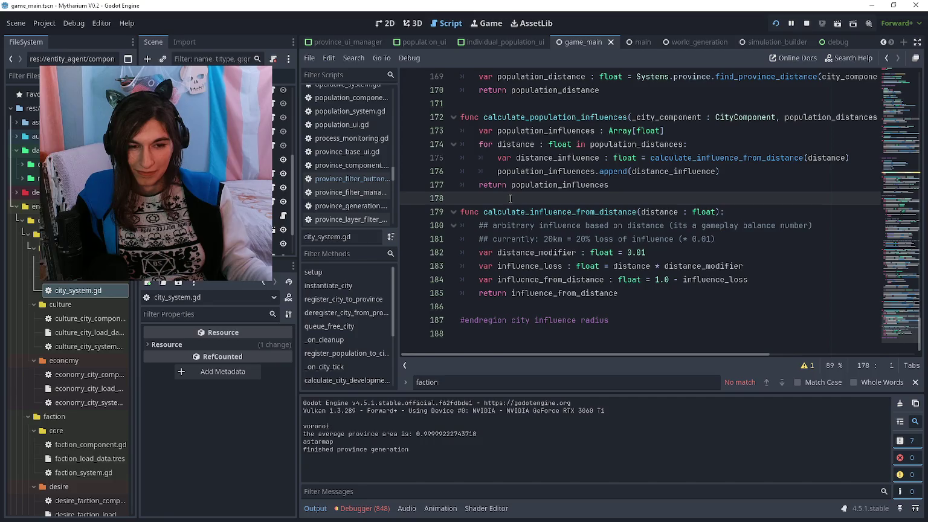
Re-scan the helper functions and settle on blank line 186 after calculate_influence_from_distance
scroll(510, 198, up, 3)
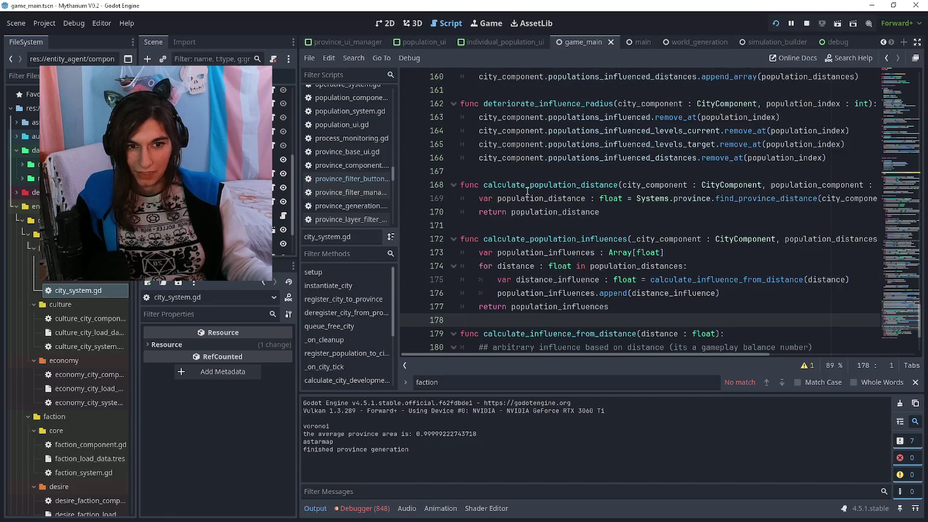
scroll(580, 205, right, 2)
scroll(596, 209, left, 2)
scroll(598, 210, down, 3)
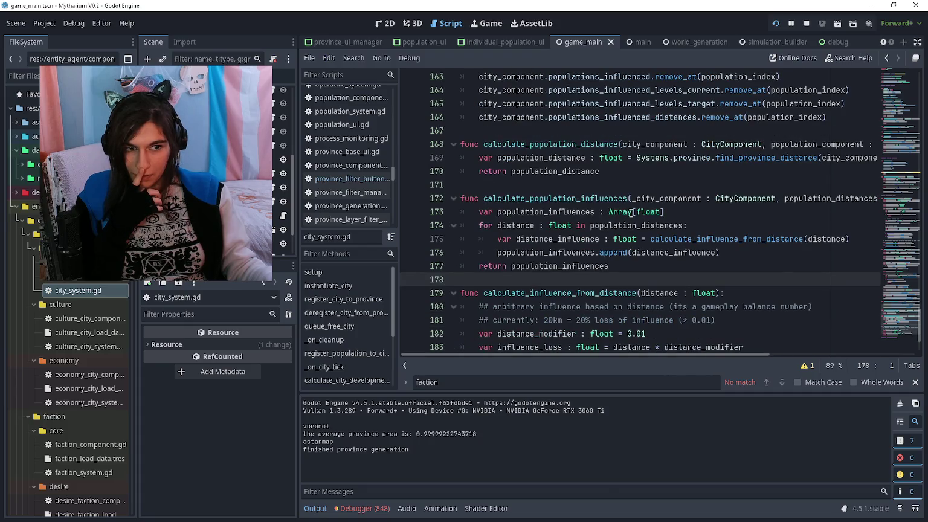
scroll(629, 212, right, 3)
scroll(629, 212, right, 2)
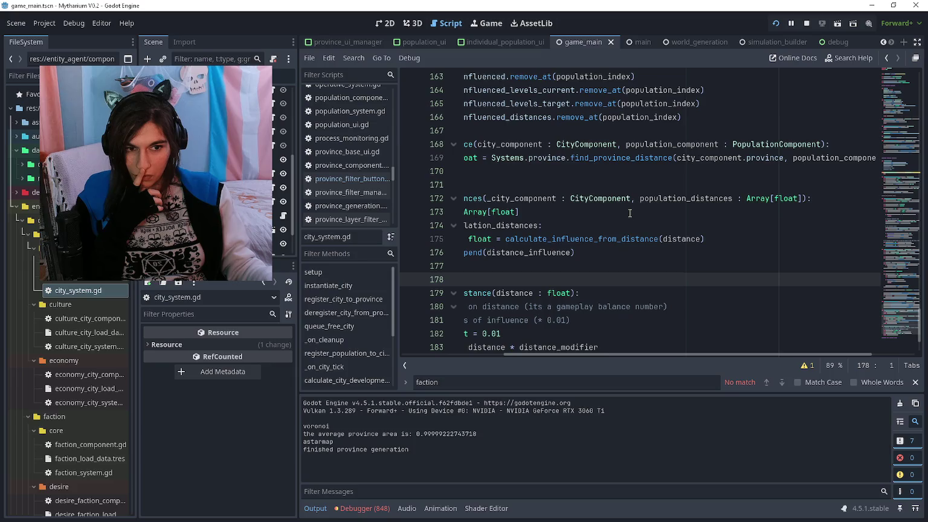
scroll(629, 213, left, 2)
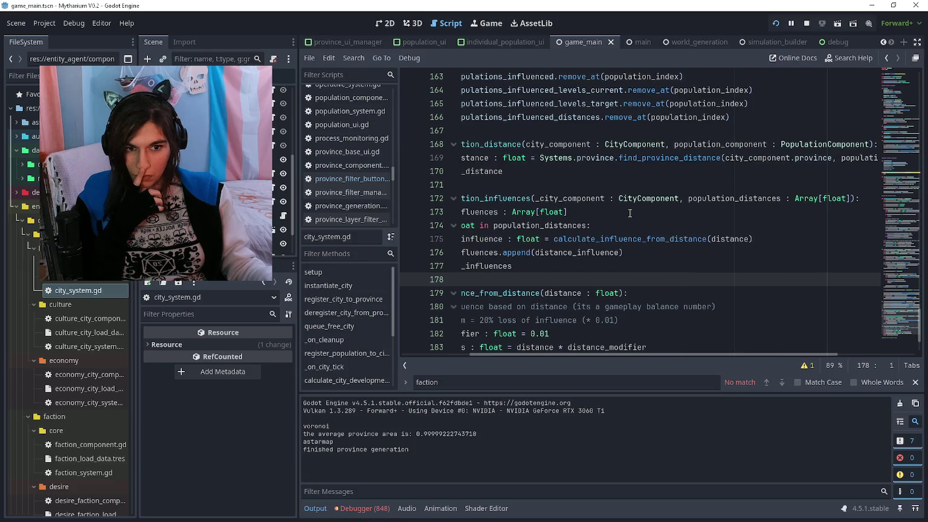
scroll(630, 212, left, 4)
click(627, 186)
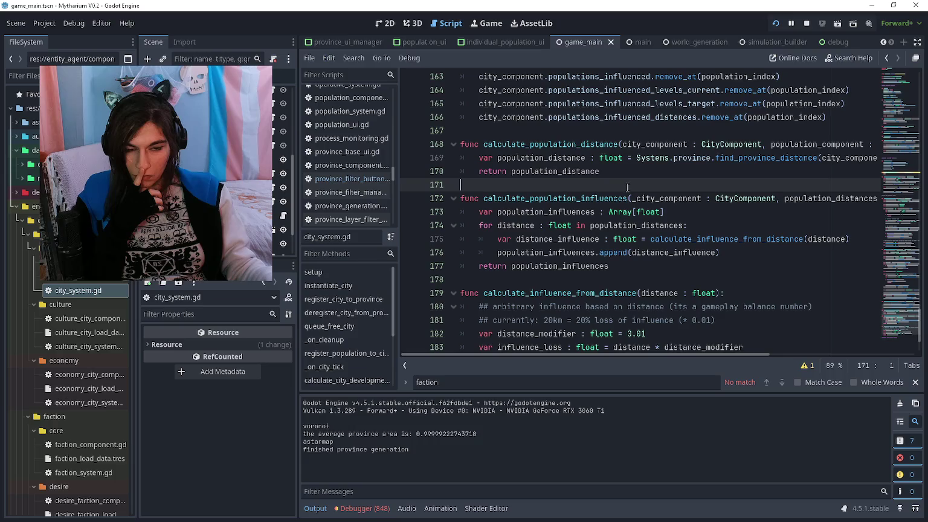
scroll(626, 187, up, 5)
scroll(626, 187, down, 4)
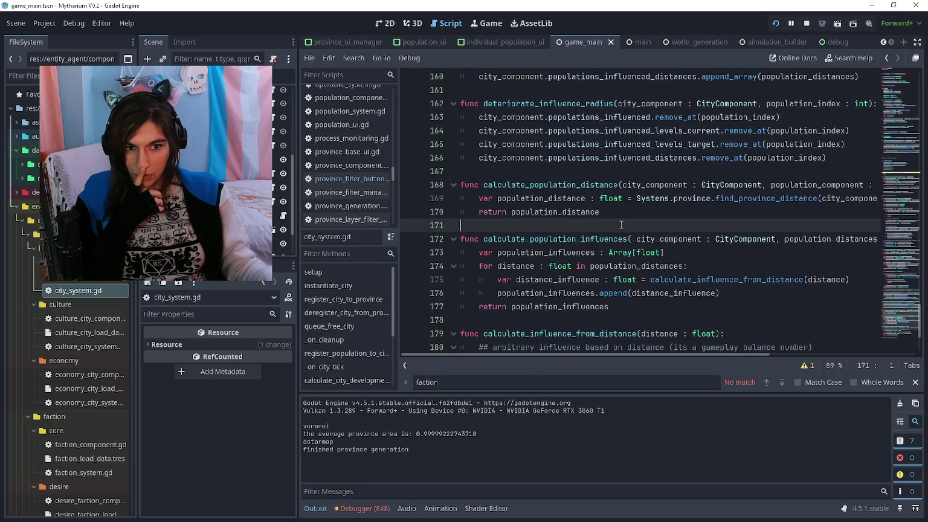
scroll(621, 224, down, 3)
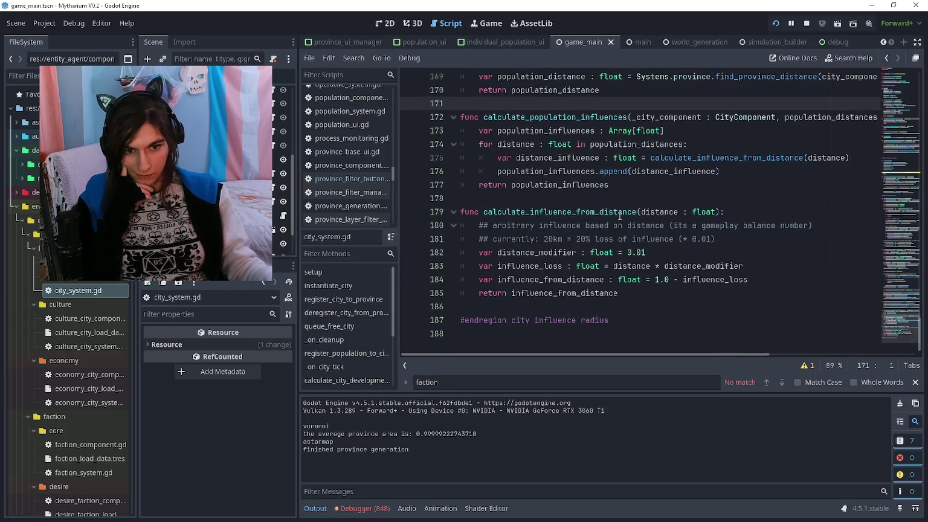
scroll(621, 208, up, 4)
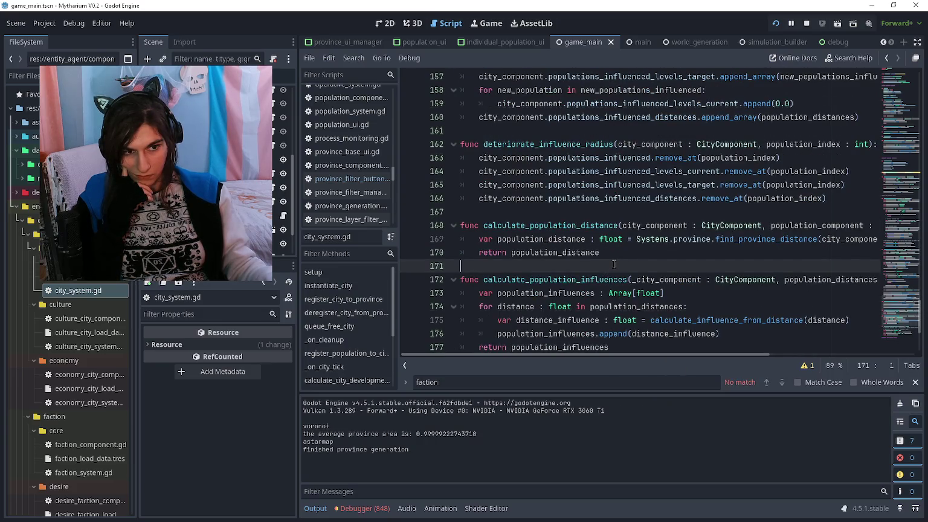
scroll(614, 264, down, 4)
click(556, 306)
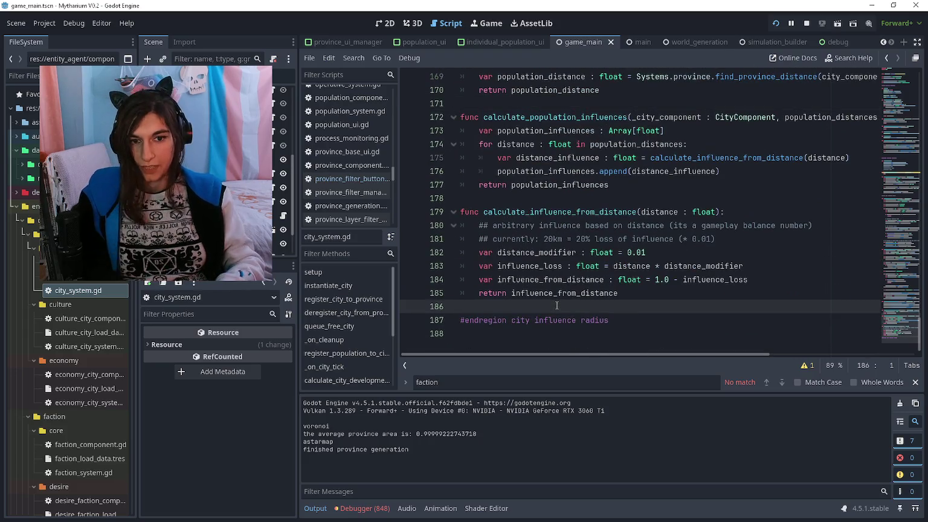
Add a check_population_within_city_influence(population_component : PopulationComponent) stub whose body is pass
key(Return)
text(func check_)
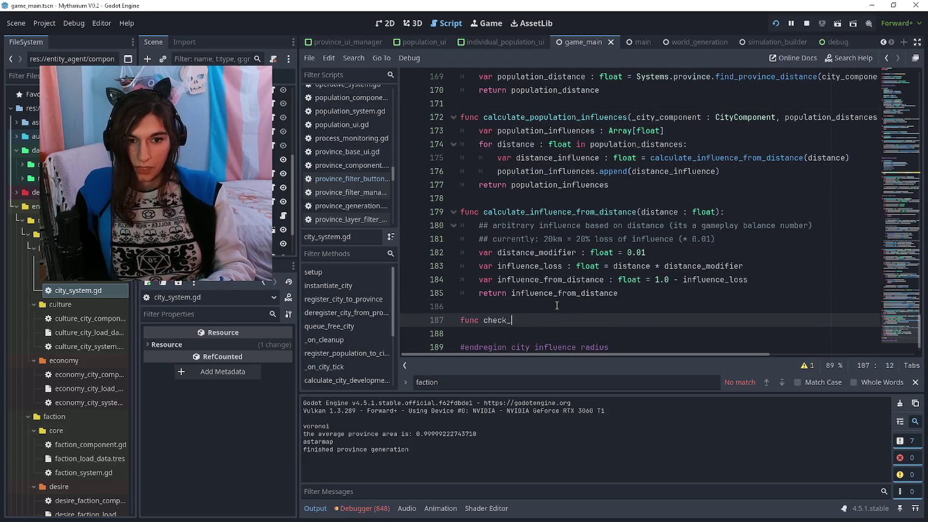
text(population)
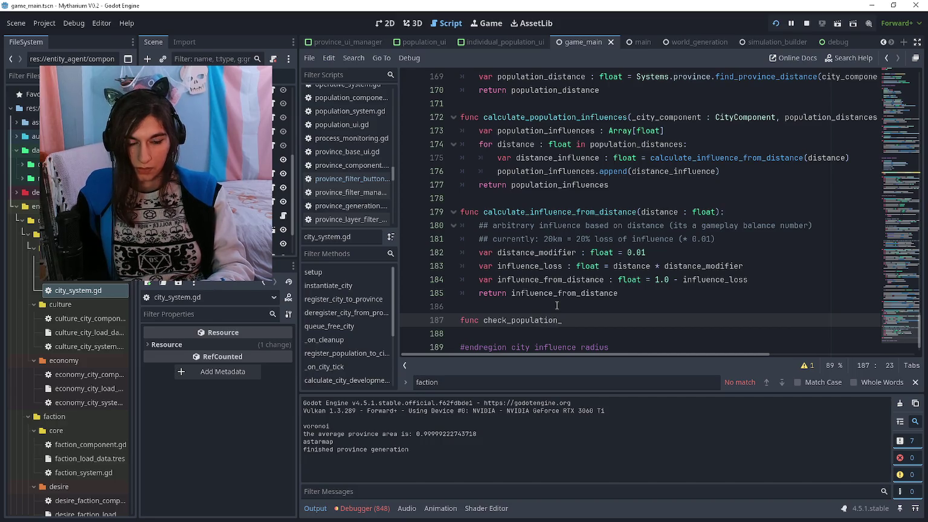
text(_in_influence_rad)
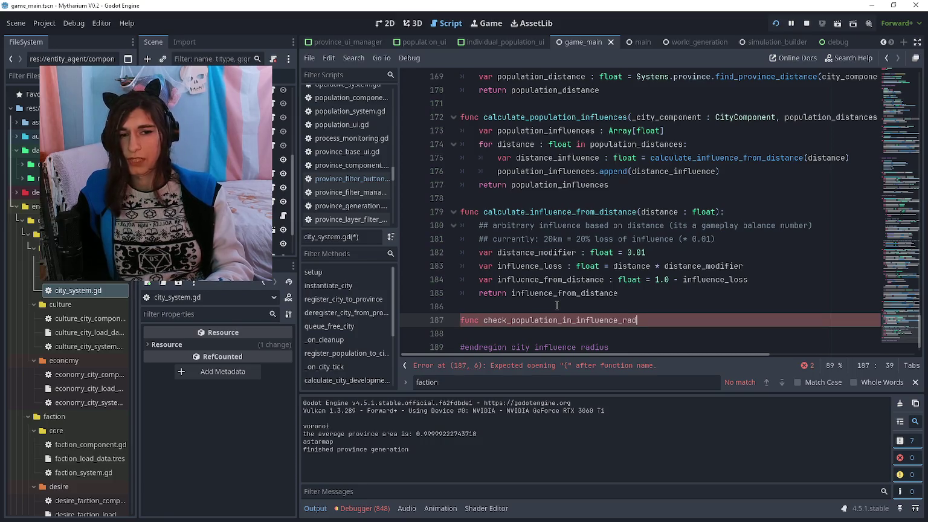
key(BackSpace)
key(BackSpace)
key(BackSpace)
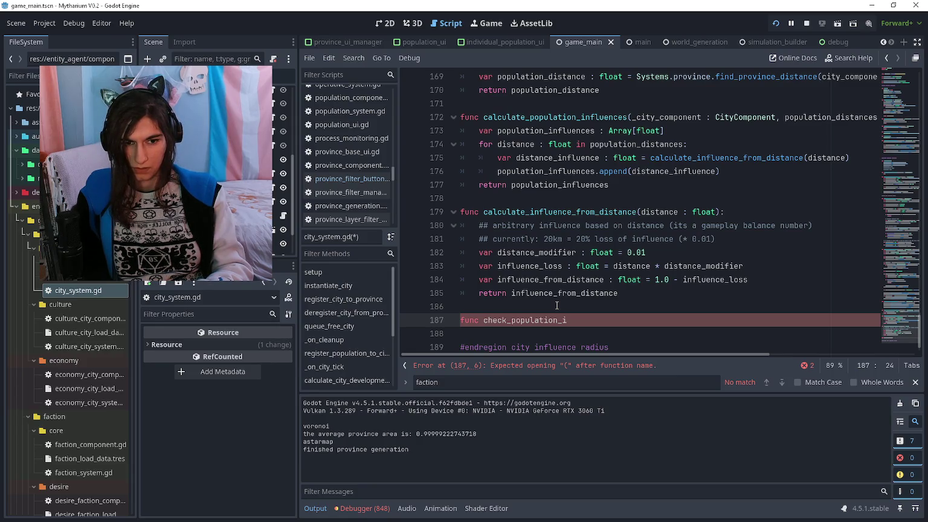
text(within_c)
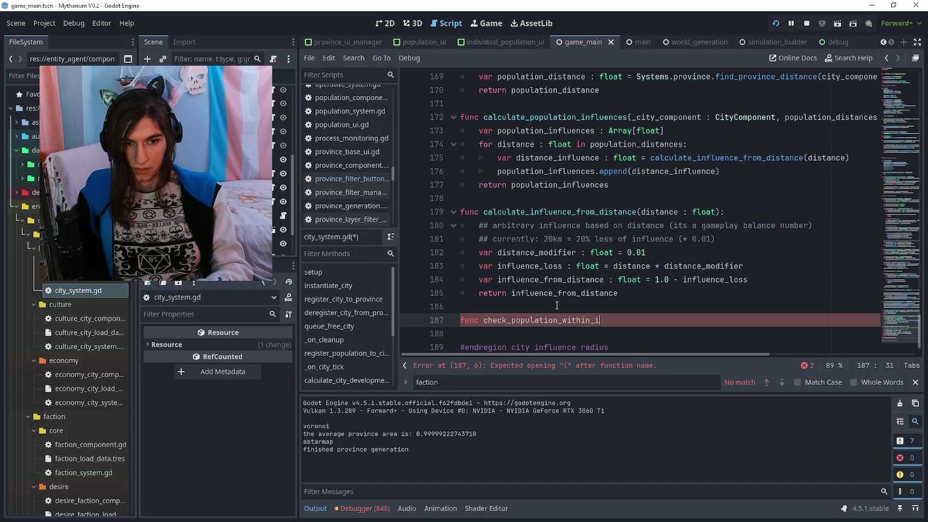
text(ity_influence()
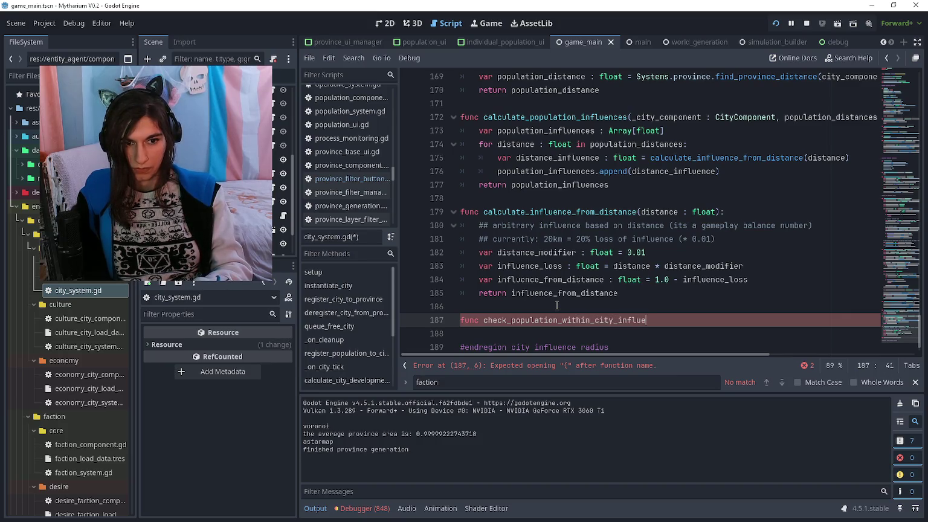
text(city_)
key(ctrl+BackSpace)
text(population_com)
text(ponent : )
text(PopulationComponen)
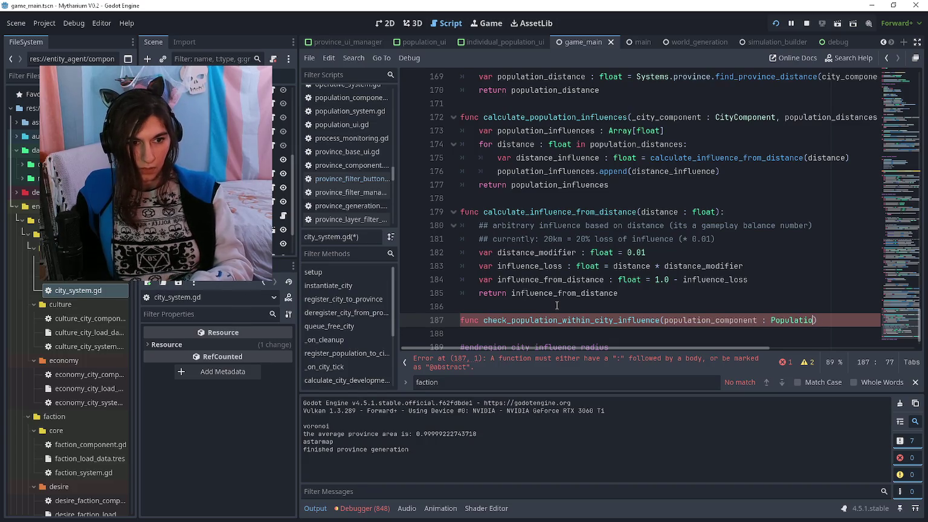
text(t):)
key(Return)
text(pass)
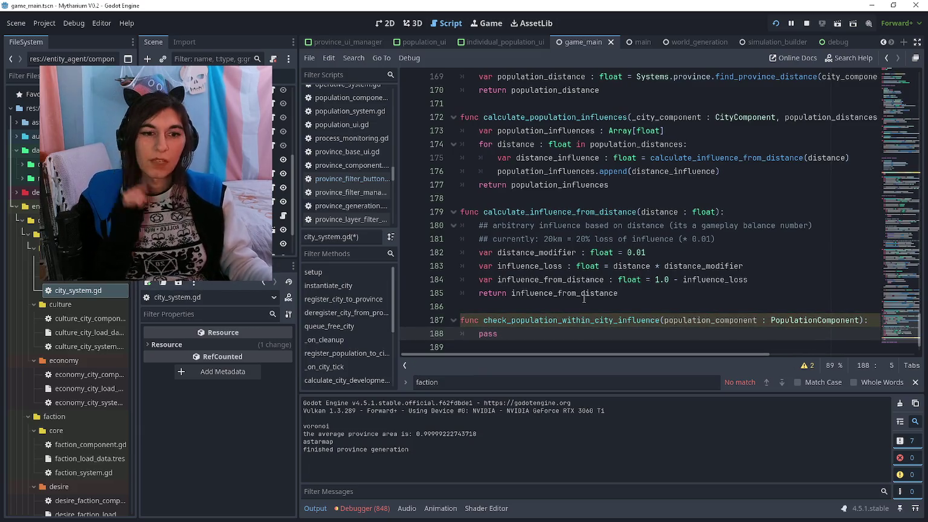
ctrl+click(858, 320)
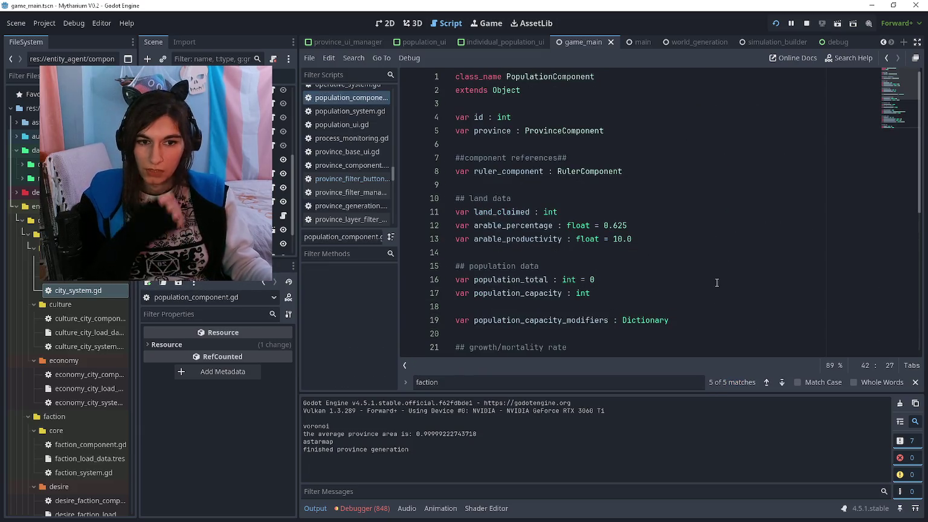
click(665, 262)
scroll(665, 262, down, 3)
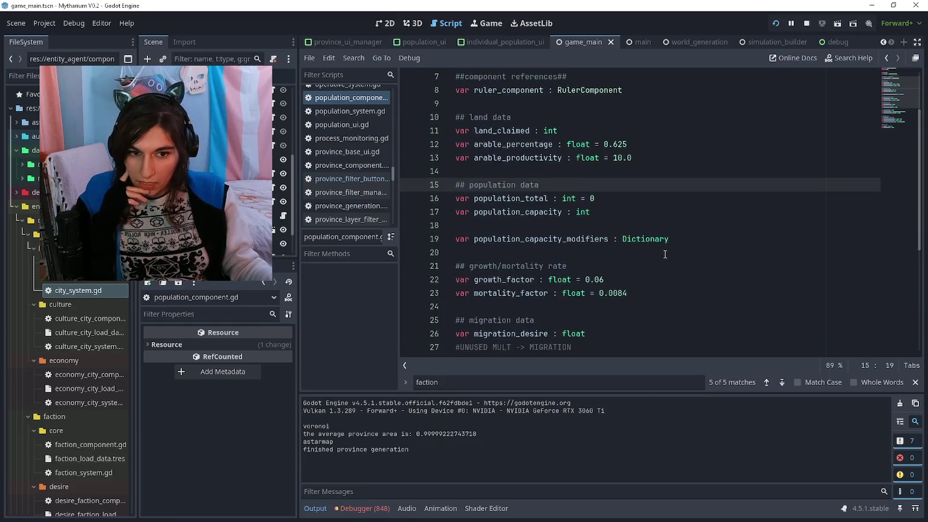
scroll(668, 232, down, 5)
click(616, 331)
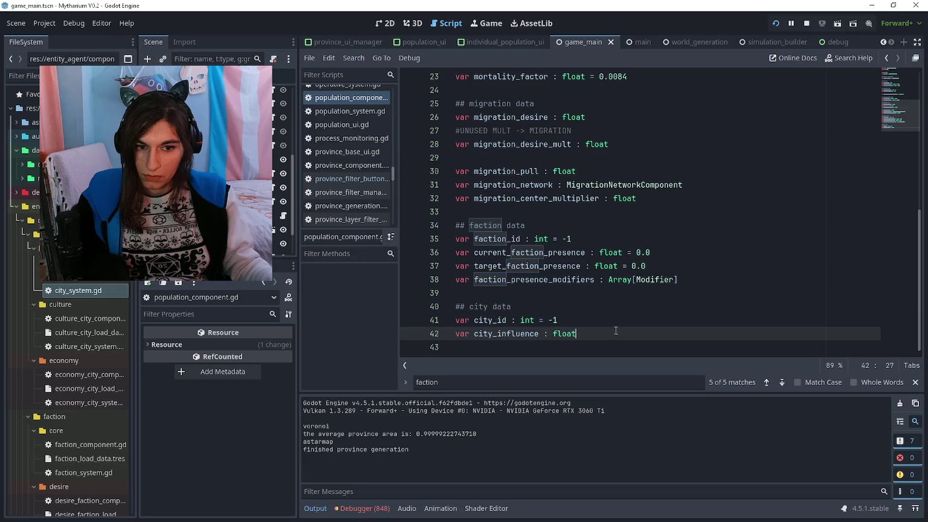
drag(600, 334, 456, 307)
click(510, 298)
click(617, 307)
click(620, 295)
click(683, 282)
click(586, 292)
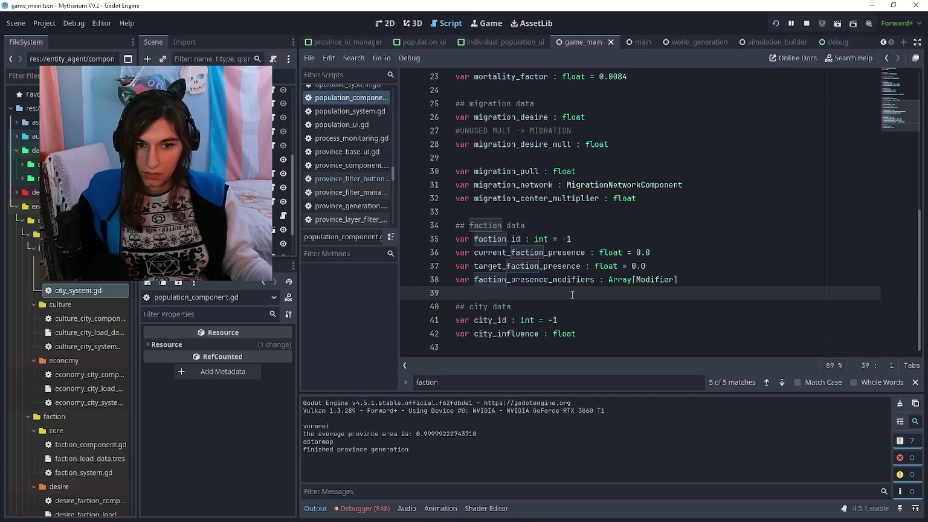
key(alt+Tab)
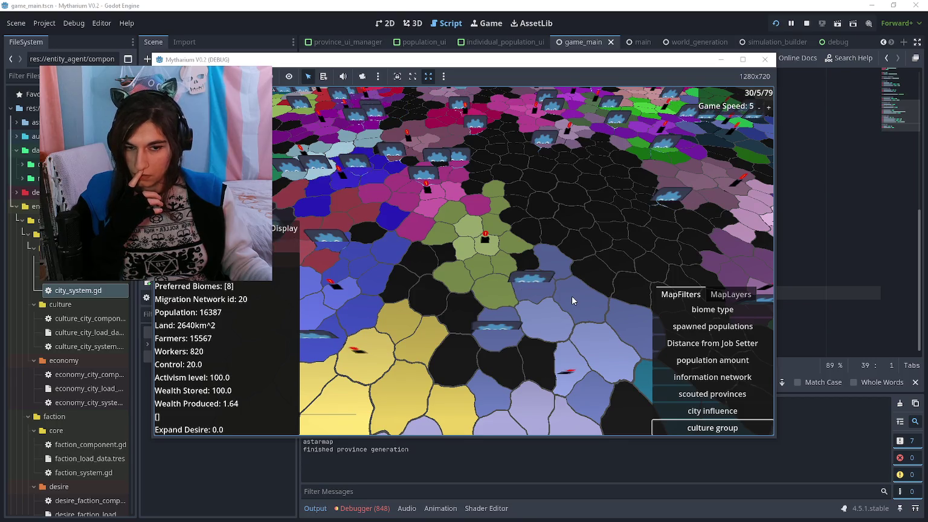
key(alt+Tab)
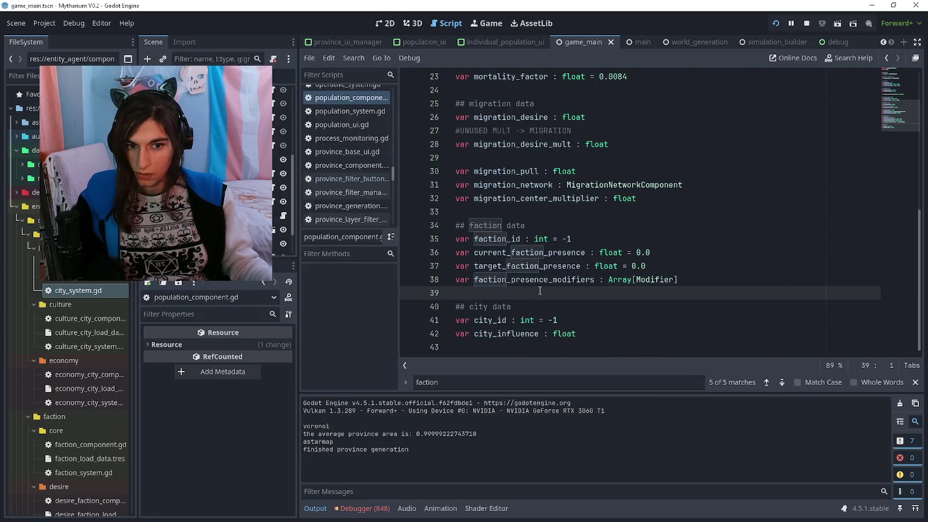
key(alt+Tab)
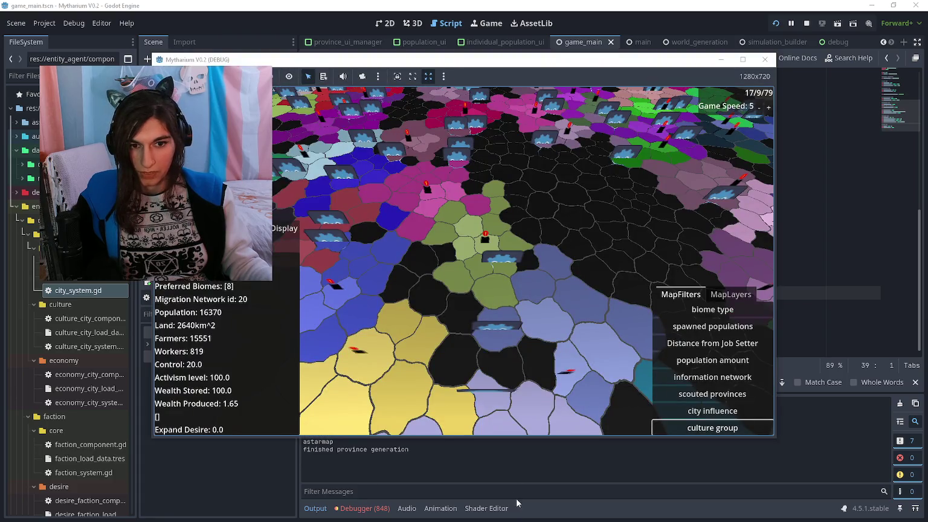
key(alt+Tab)
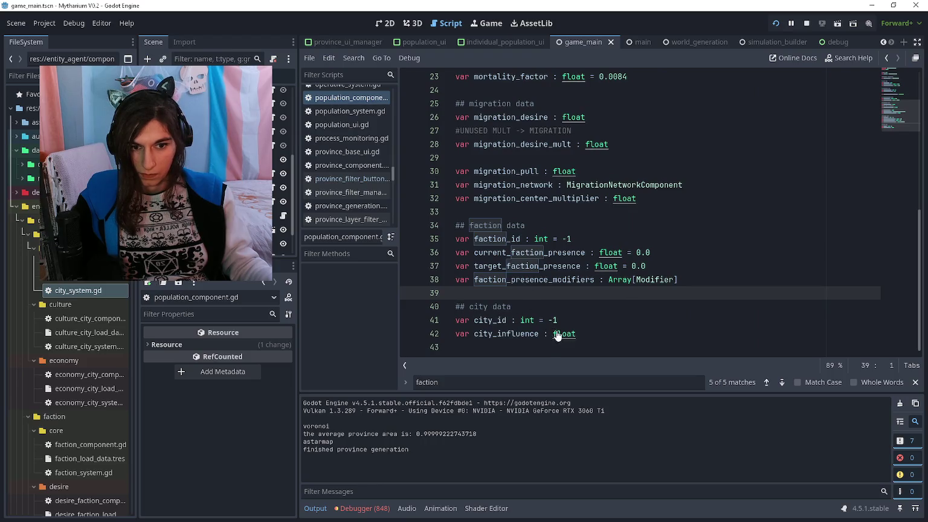
scroll(490, 264, up, 2)
scroll(489, 264, up, 5)
ctrl+click(540, 134)
scroll(614, 171, down, 1)
click(585, 210)
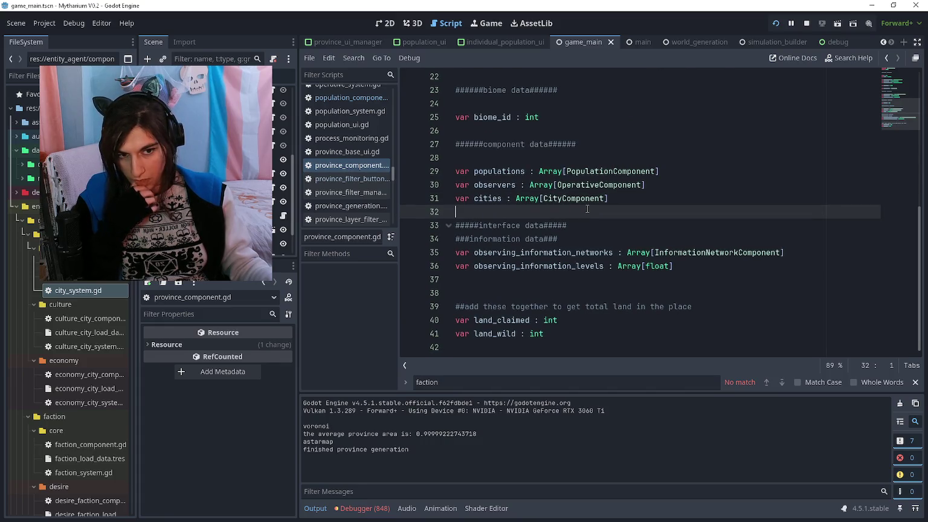
key(alt+Left)
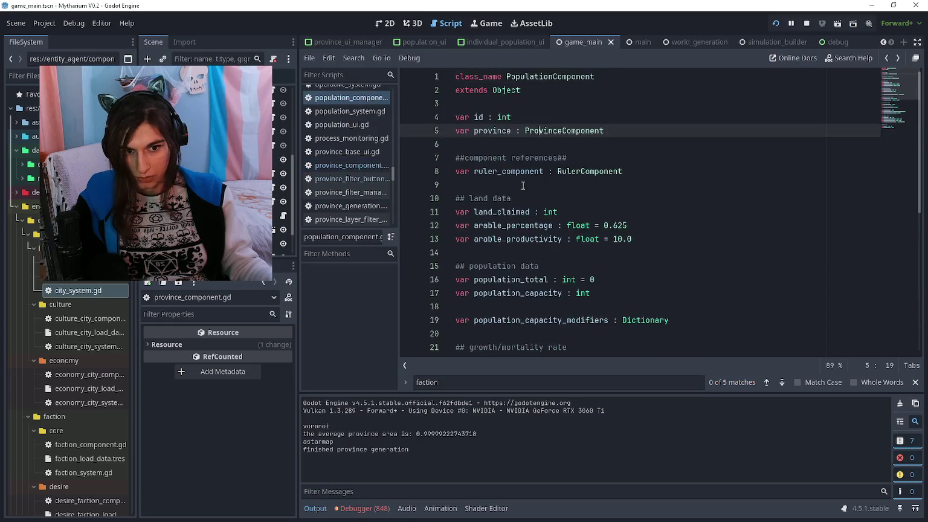
scroll(523, 185, down, 5)
key(alt+Left)
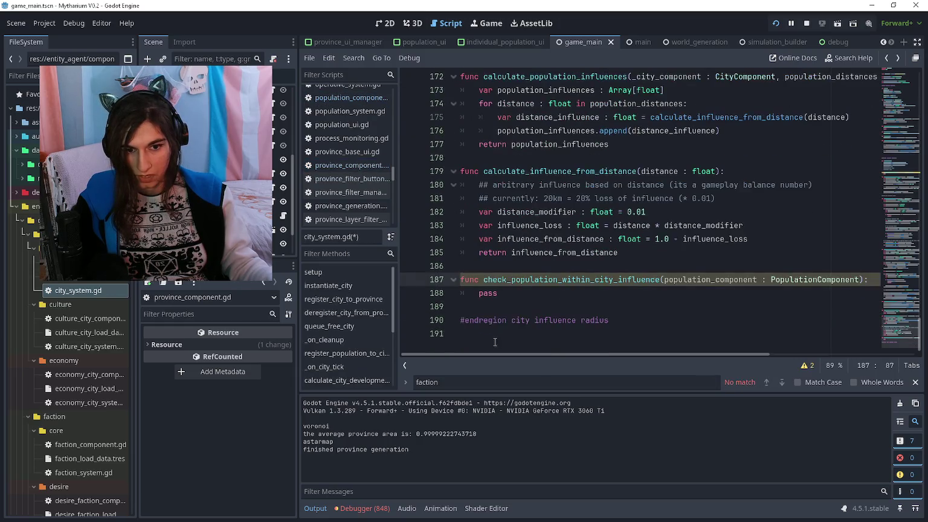
Declare a provinces array set to population_component.province.neighbour_provinces
key(Return)
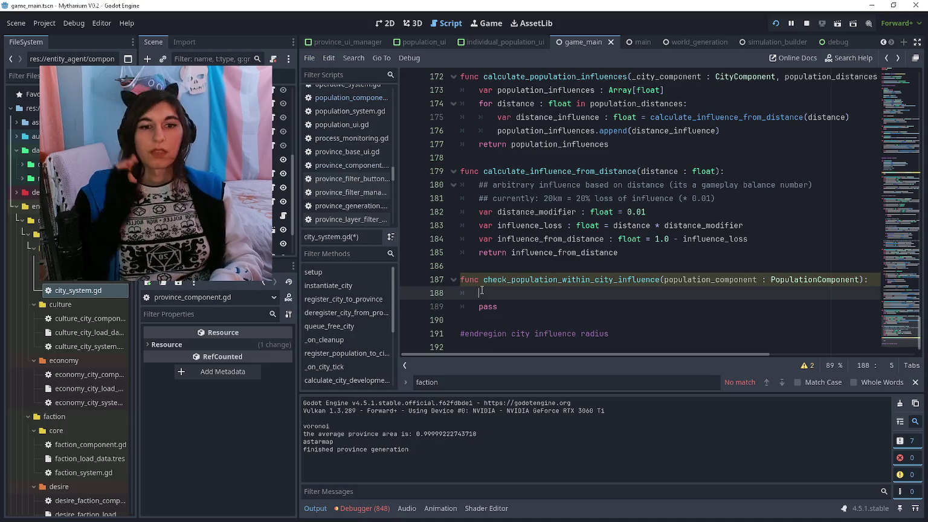
text(var nei)
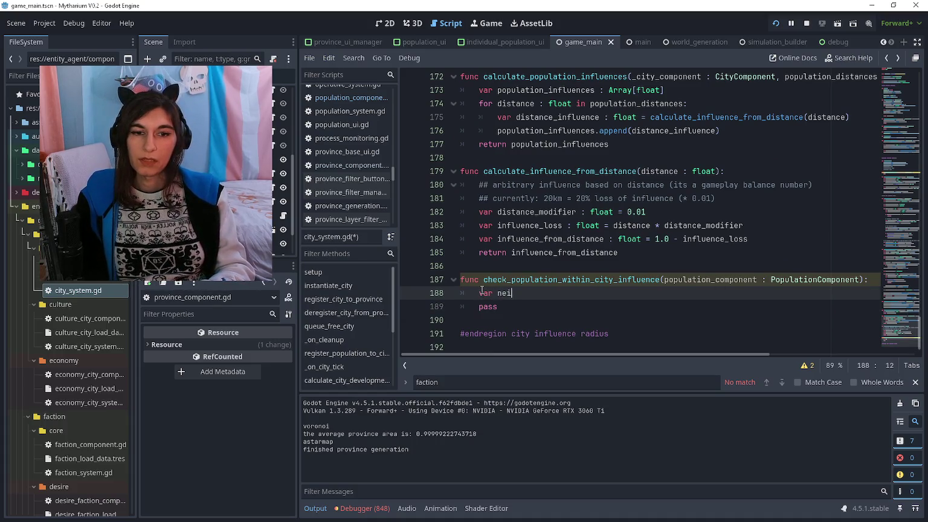
text(ghbouring_)
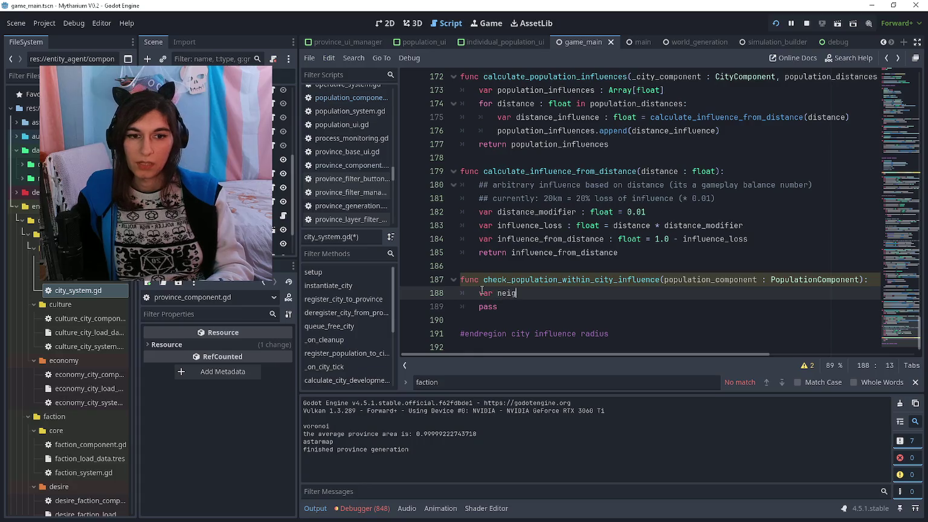
text(provinces : )
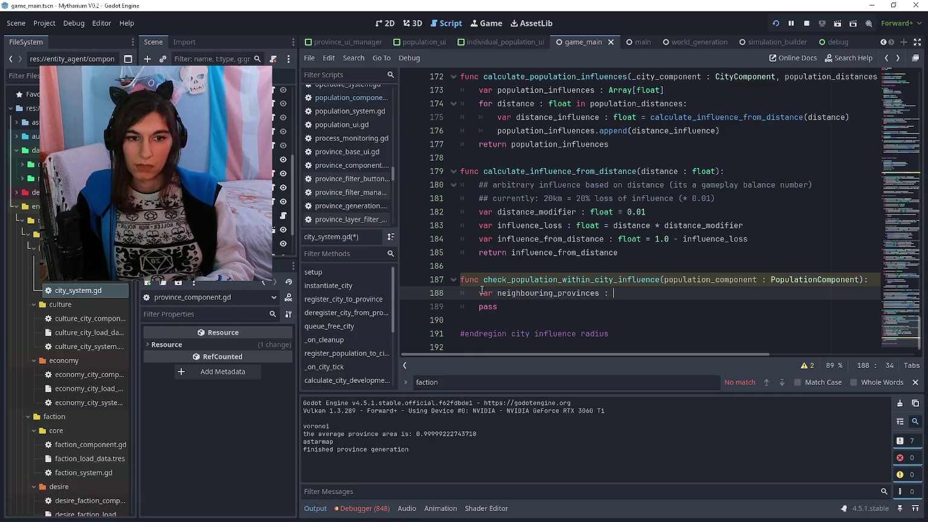
text(rray[ProvinceC)
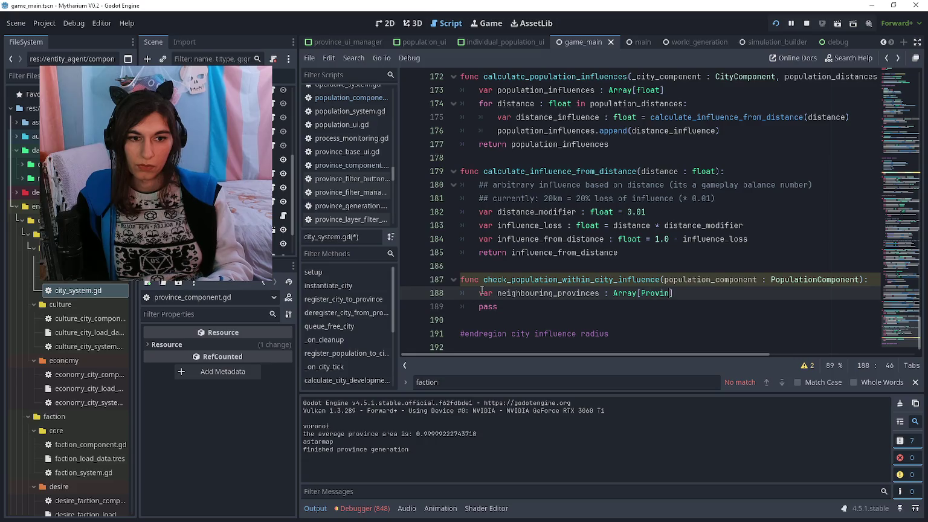
text(ompon)
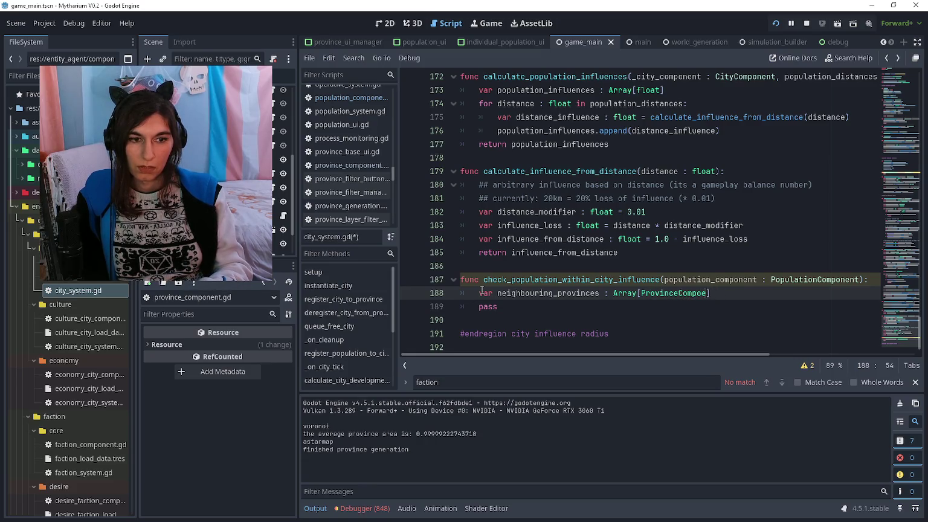
text(nent)
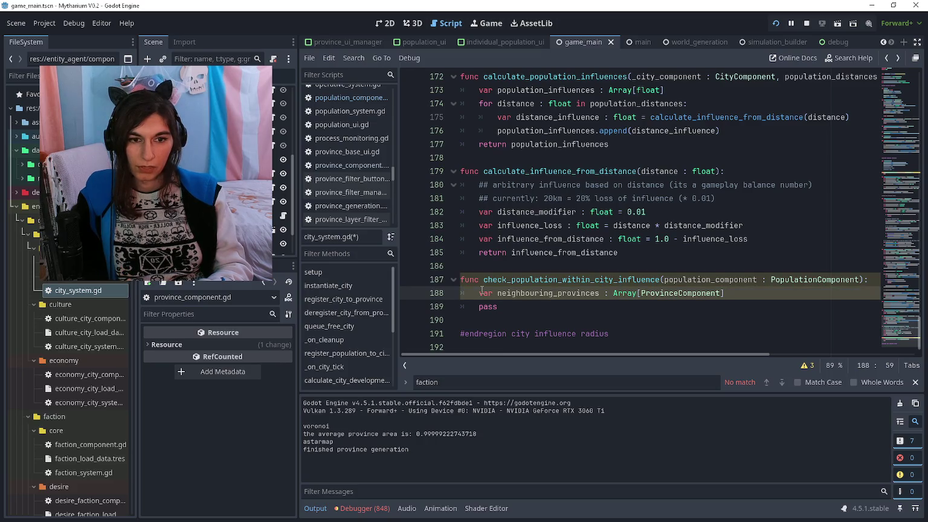
text( =)
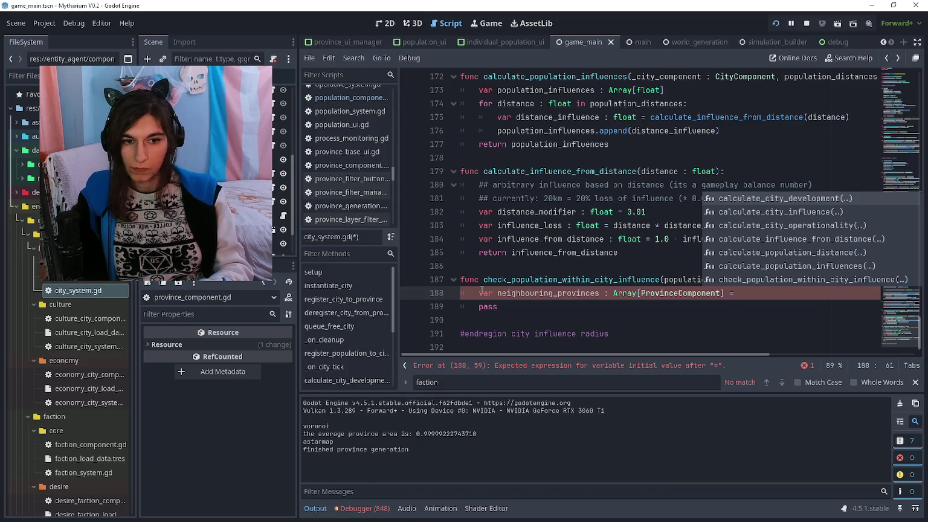
text(pop)
key(Return)
text(.province)
key(Return)
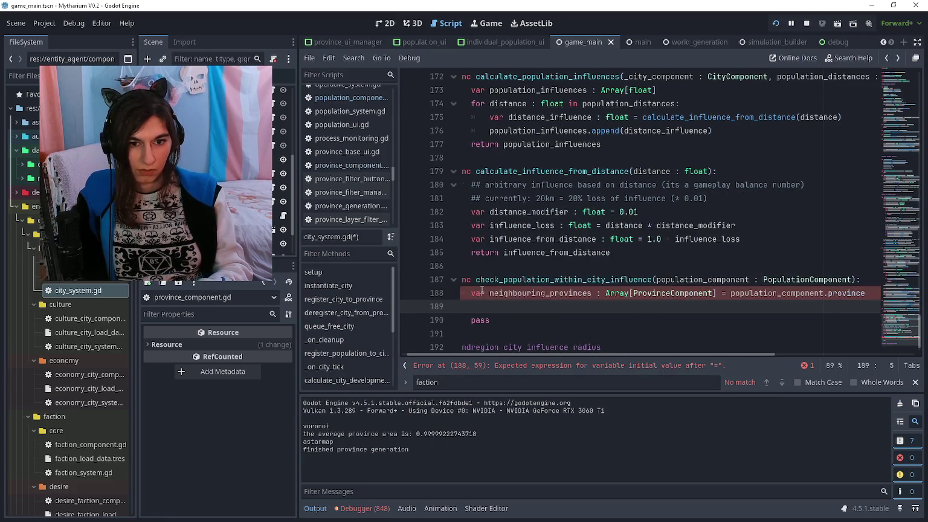
key(BackSpace)
key(BackSpace)
text(.neigh)
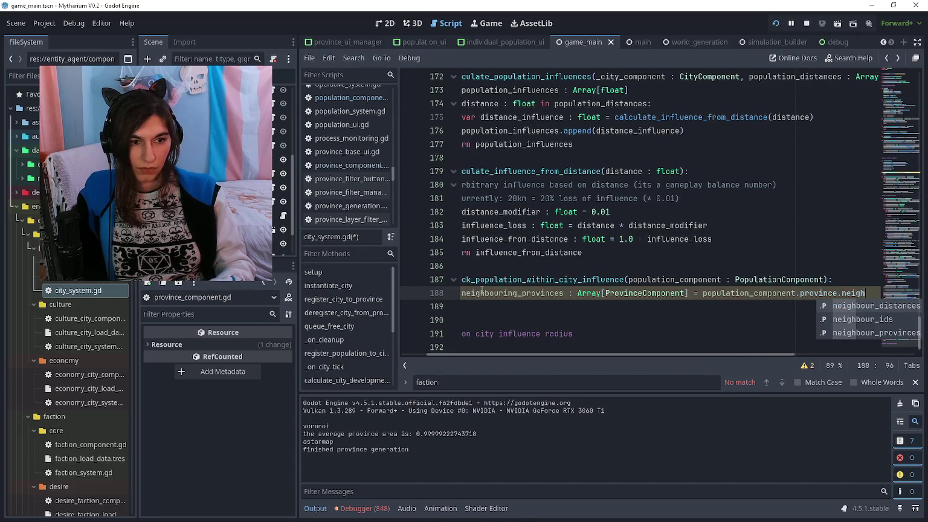
key(Down)
key(Down)
key(Return)
Add a var influencing_cities : Array[CityComponent] declaration above the neighbours line
click(481, 292)
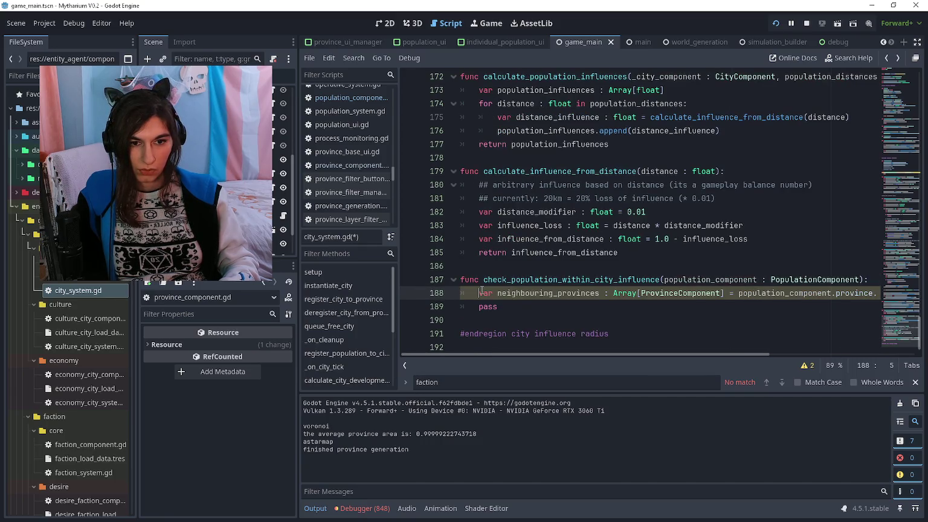
key(Return)
key(Up)
text(var influencing_cities : A)
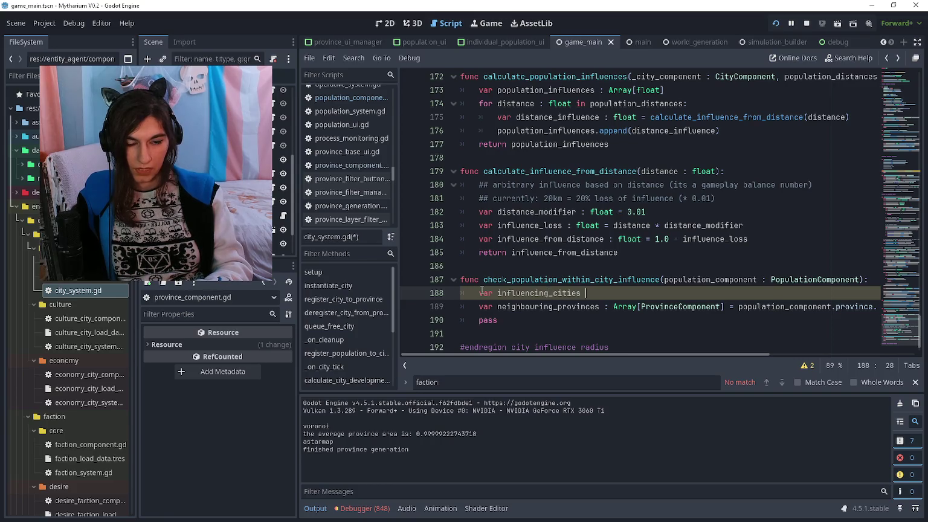
text(rray[City)
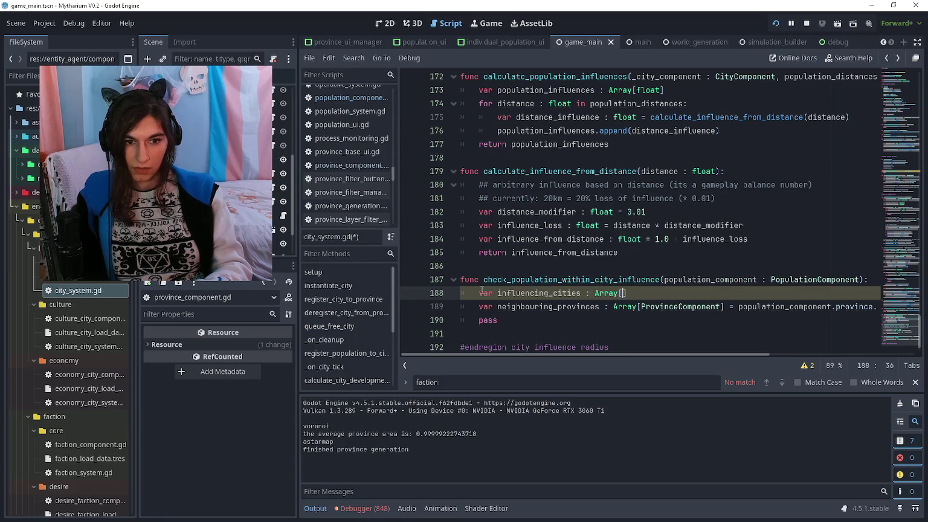
text(Component)
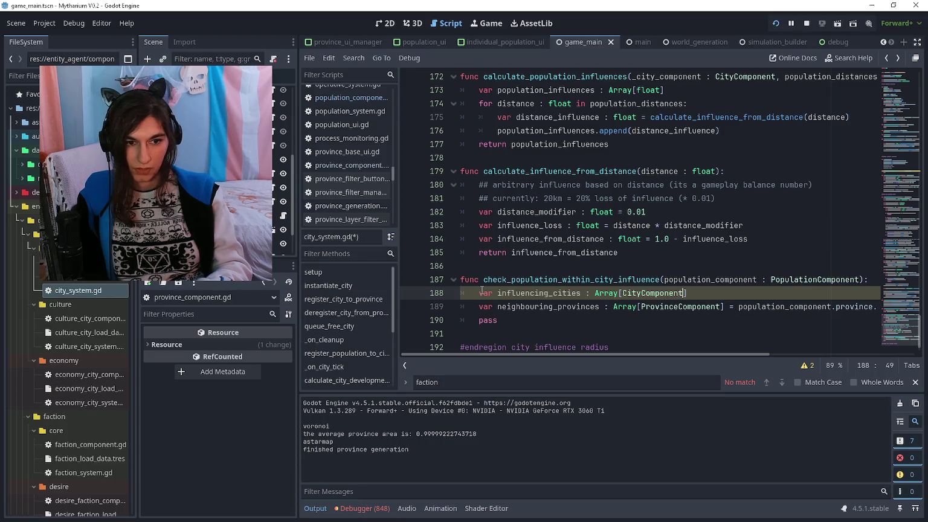
key(Escape)
key(Down)
key(Home)
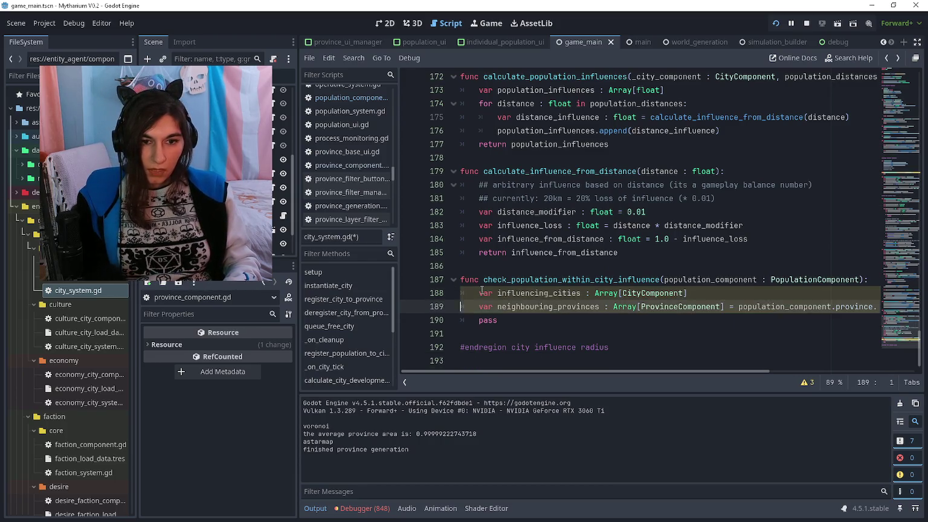
key(Down)
Start a for neighbour_province loop and rename the array variable to neighbour_provinces
key(ctrl+shift+Return)
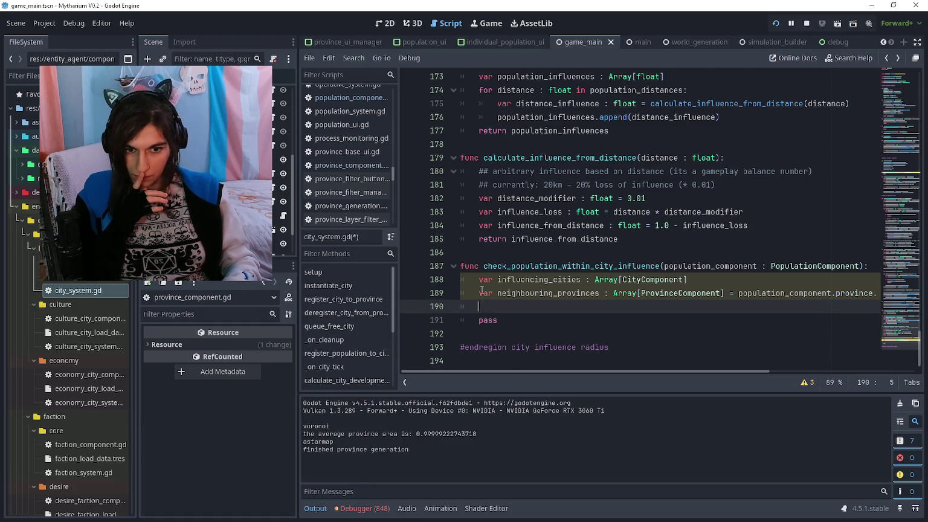
text(for neighbour_province : ProvinceC)
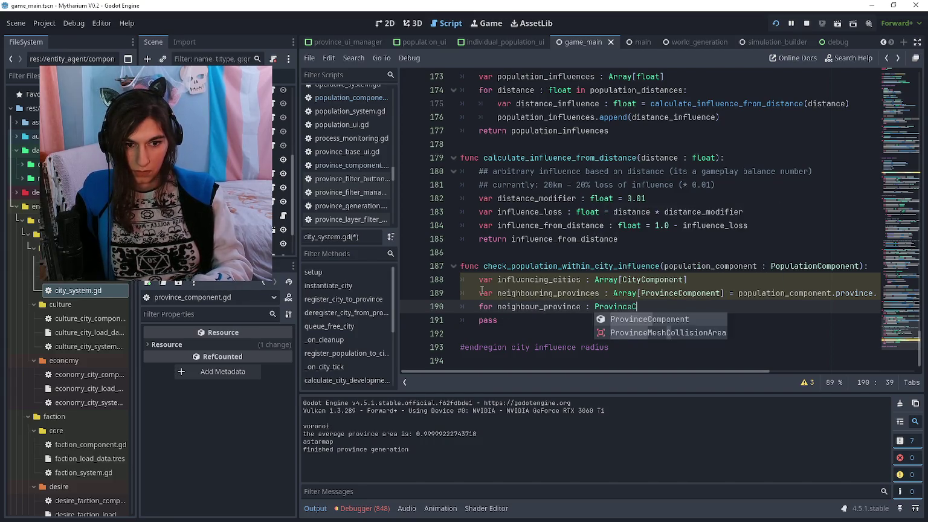
key(Return)
text(in )
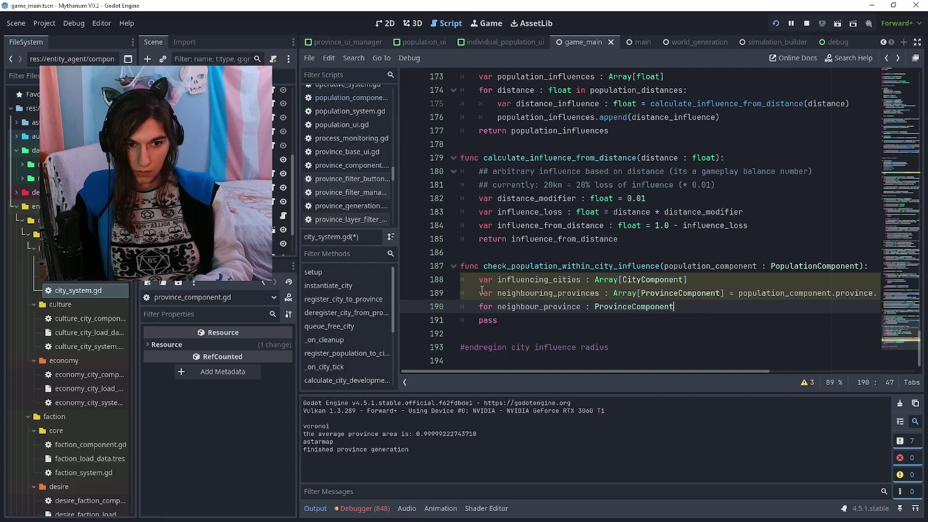
text(neighbouringp)
key(Return)
key(ctrl+shift+Left)
text(neighbour_provi)
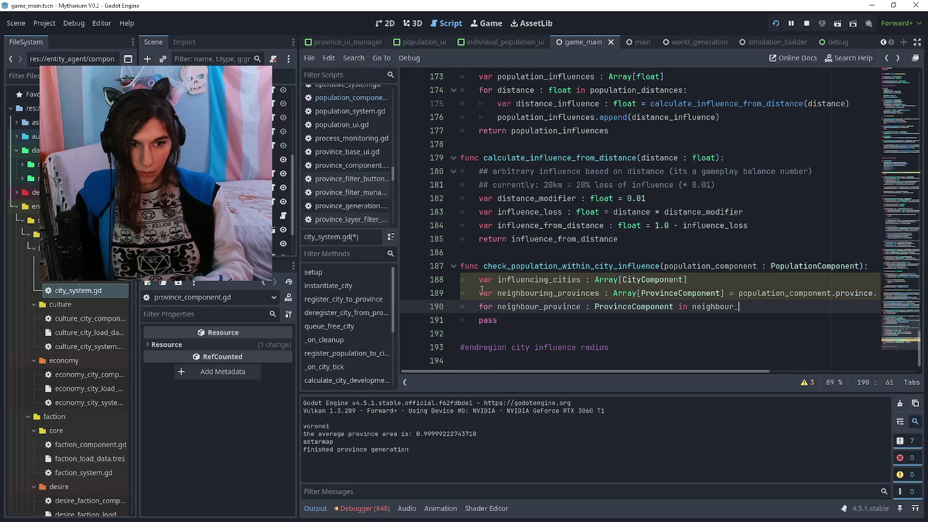
text(nces)
key(Up)
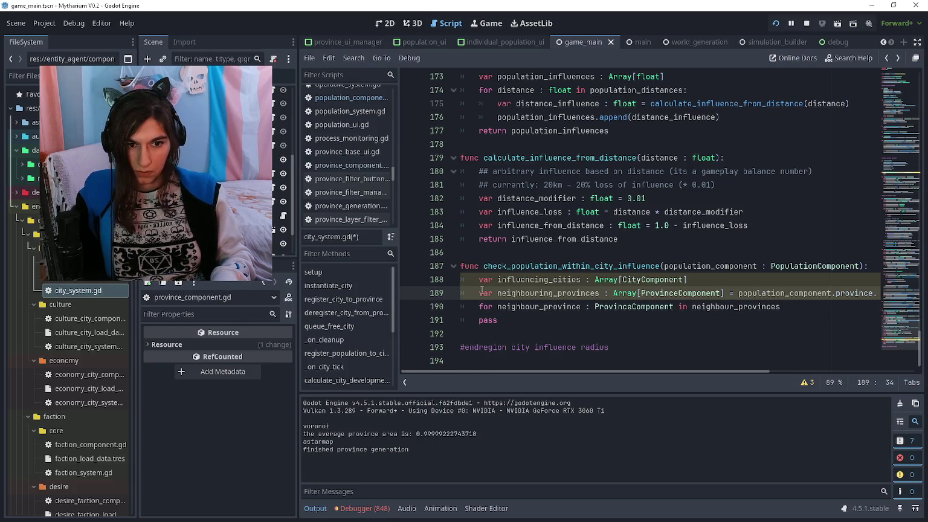
key(ctrl+shift+Left)
text(ne)
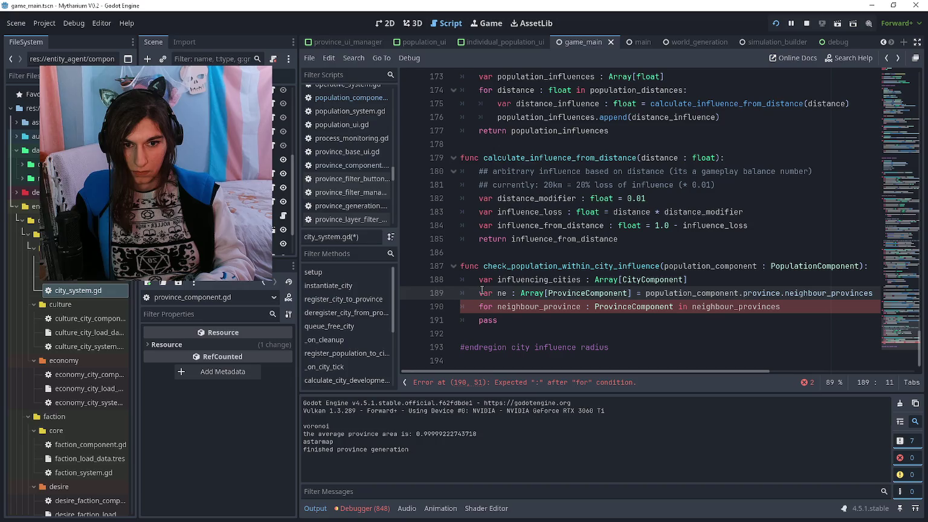
text(ighbour_pro)
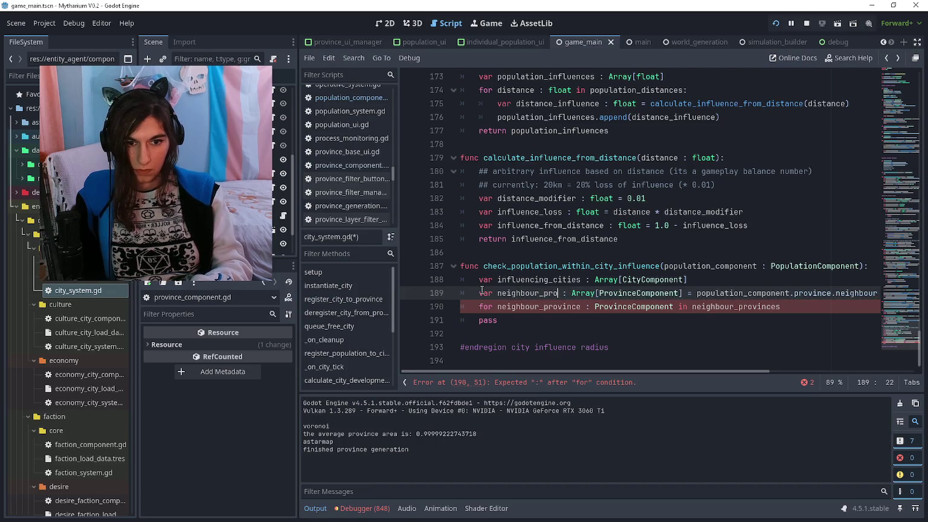
text(vinces)
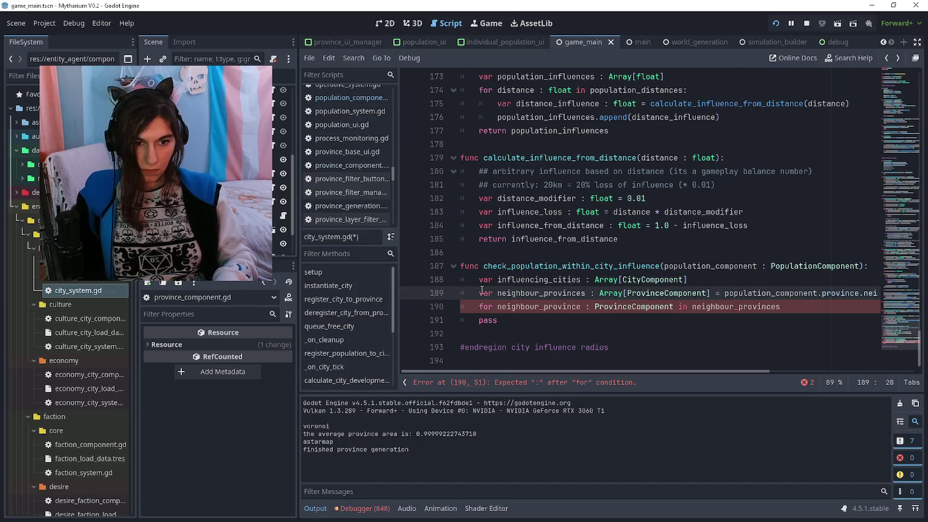
key(Down)
key(End)
Skip neighbour provinces whose cities list is empty, then jump to the cities declaration
text(:)
key(Return)
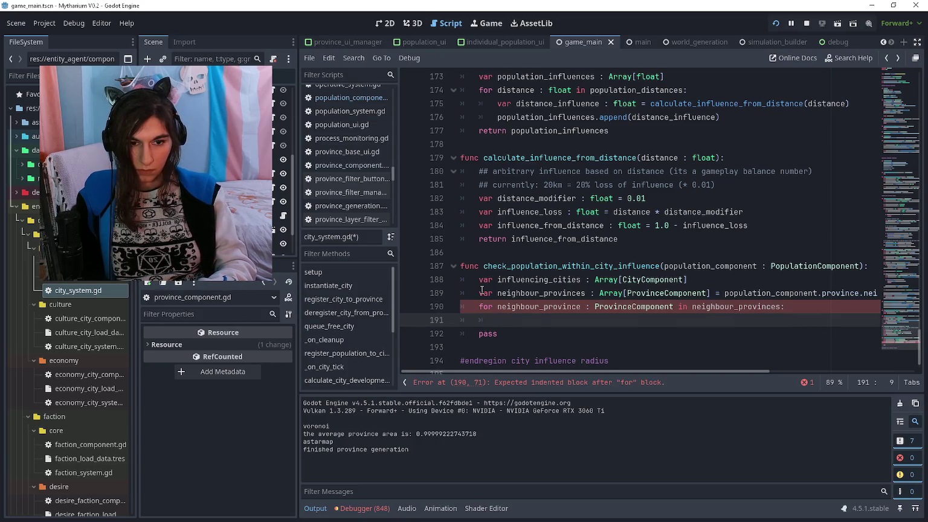
text(if neig)
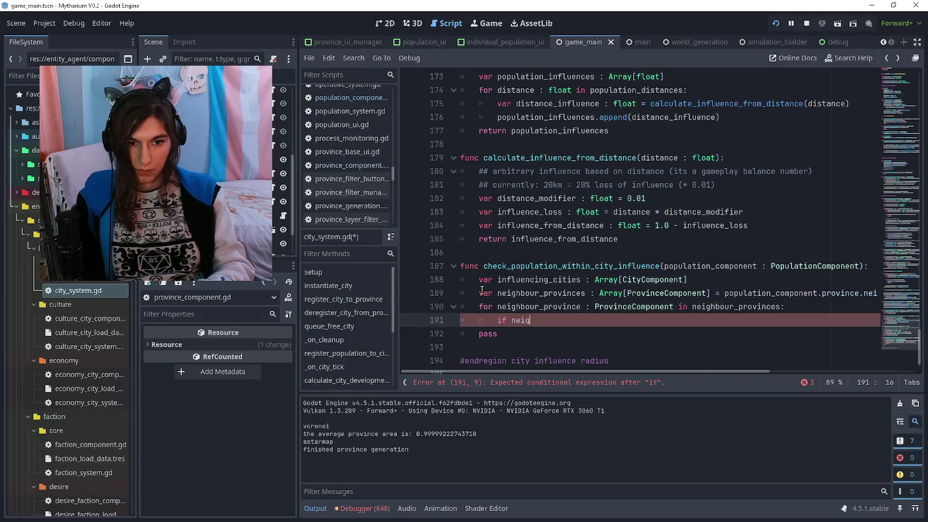
text(hbour_province.cities.is)
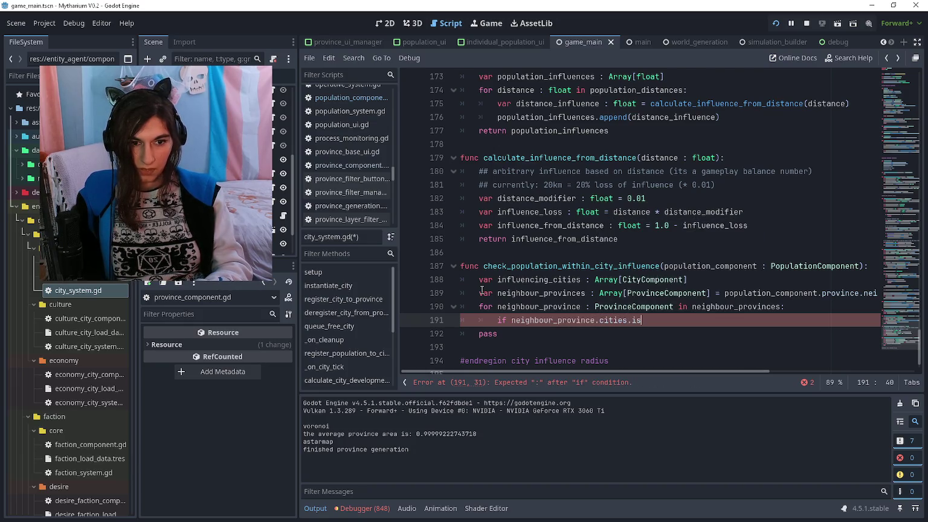
text(_empty():)
key(Return)
text(continue)
ctrl+click(613, 320)
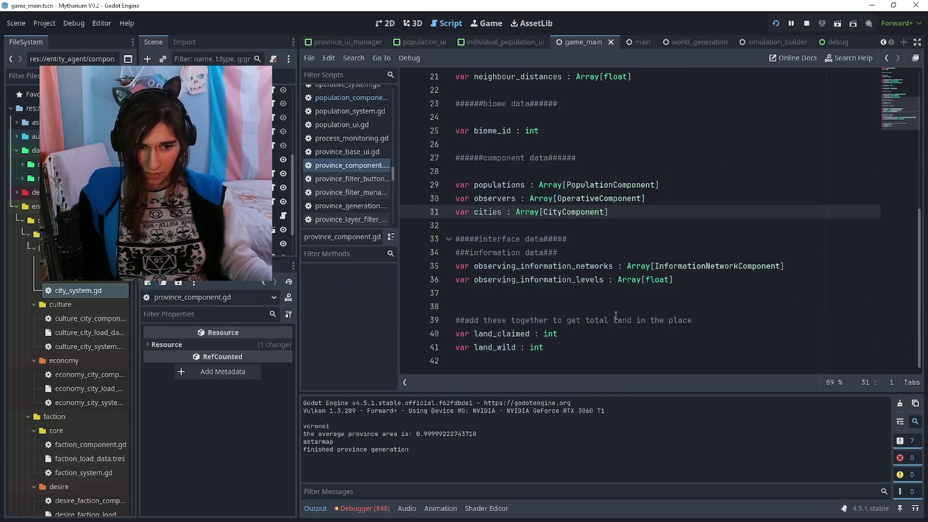
Check the cities declaration, then add an append of neighbour_province.cities to influencing_cities under continue
drag(608, 212, 442, 218)
click(493, 223)
key(alt+Left)
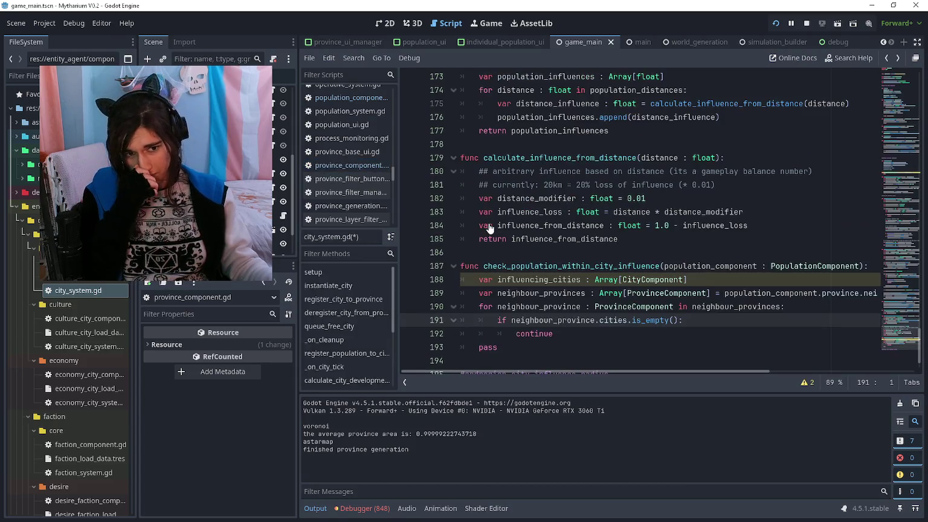
click(588, 335)
key(Return)
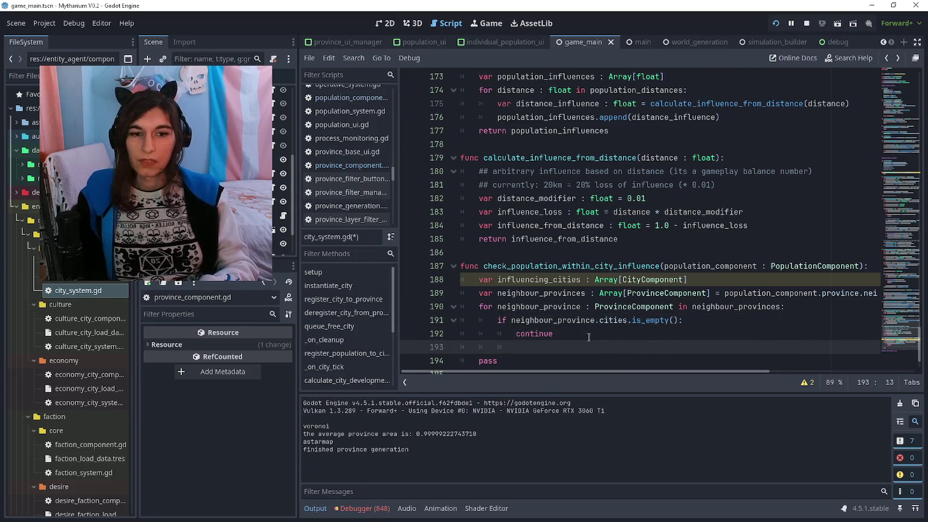
text(infl)
text(uencing_)
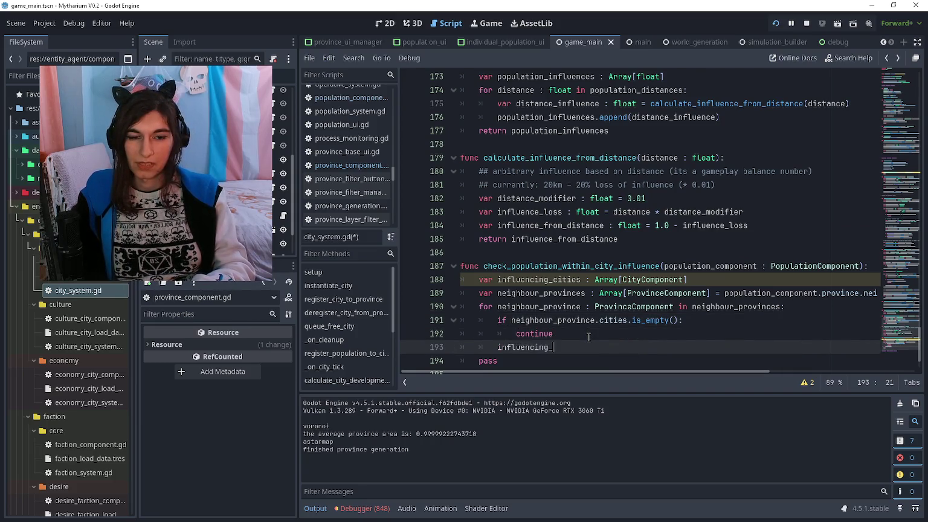
text(cities.append_arra)
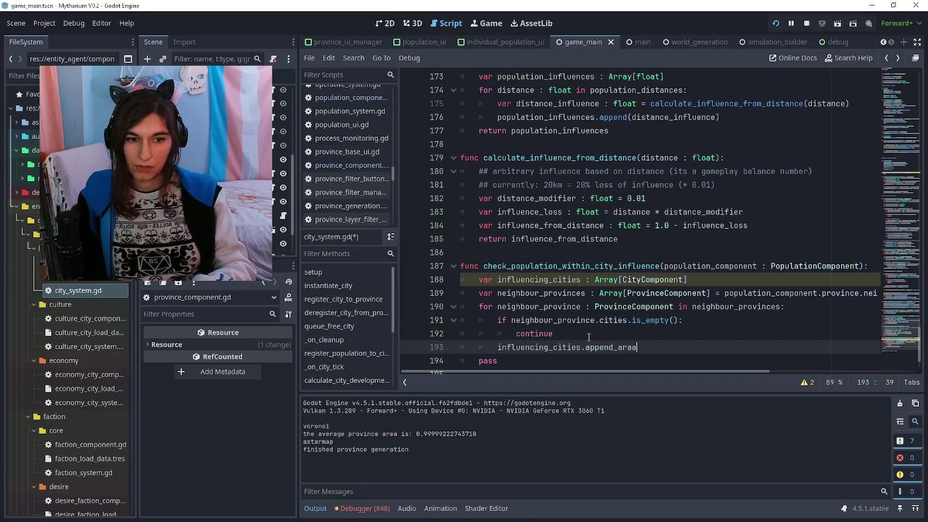
text(ay()
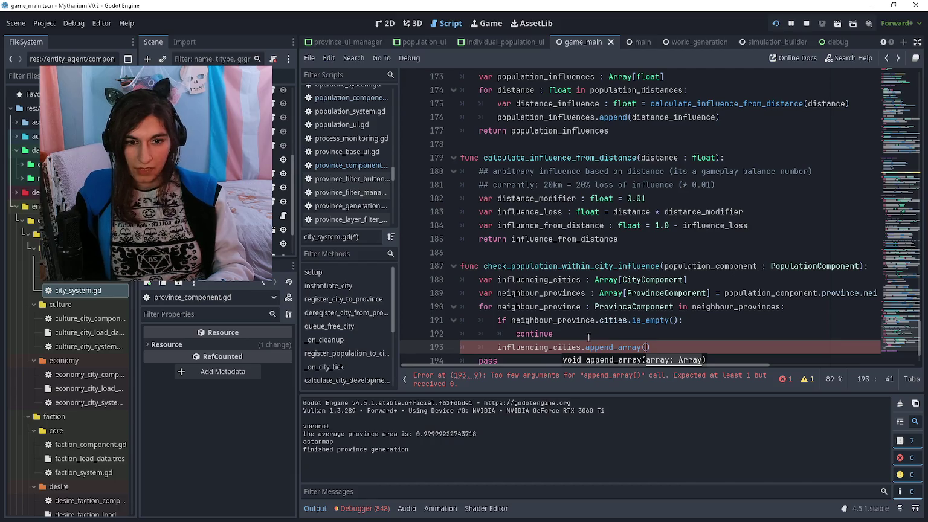
text(eighb)
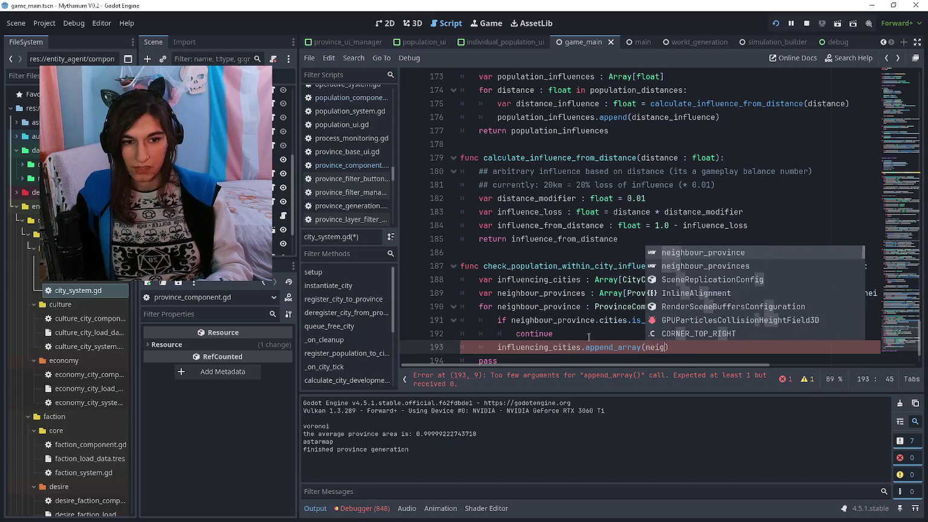
key(BackSpace)
key(BackSpace)
key(BackSpace)
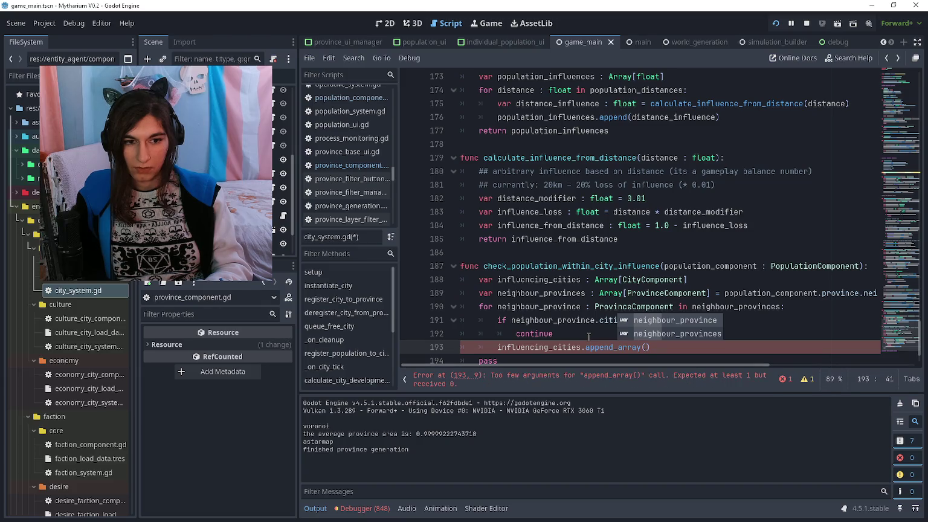
key(Return)
text(.cities)
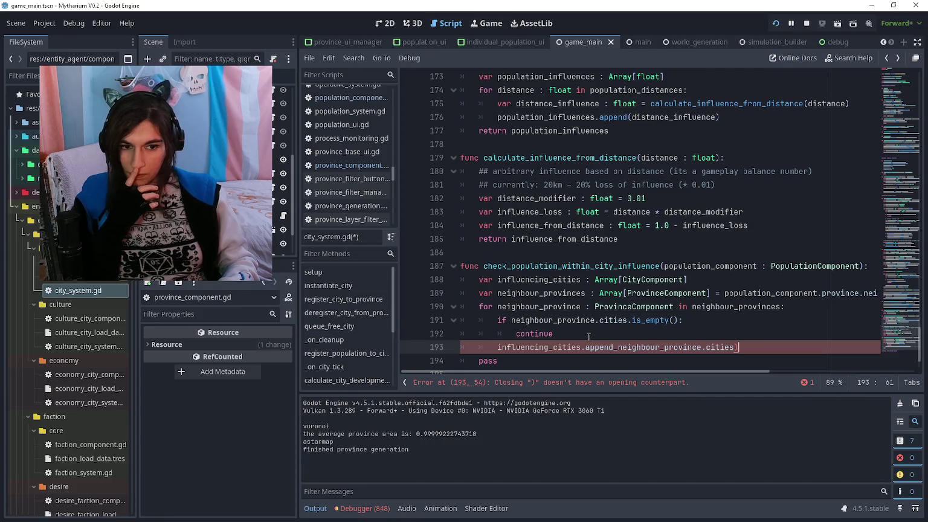
Close the append call's parenthesis and open a blank line above pass
key(Down)
key(Home)
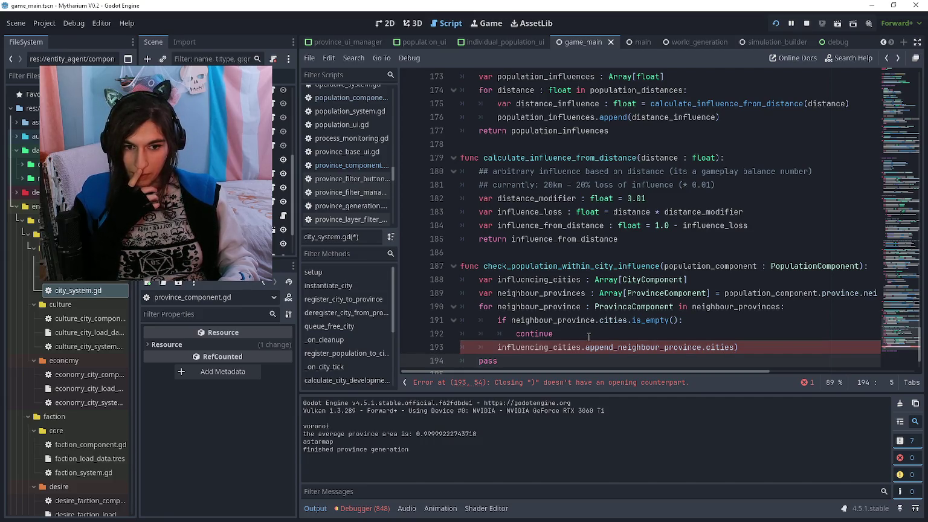
key(Up)
key(ctrl+Right)
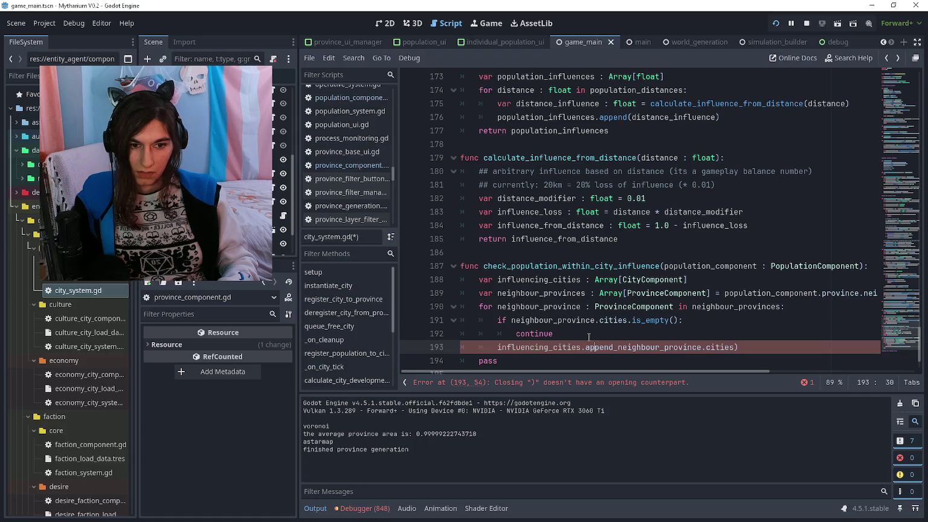
text(()
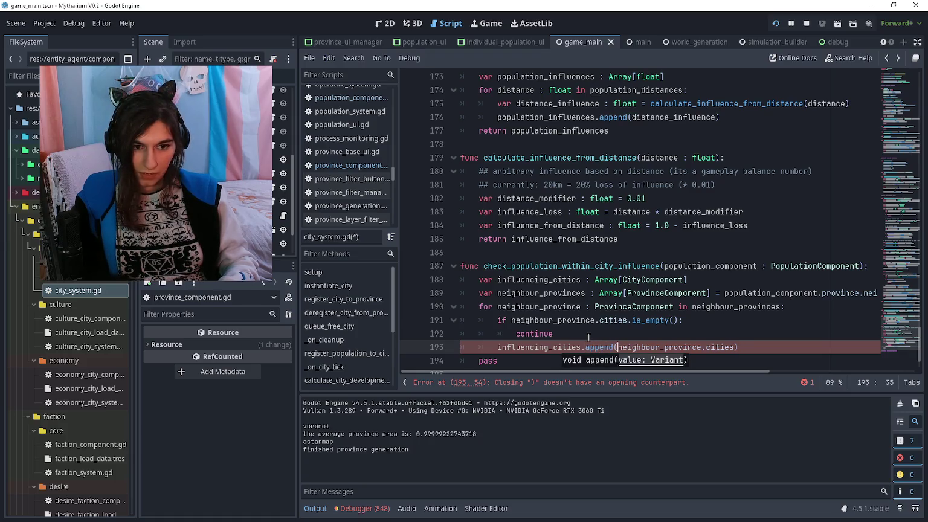
key(Down)
key(Down)
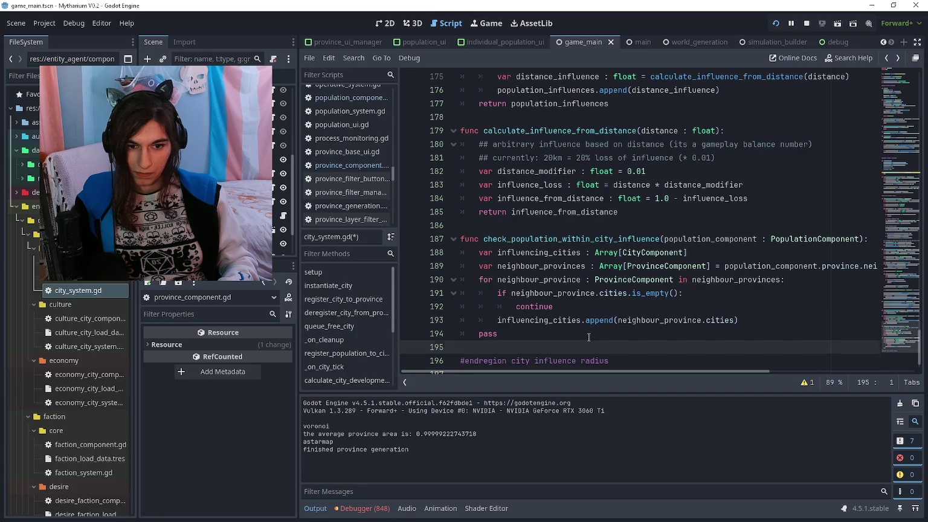
key(Up)
key(Home)
key(Return)
key(Up)
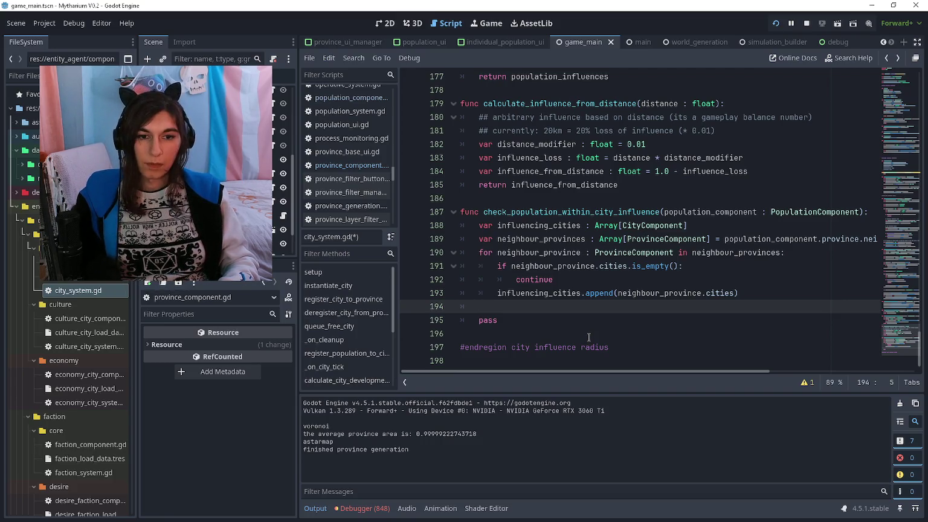
Glance at the Notepad dev notes, then bring the running debug game back to the front
key(alt+Tab)
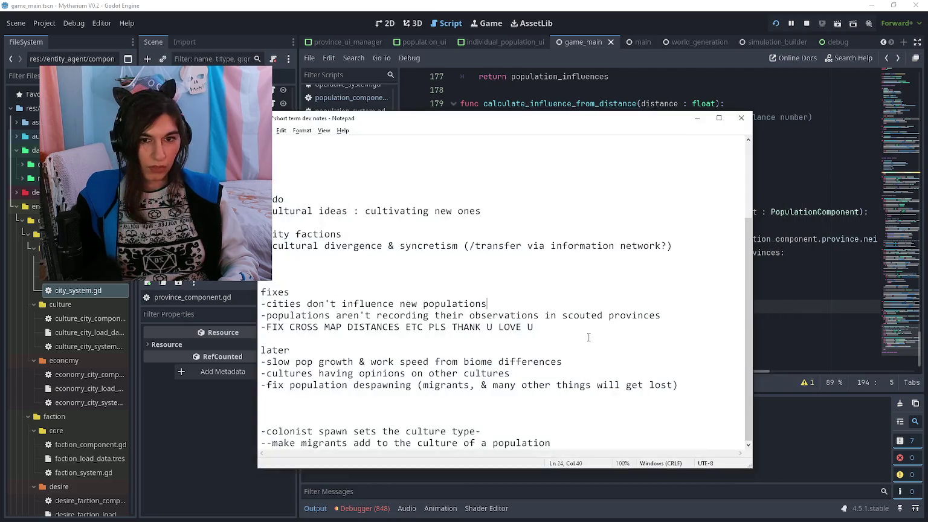
key(alt+Tab)
key(alt+Tab)
key(Tab)
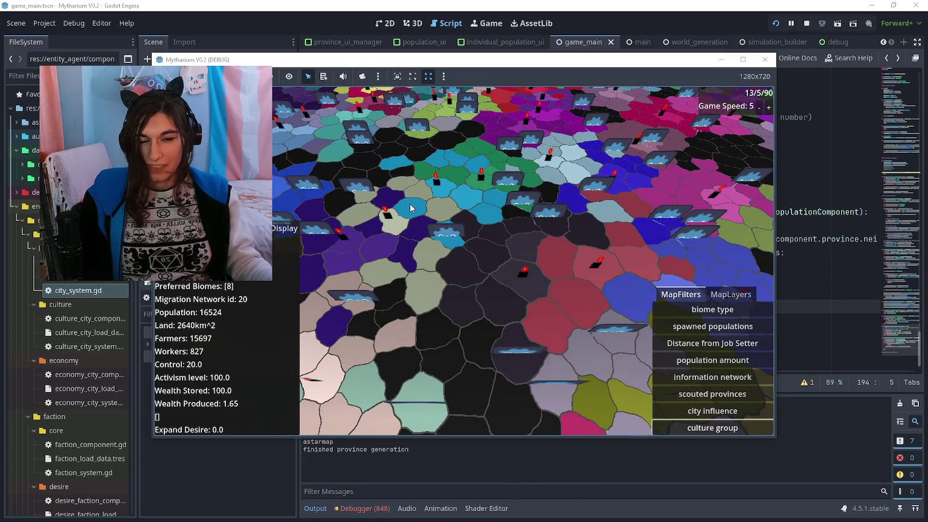
Browse the game's MapLayers and MapFilters lists, clear the province panel, and return to city_system.gd
click(731, 294)
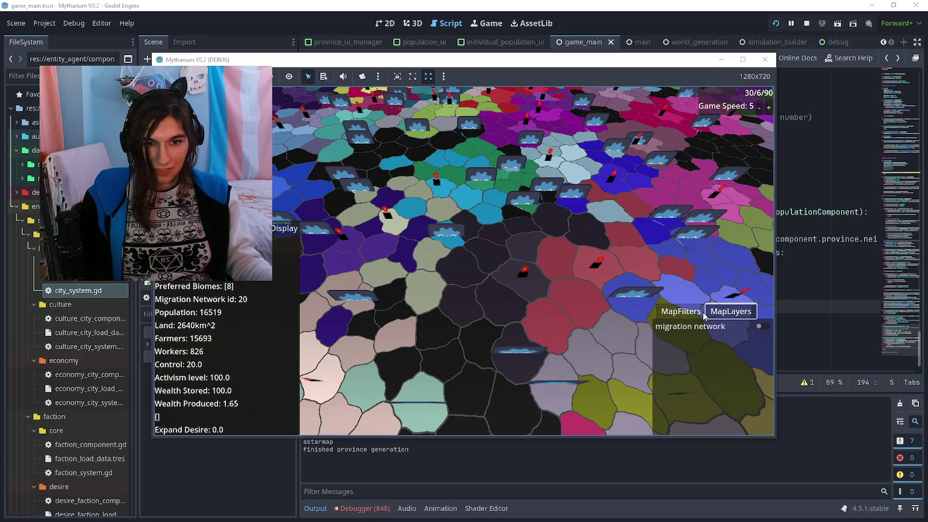
click(681, 294)
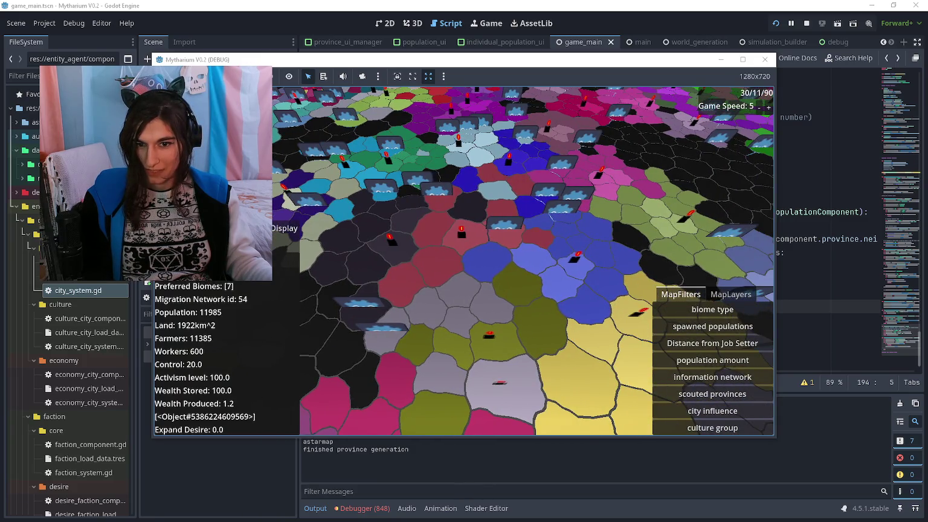
click(456, 270)
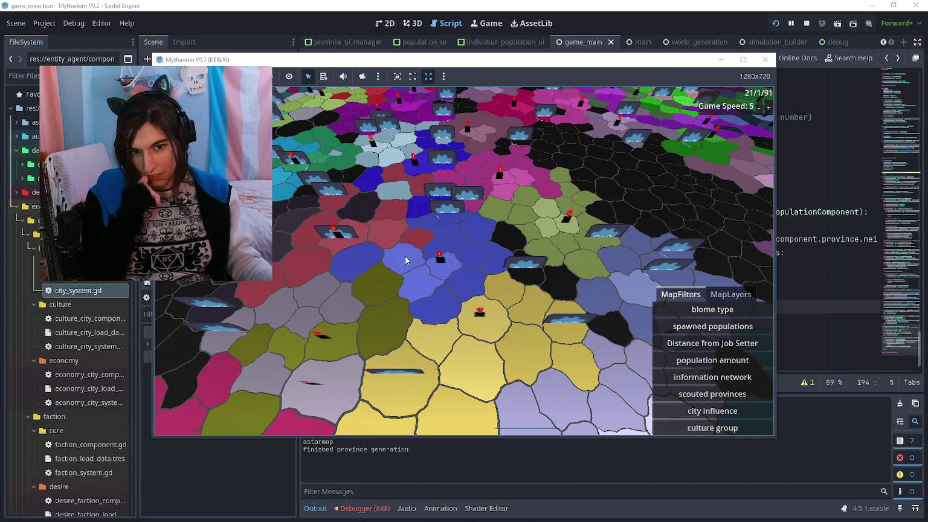
key(alt+Tab)
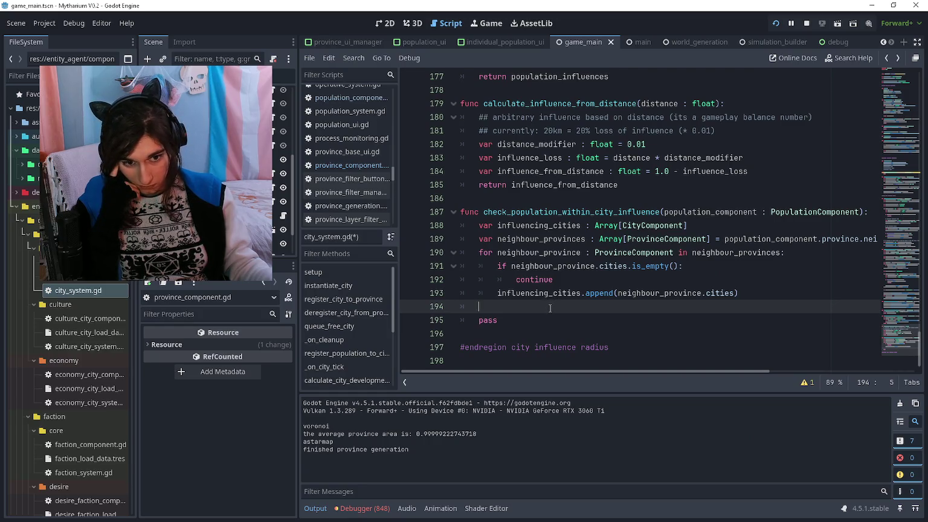
Declare var province : ProvinceComponent = population_component.province above the neighbour_provinces line
mouse_move(549, 308)
mouse_down()
mouse_move(559, 265)
mouse_move(619, 252)
mouse_move(504, 306)
mouse_up()
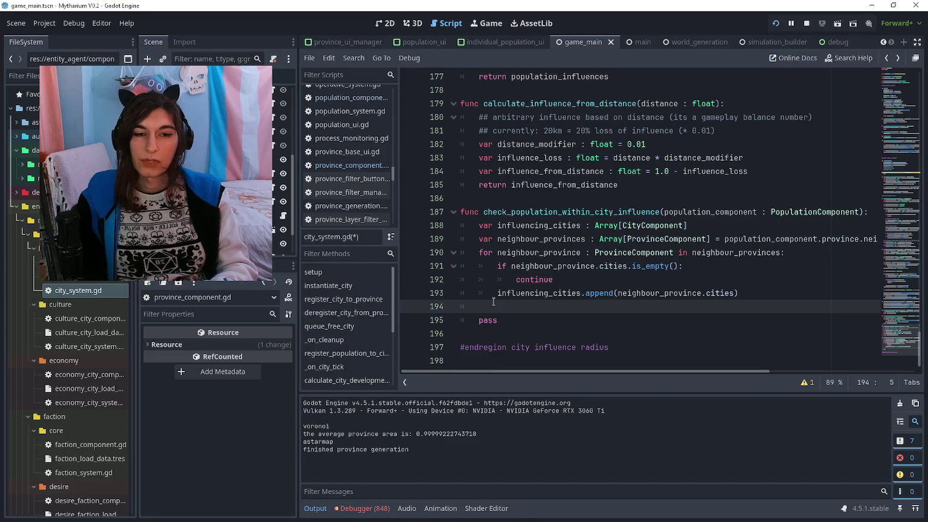
key(Return)
key(Return)
key(Up)
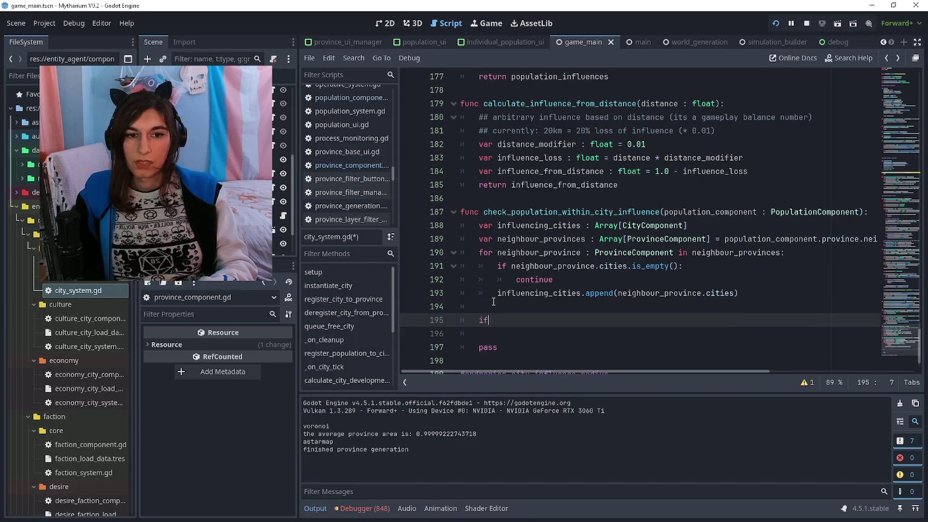
text( popc)
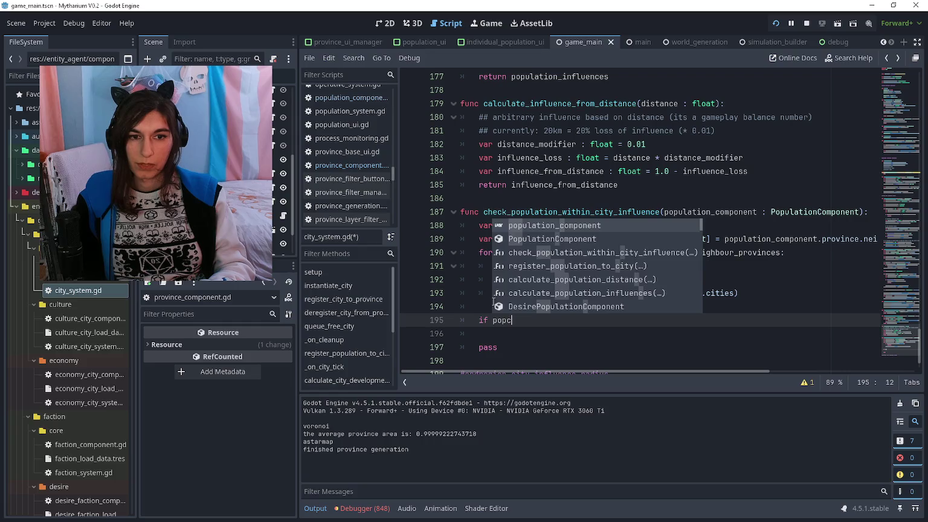
key(Return)
key(Up)
key(Up)
key(Up)
key(Up)
key(Up)
key(Up)
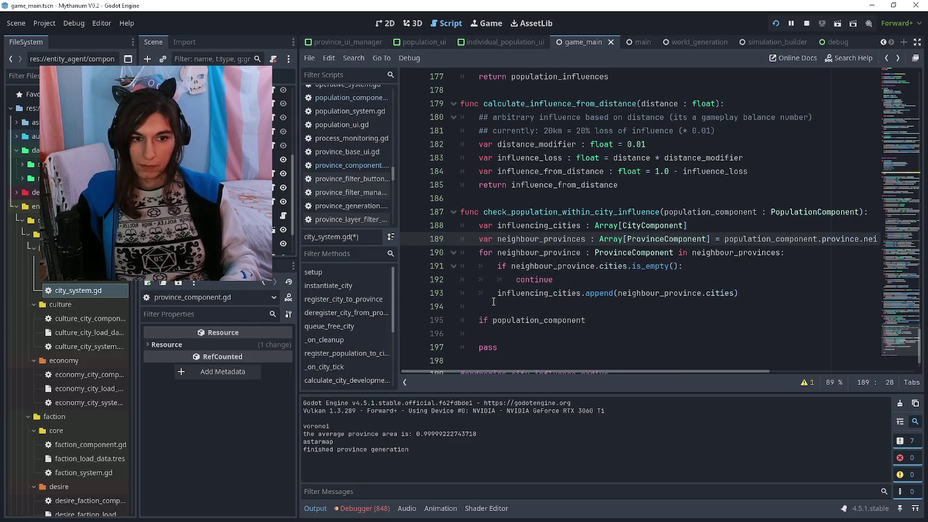
key(ctrl+shift+Return)
text(var province : ProvinceComponent = populationcom)
key(Up)
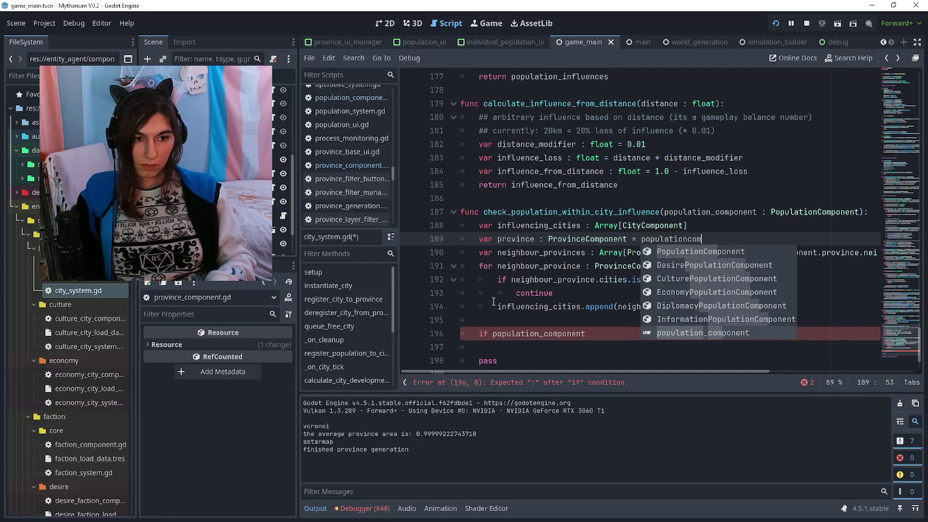
key(Return)
text(.province)
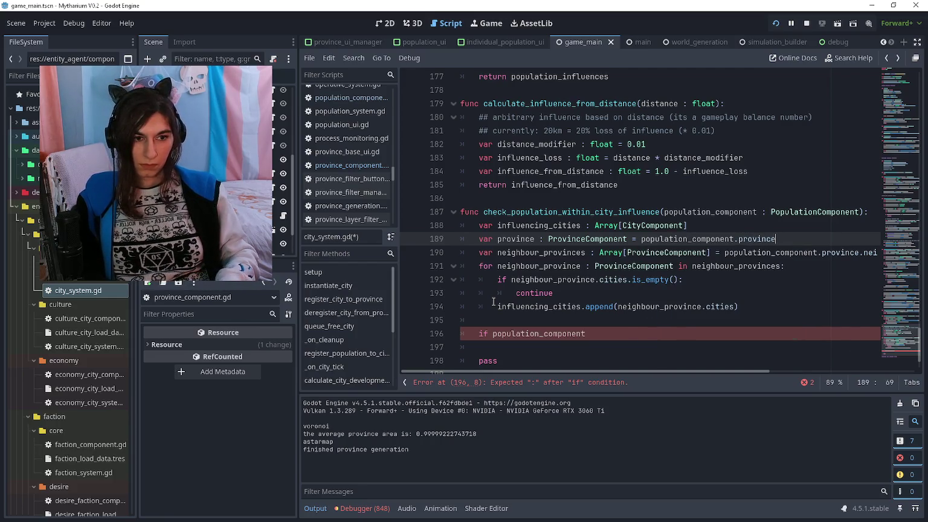
key(Down)
Use province.neighbour_provinces, and add 'if province.cities.is_empty() == false' appending province.cities to influencing_cities
key(ctrl+d)
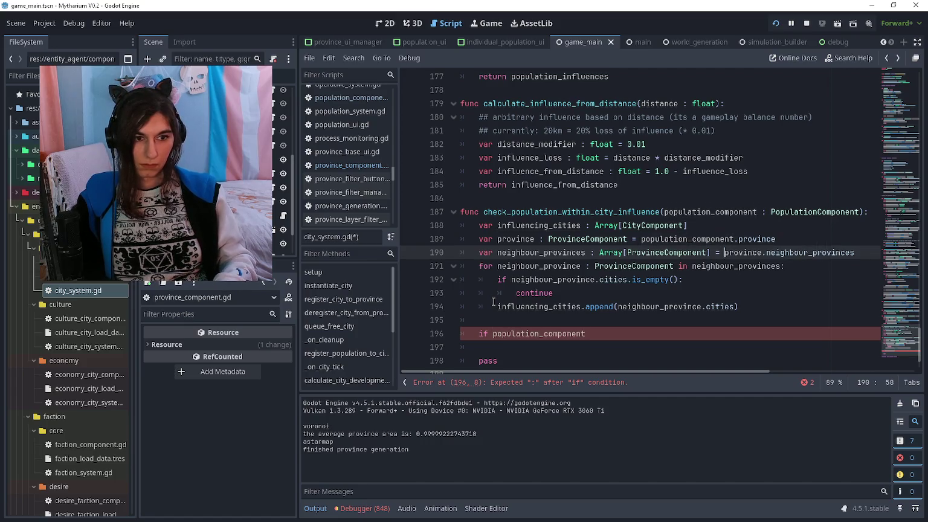
key(Delete)
key(Delete)
key(Down)
key(Down)
key(Down)
key(ctrl+shift+Left)
key(BackSpace)
text(province.cities.)
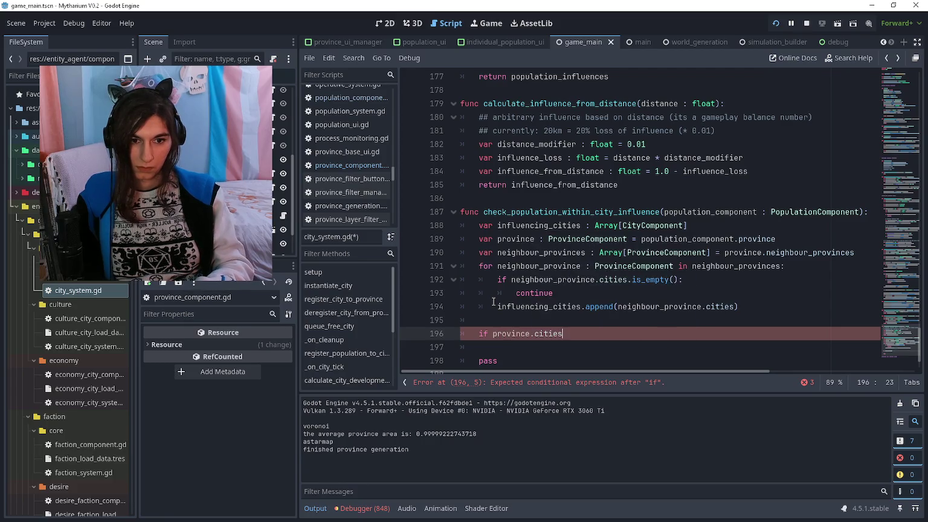
text(is_empt)
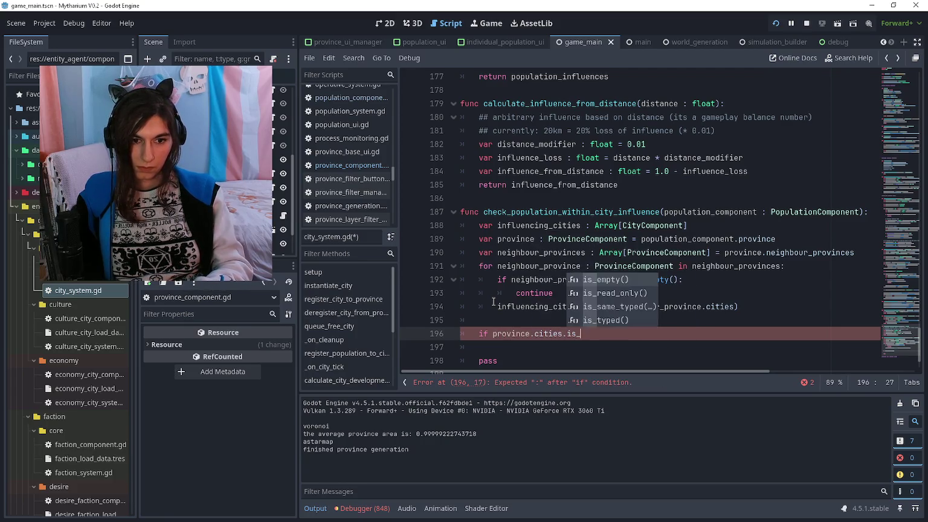
key(Return)
text(== false:)
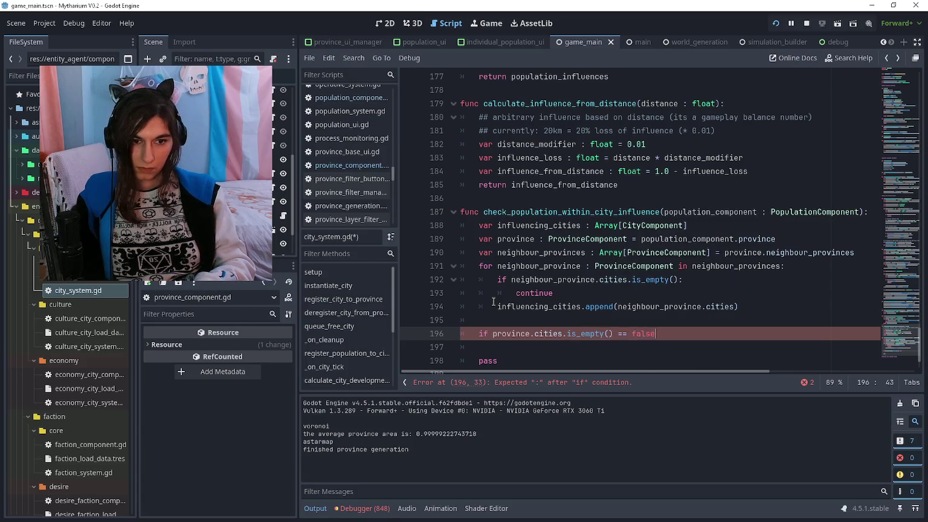
key(Return)
key(BackSpace)
key(BackSpace)
text(influencing_cities.a[p)
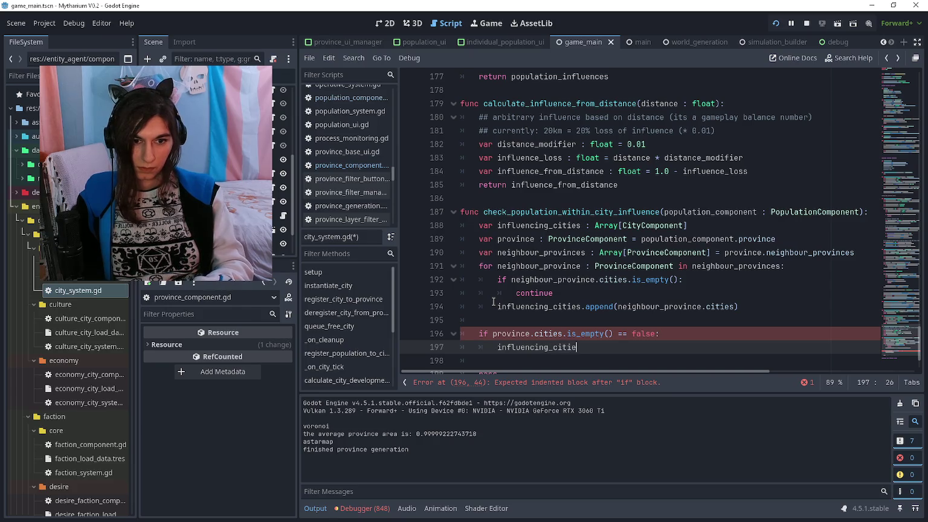
text(ppend_array)
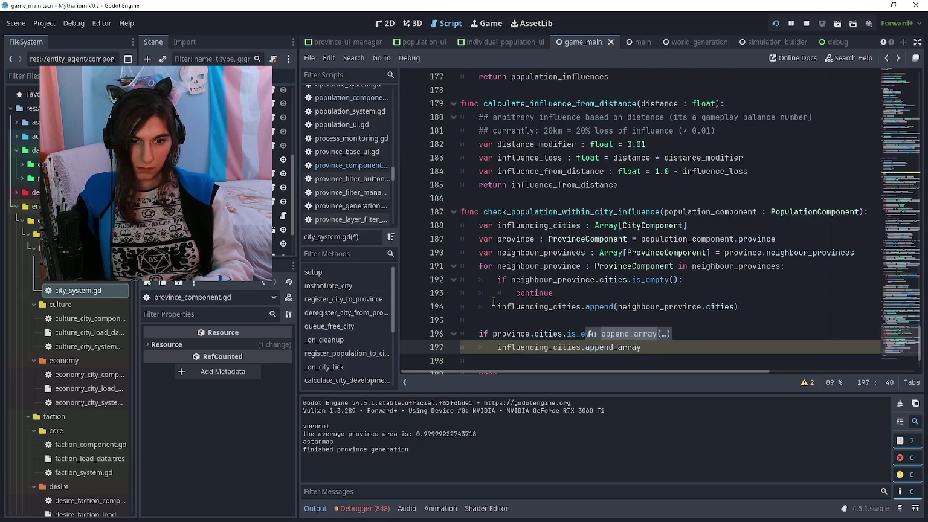
text((province.cities))
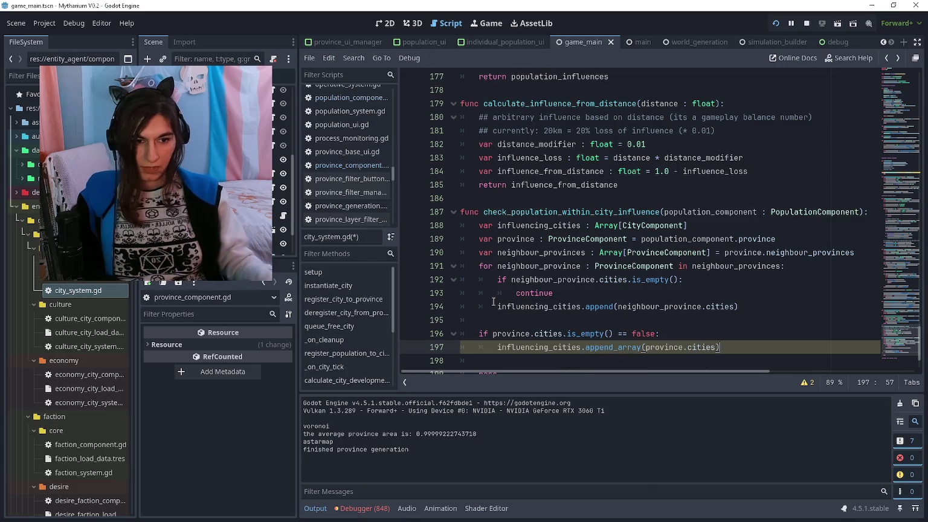
Look up the append_array documentation, then delete the placeholder pass line
ctrl+click(604, 348)
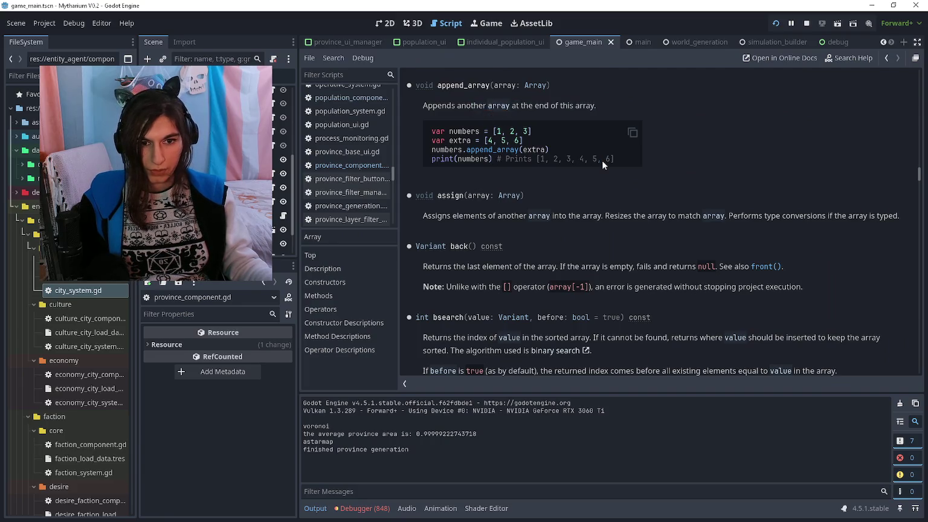
key(alt+Left)
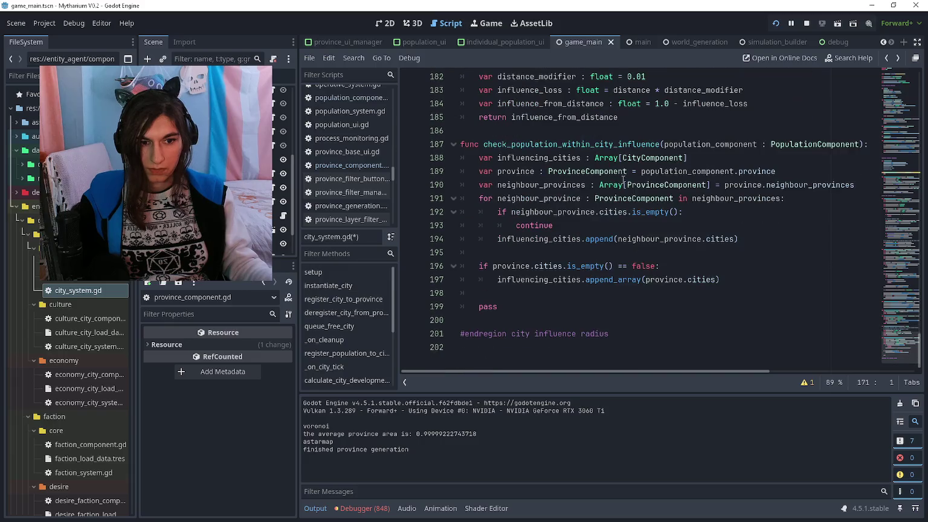
click(641, 304)
key(Up)
key(Return)
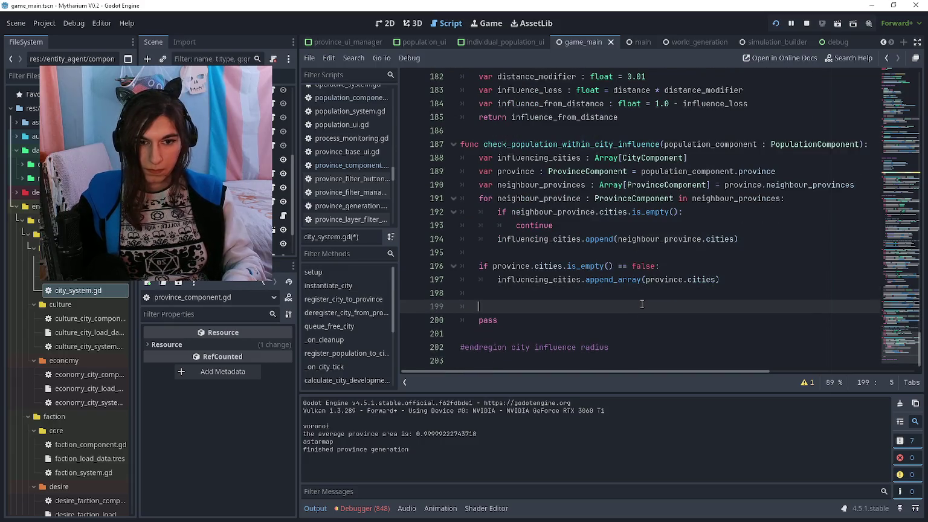
key(Delete)
key(Delete)
key(Delete)
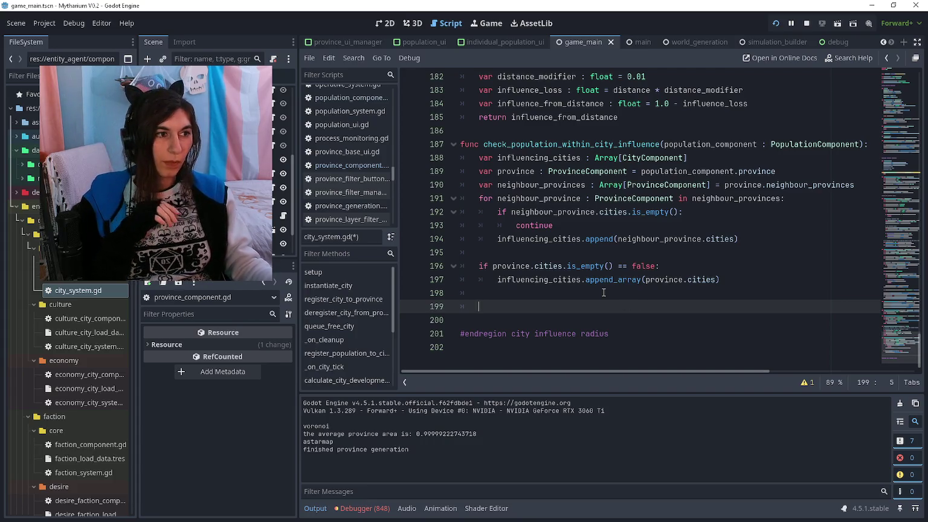
Review the influence functions above, then start a new line at the end of the function body
scroll(590, 299, up, 1)
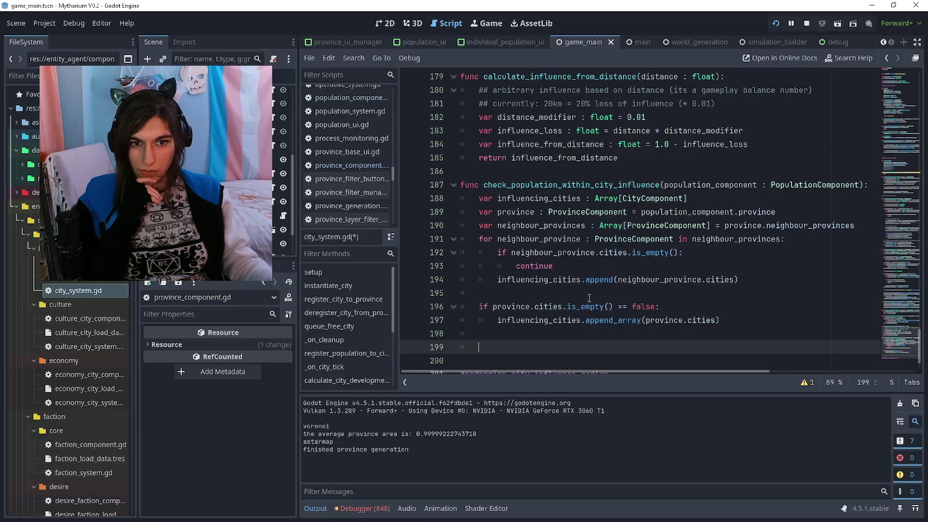
scroll(587, 299, up, 2)
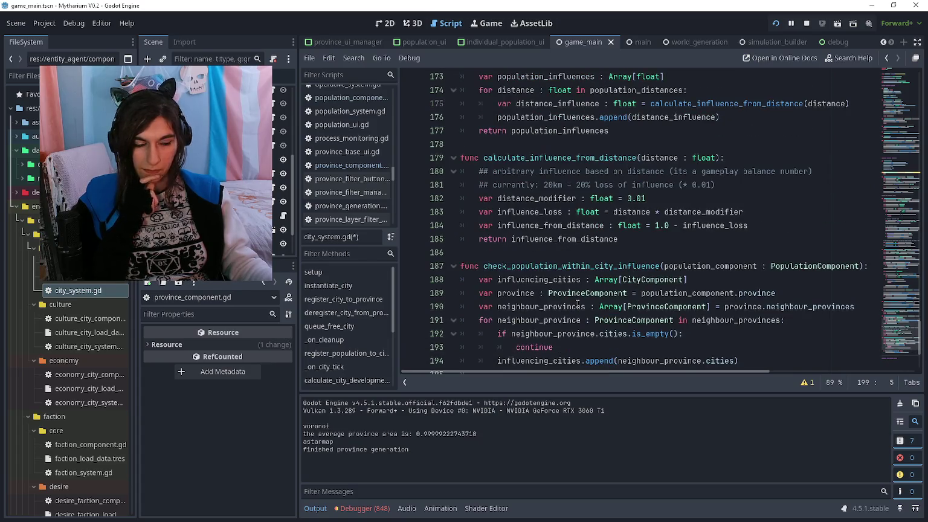
scroll(577, 304, down, 3)
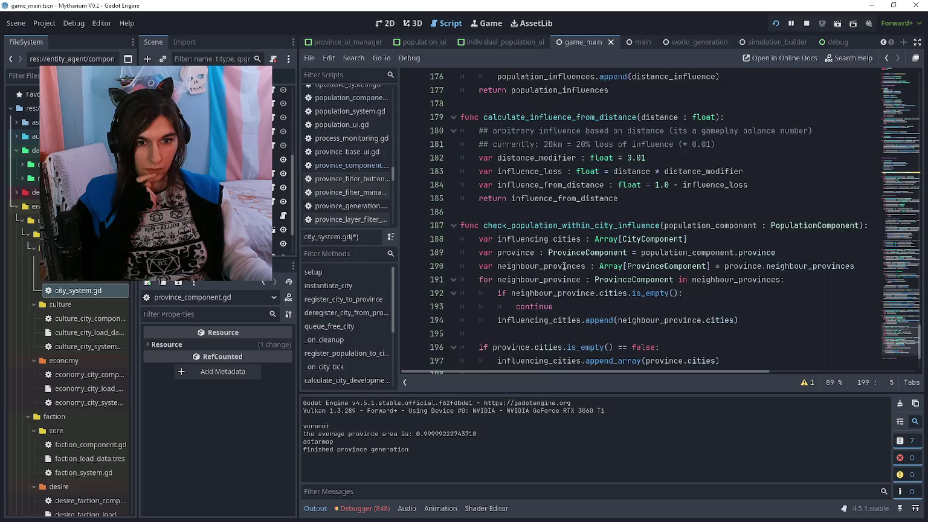
click(542, 292)
drag(541, 306, 416, 139)
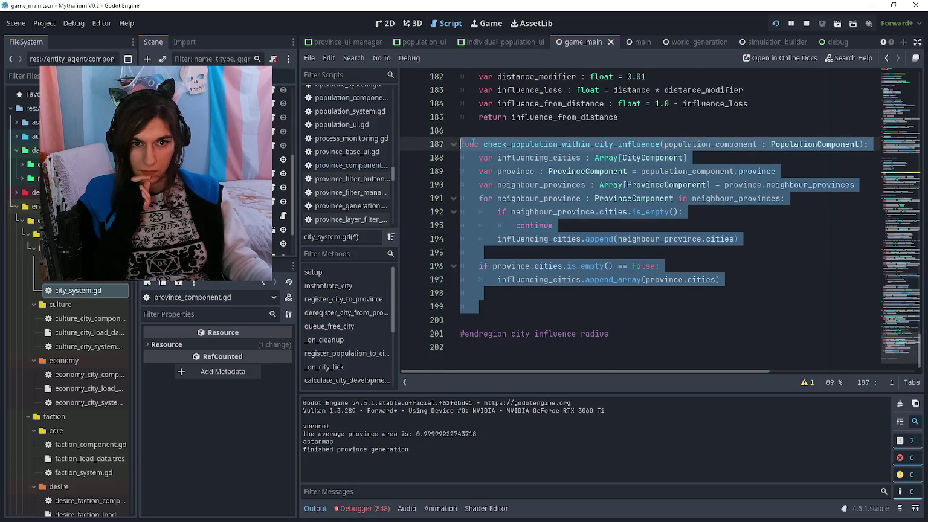
click(417, 130)
scroll(590, 189, up, 3)
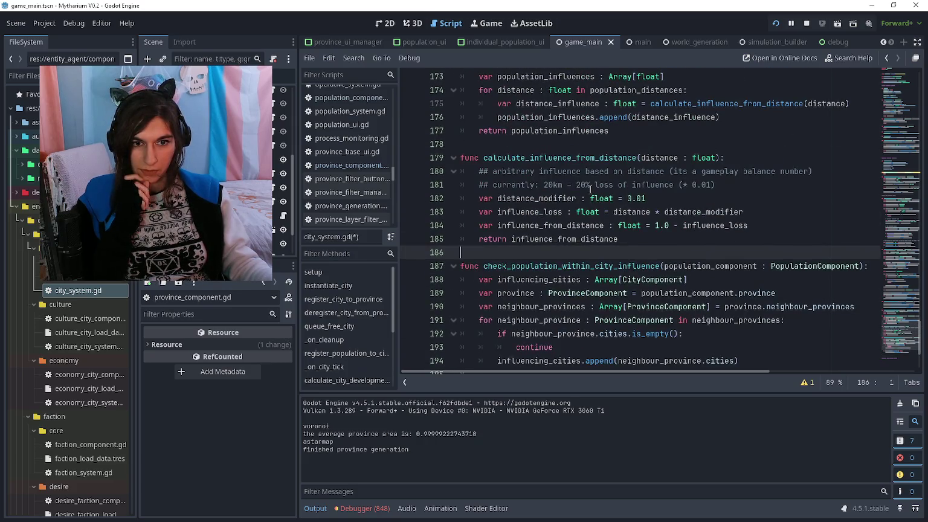
drag(462, 253, 435, 156)
scroll(506, 174, down, 2)
scroll(506, 174, down, 1)
click(547, 253)
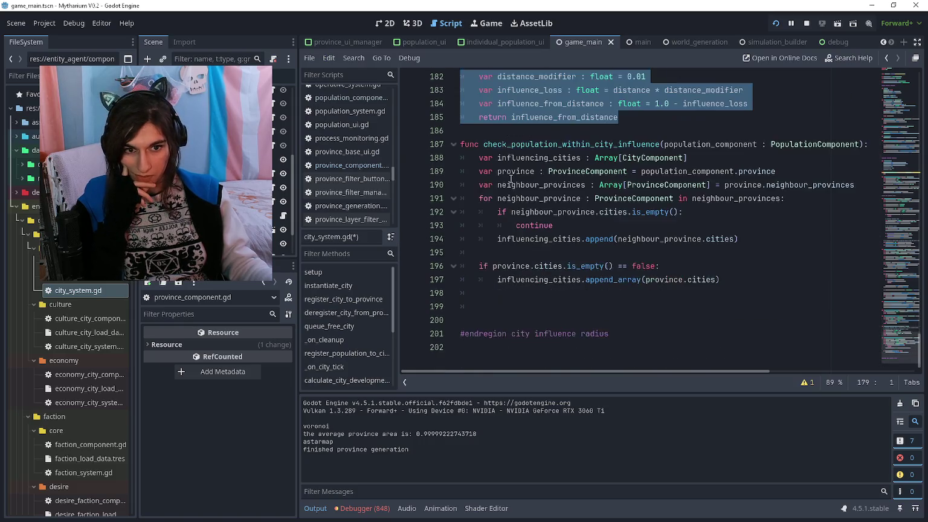
click(572, 292)
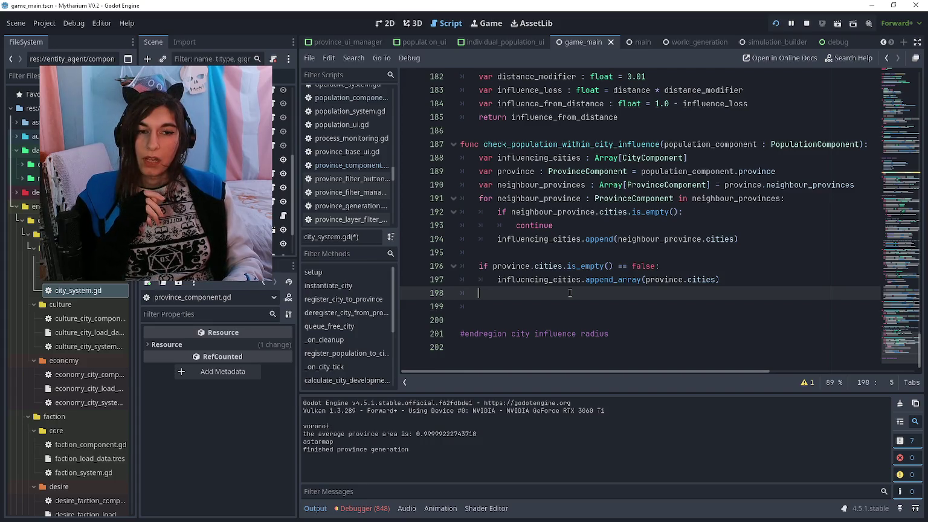
key(Return)
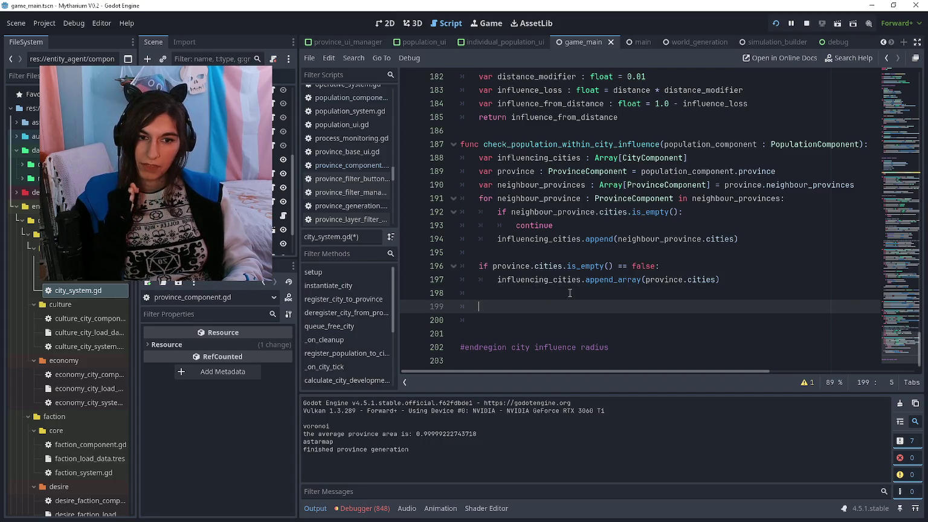
Declare var influencing_city : CityComponent = influencing_cities[0]
text(v)
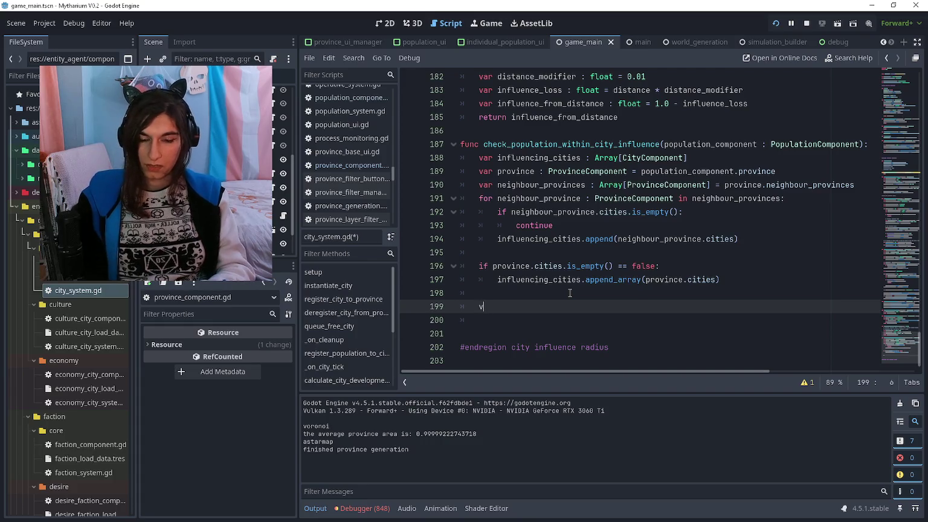
text(ar influencing)
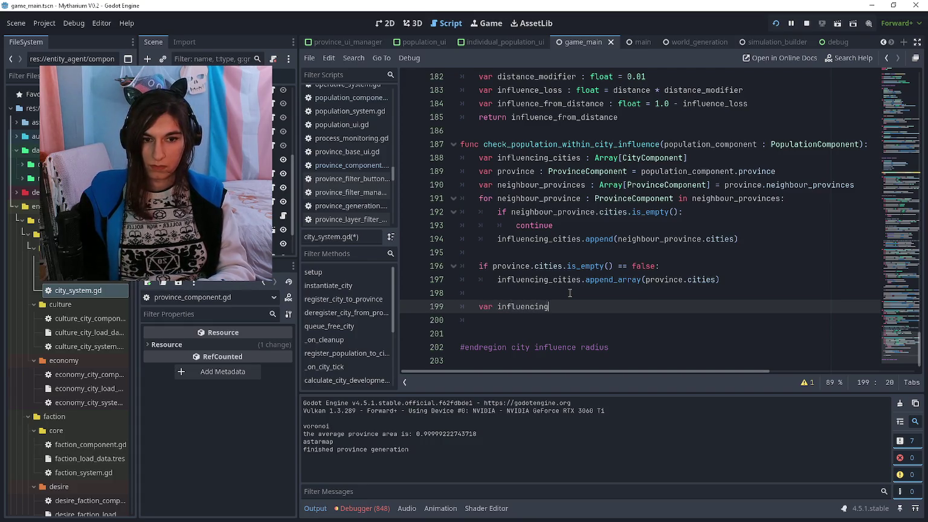
text(_city_id : )
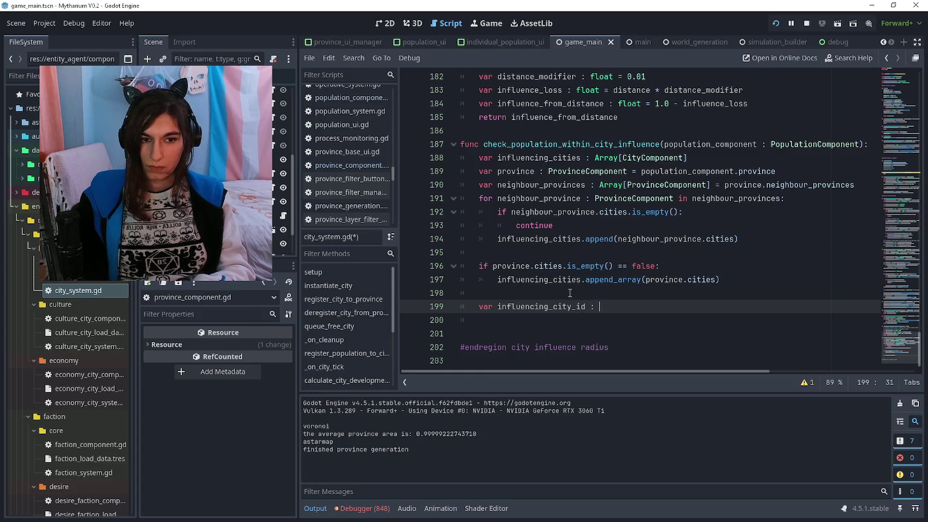
key(BackSpace)
key(BackSpace)
key(BackSpace)
key(BackSpace)
key(BackSpace)
key(BackSpace)
text( : CityComponent )
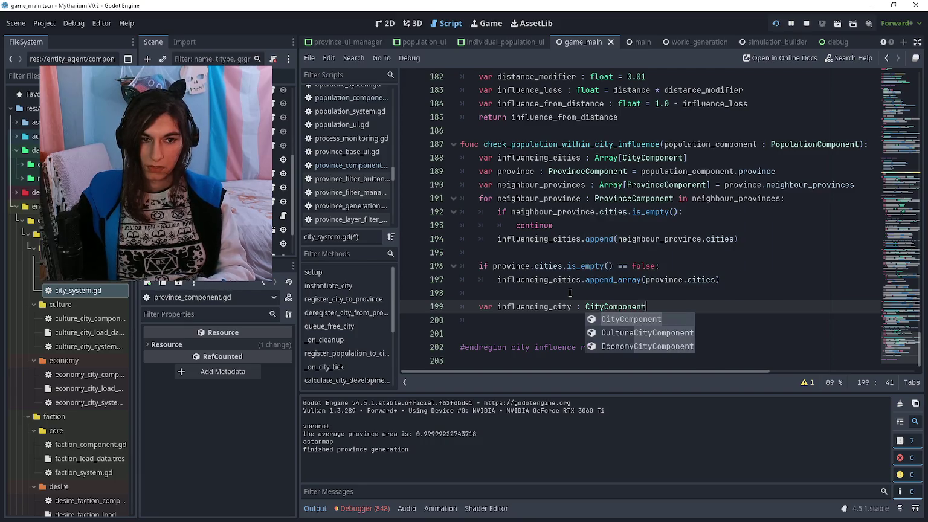
text(= influencing)
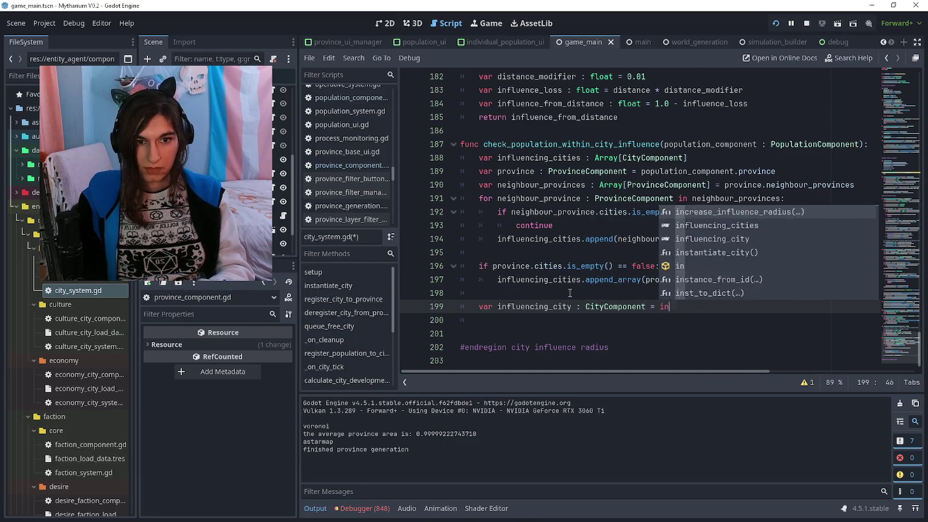
key(Return)
text(0)
Insert 'if influencing_cities.is_empty(): return' above the influencing_city declaration
key(Home)
key(Return)
key(Return)
key(Up)
key(Up)
text(if influencing_cities.i)
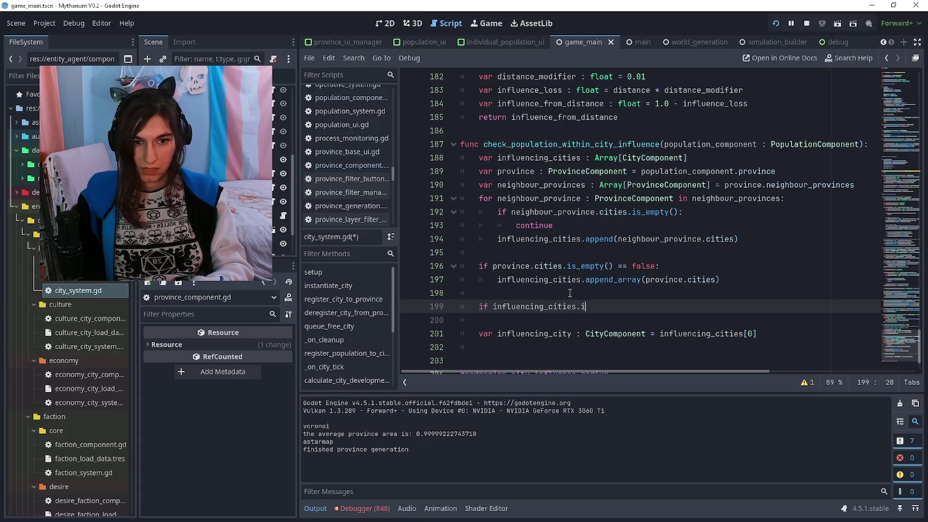
text(s_empty():)
key(Return)
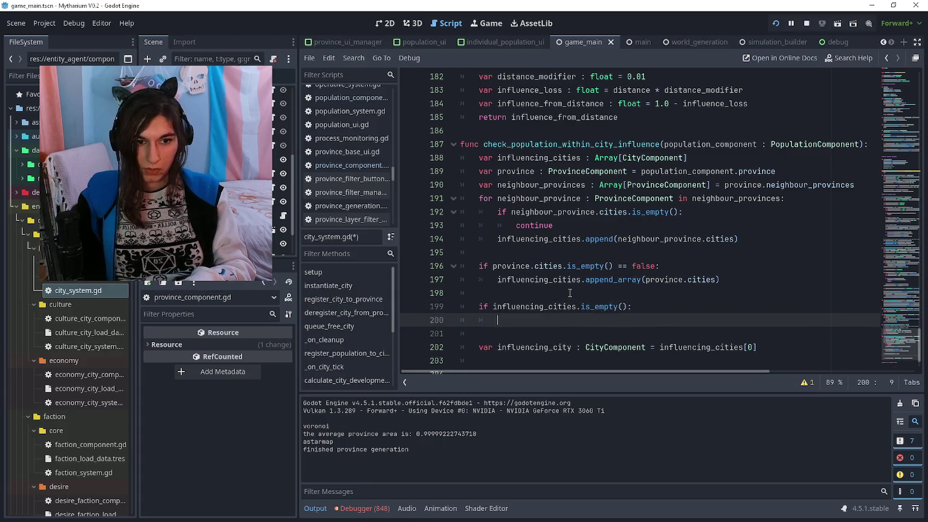
text(return)
key(Return)
scroll(569, 293, down, 1)
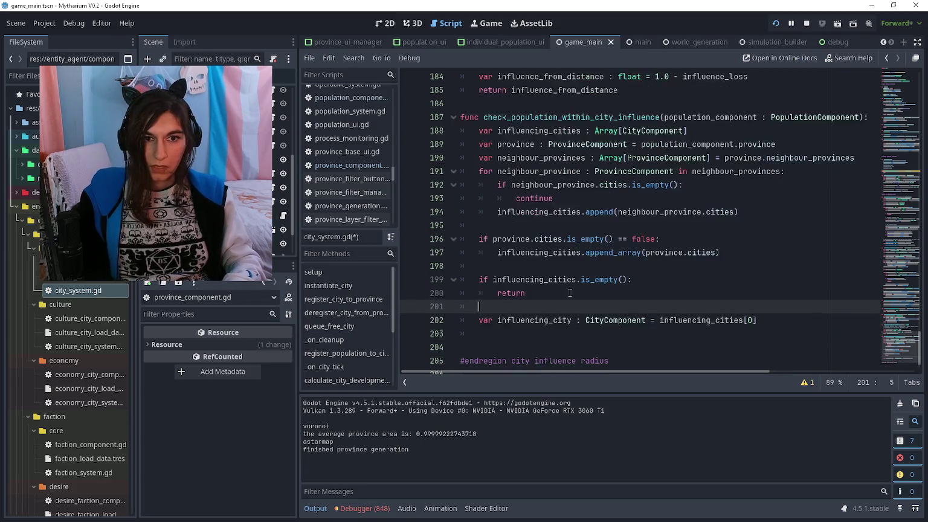
key(Down)
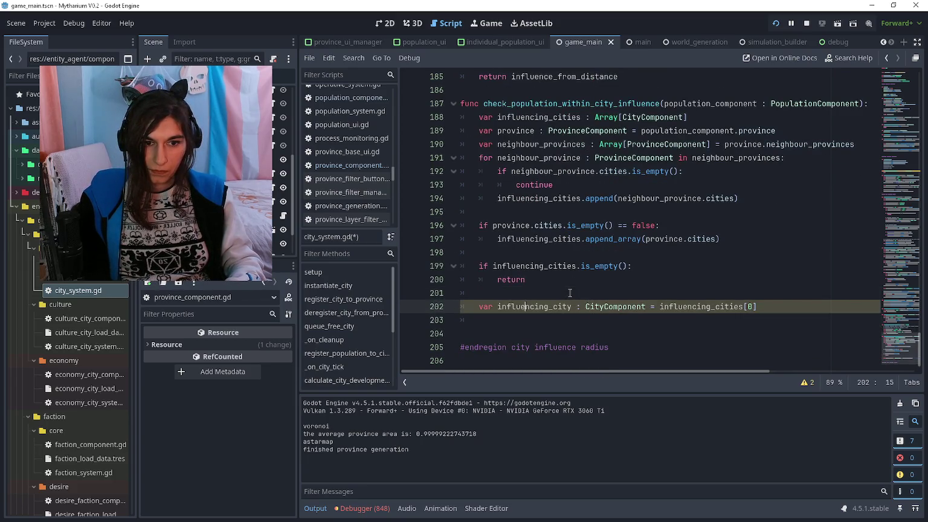
key(Return)
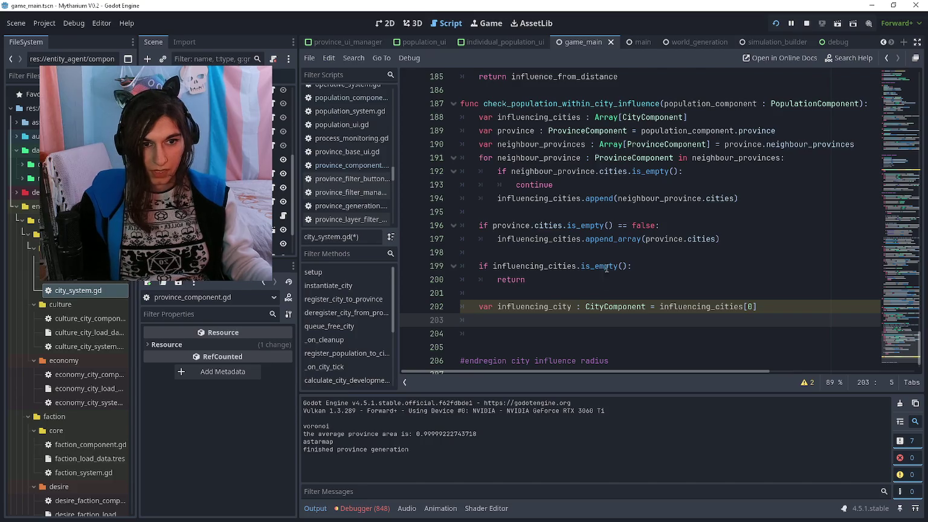
scroll(606, 268, up, 4)
scroll(563, 251, up, 2)
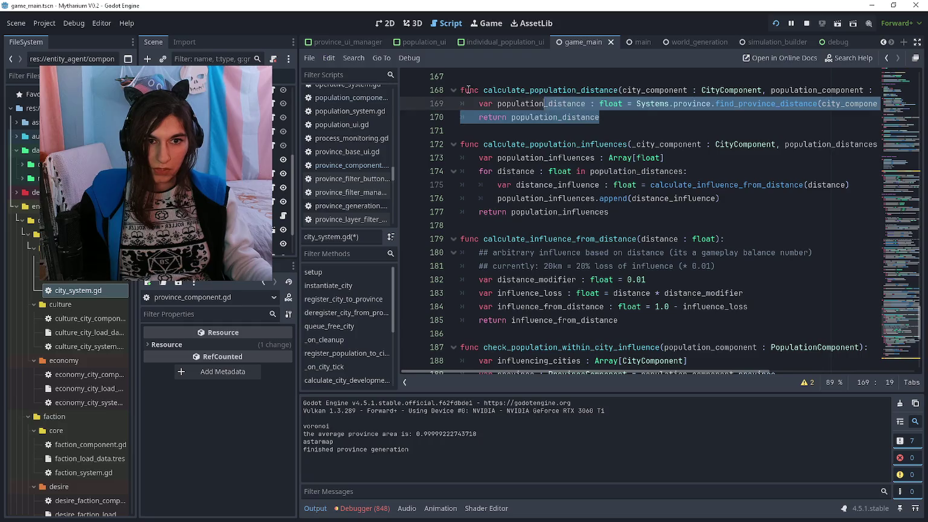
Add population_distance = calculate_population_distance(influencing_city, population_component)
scroll(604, 241, down, 7)
text(var cit)
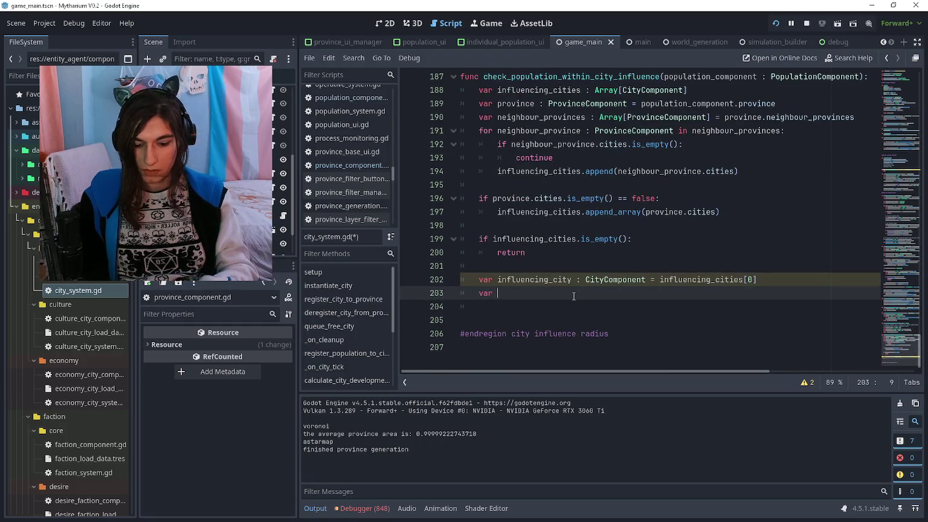
text(population)
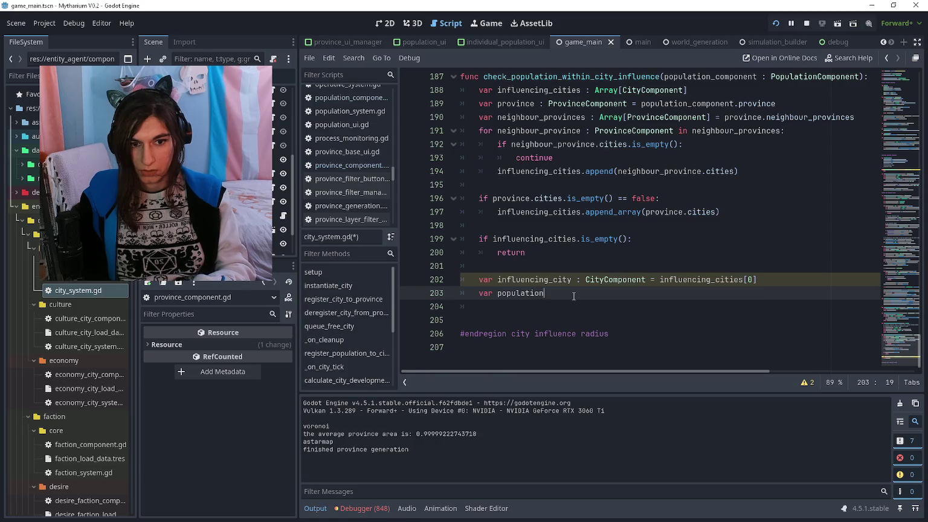
text(_distance = calculatepop)
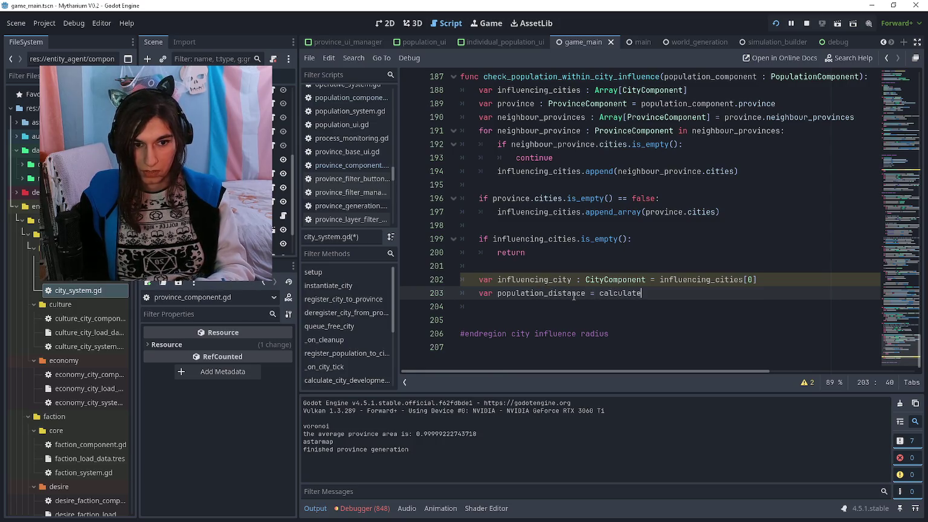
key(Return)
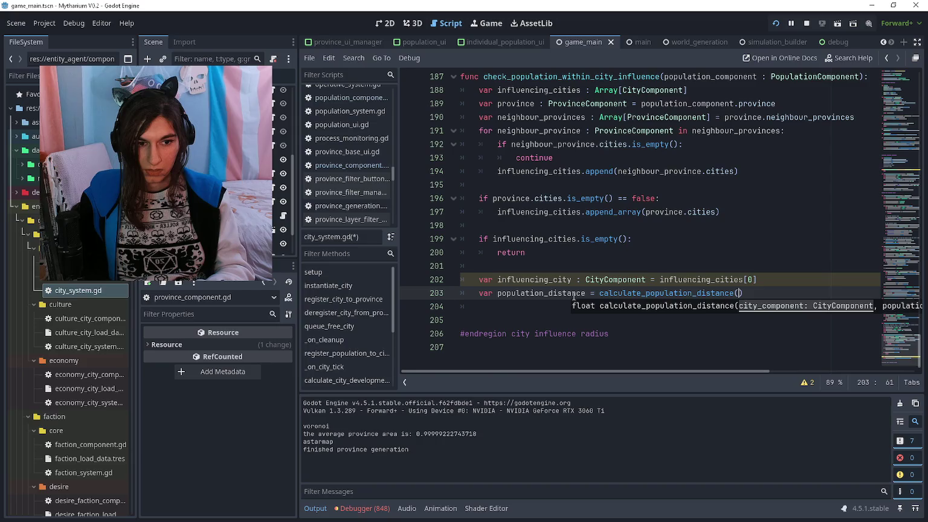
text(influencing_city, )
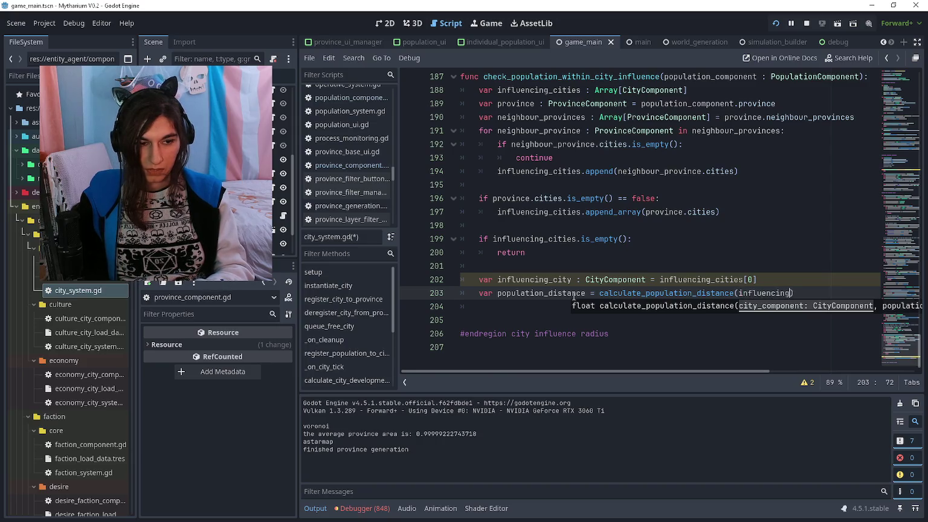
text(population_c)
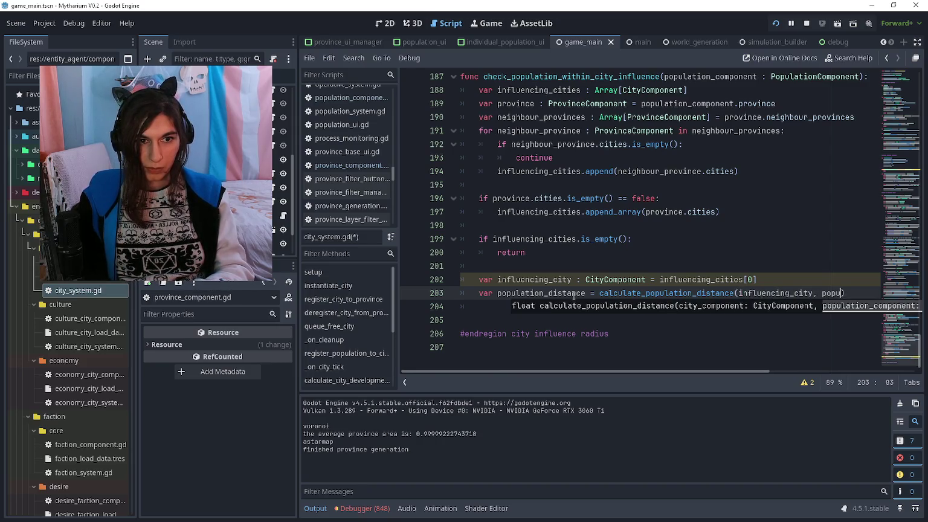
text(o)
key(Return)
key(End)
key(Return)
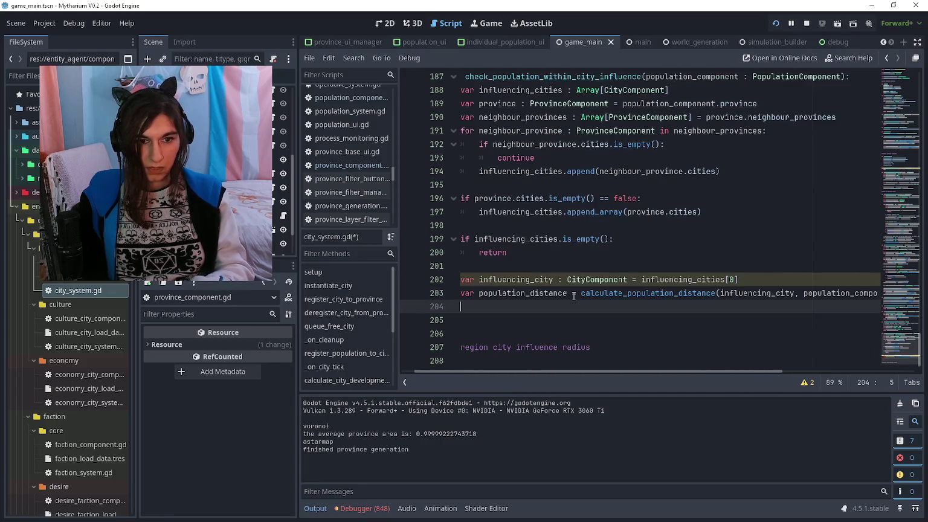
Add city_influence = calculate_influence_from_distance(population_distance) on the next line
text(var)
text(ity_inf)
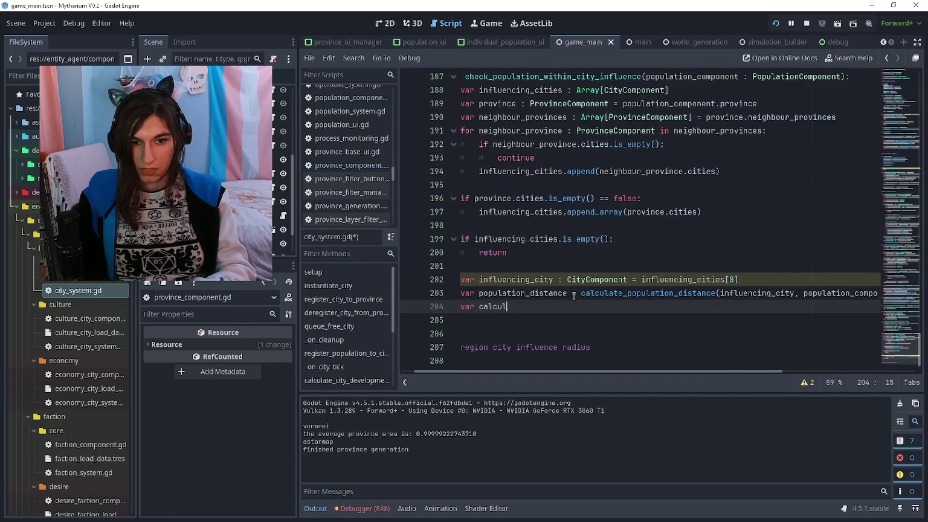
key(ctrl+BackSpace)
text(city_influence = )
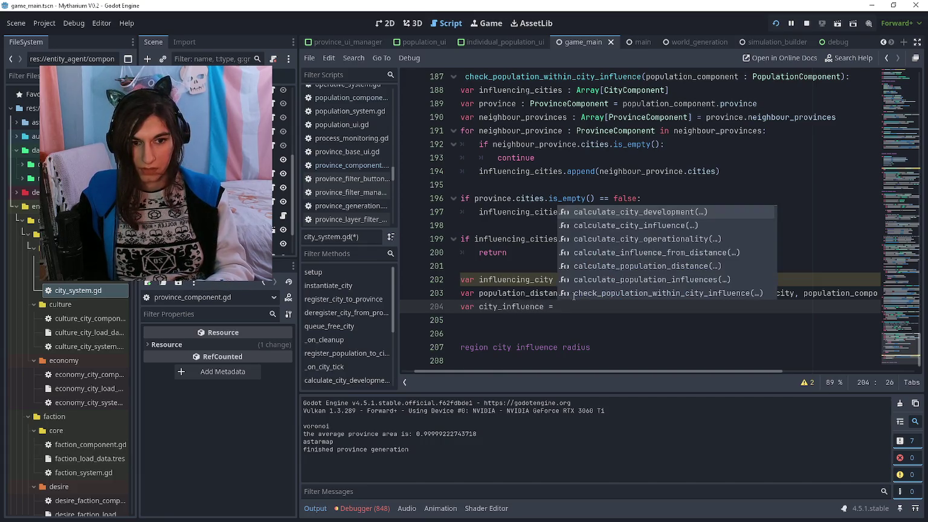
text(calculo)
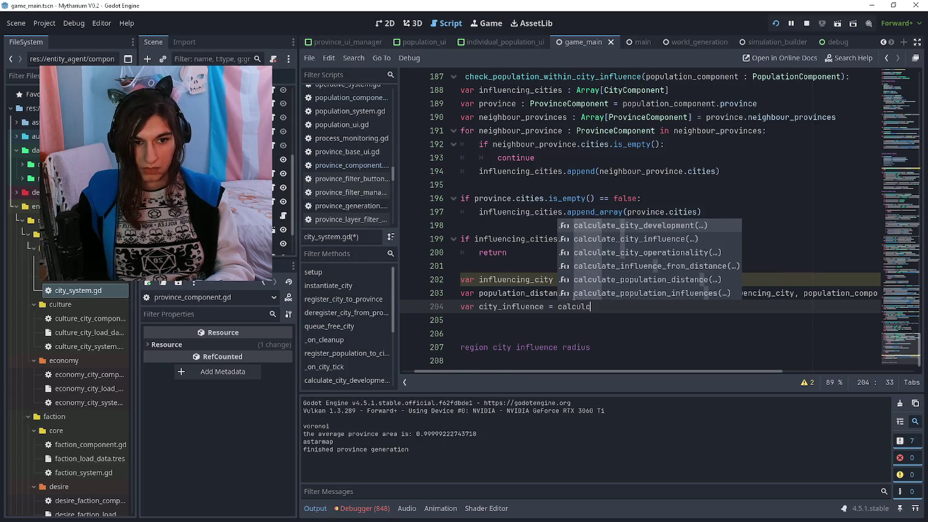
key(Down)
key(Down)
key(Down)
key(Return)
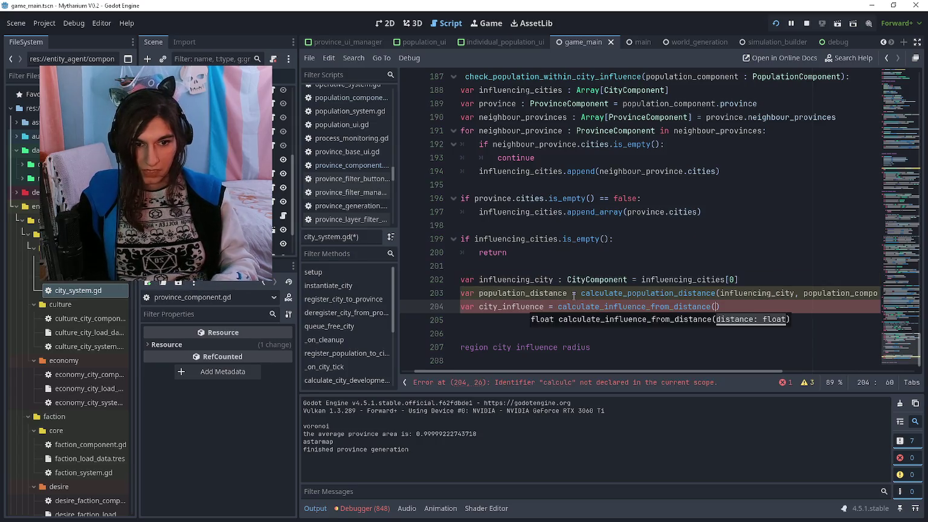
text(population_distance)
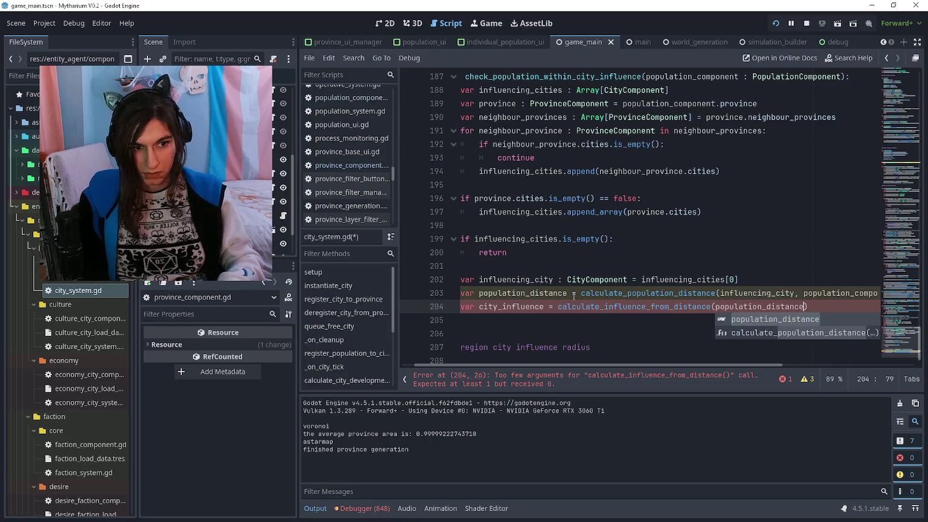
key(Escape)
key(Down)
Give both city_influence and population_distance a float type, then move to empty line 178
scroll(574, 295, up, 4)
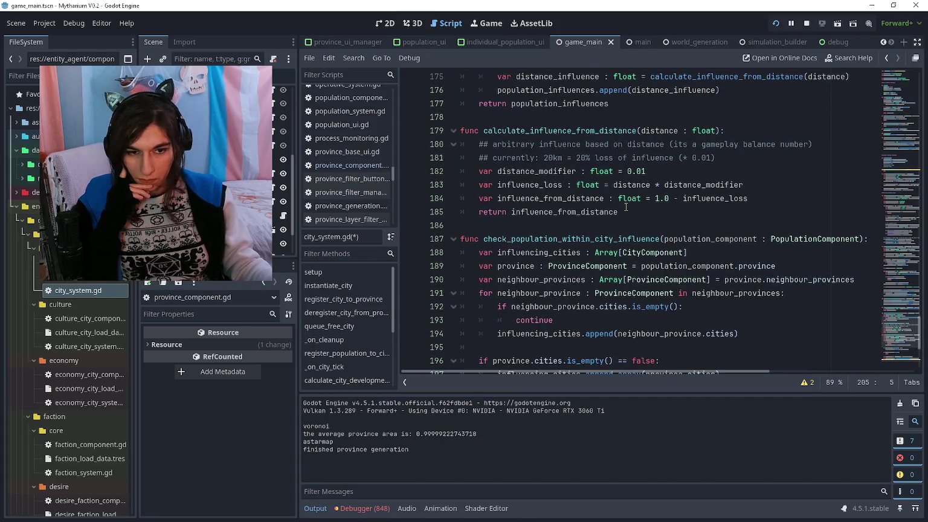
mouse_move(627, 212)
mouse_down()
mouse_move(532, 199)
mouse_move(484, 212)
mouse_up()
scroll(586, 273, down, 4)
click(567, 307)
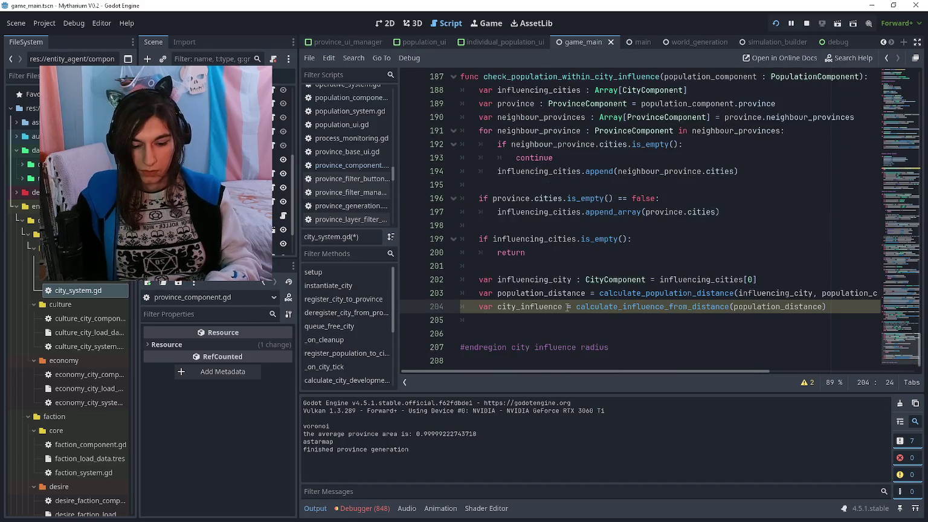
text(: float)
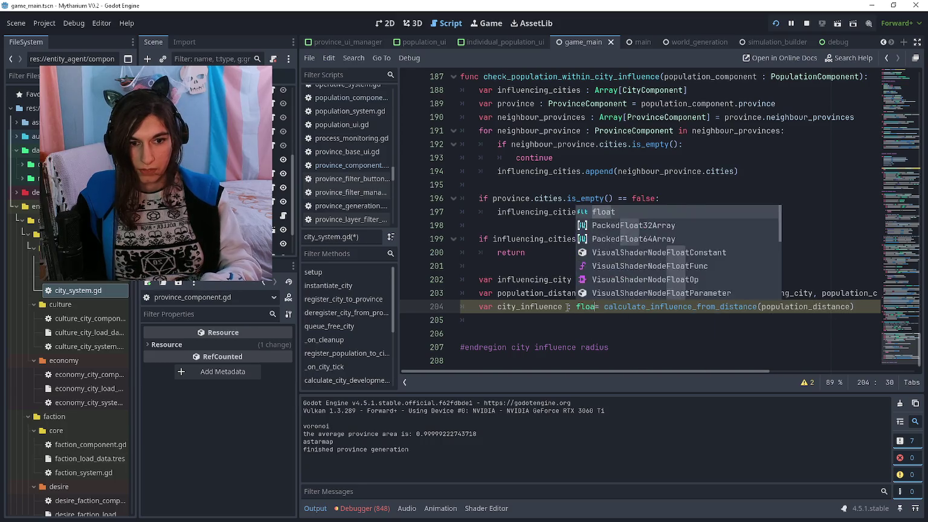
key(Up)
text(: float)
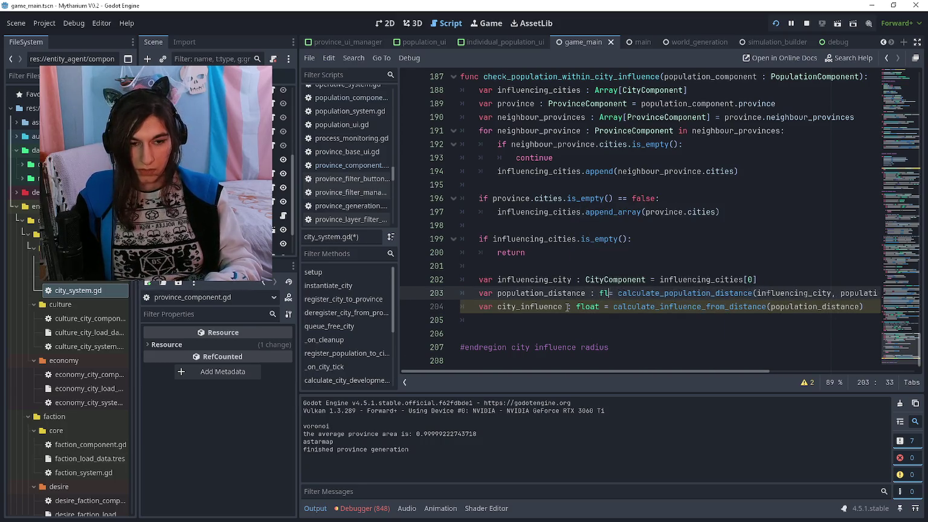
scroll(553, 300, up, 1)
click(554, 300)
scroll(554, 301, up, 6)
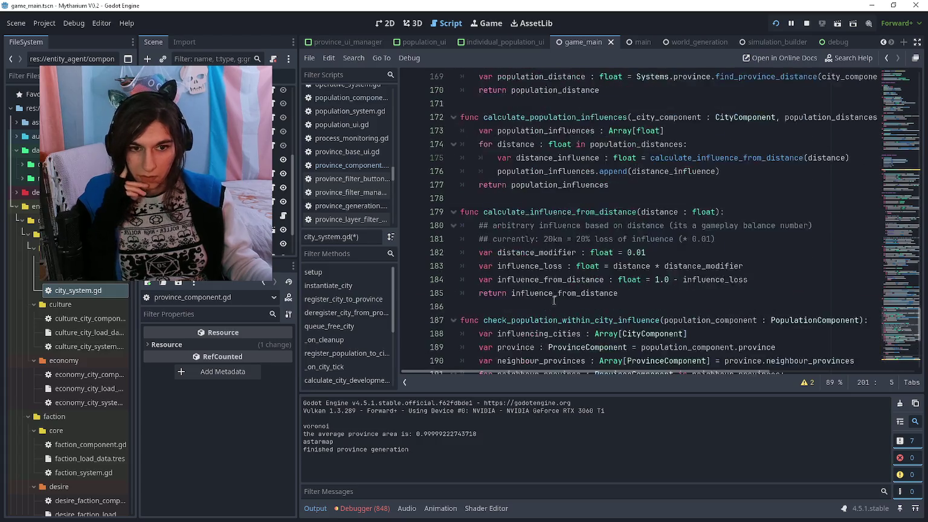
click(569, 241)
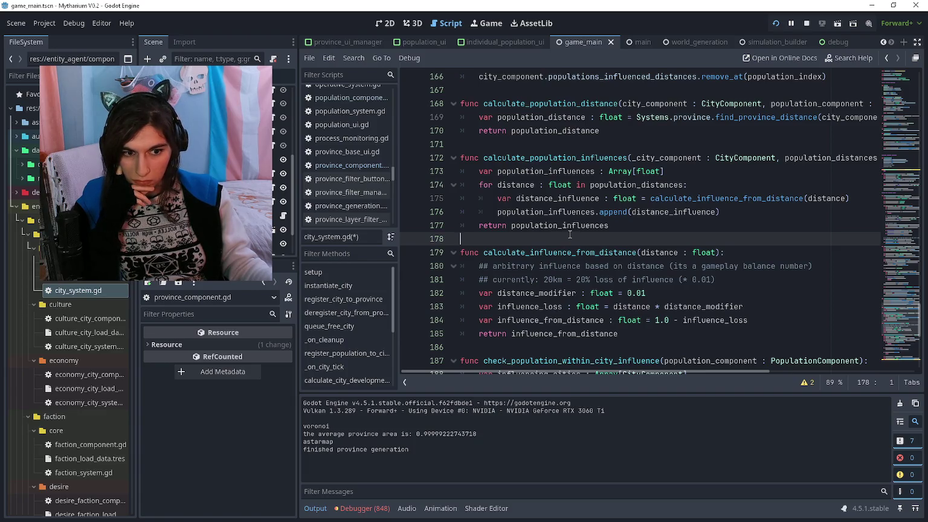
scroll(569, 234, up, 1)
scroll(570, 235, down, 1)
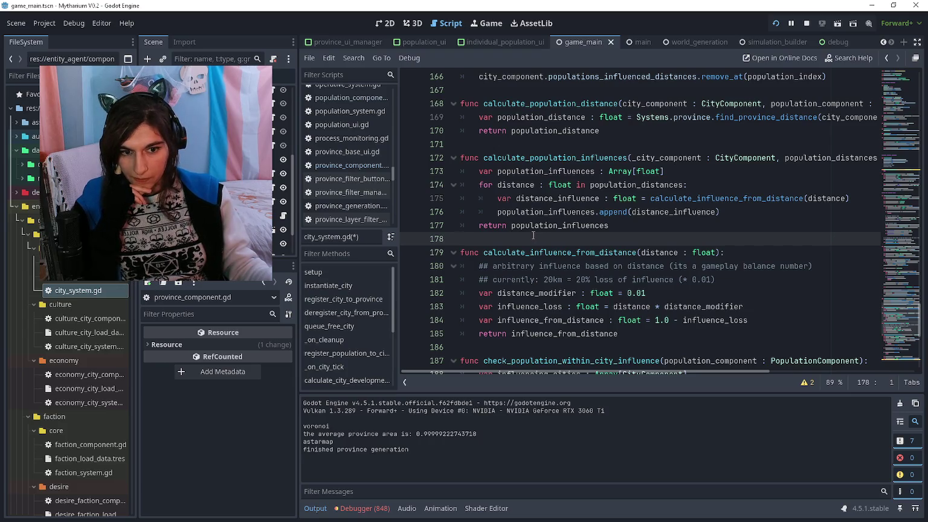
scroll(533, 235, up, 3)
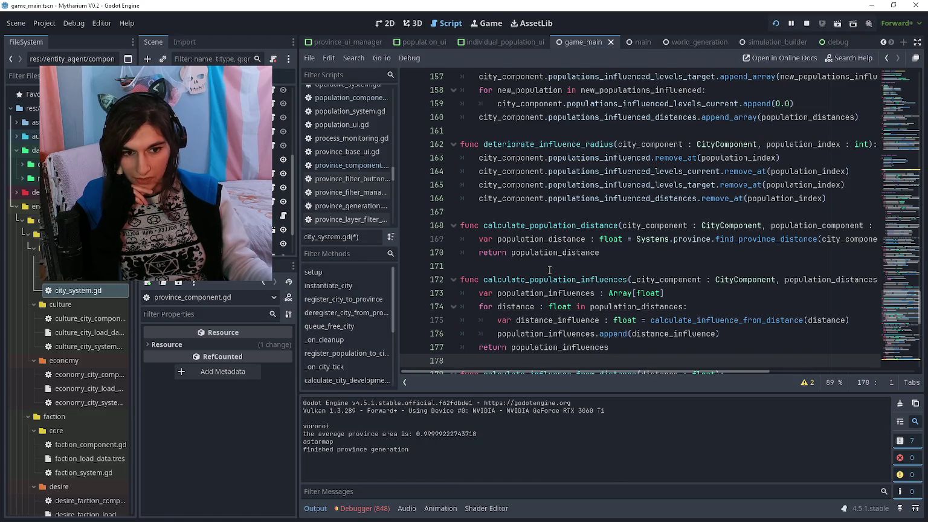
scroll(549, 270, up, 1)
scroll(549, 269, down, 2)
scroll(549, 269, up, 1)
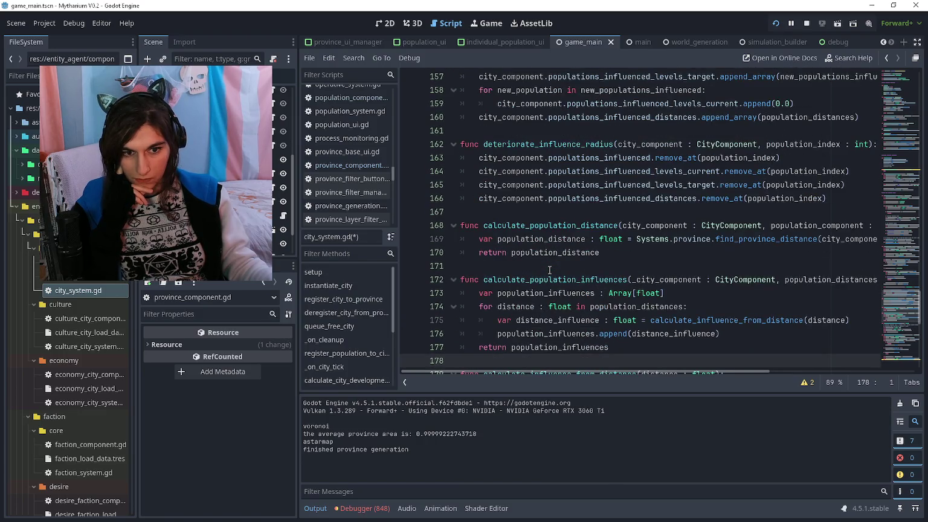
scroll(549, 270, up, 3)
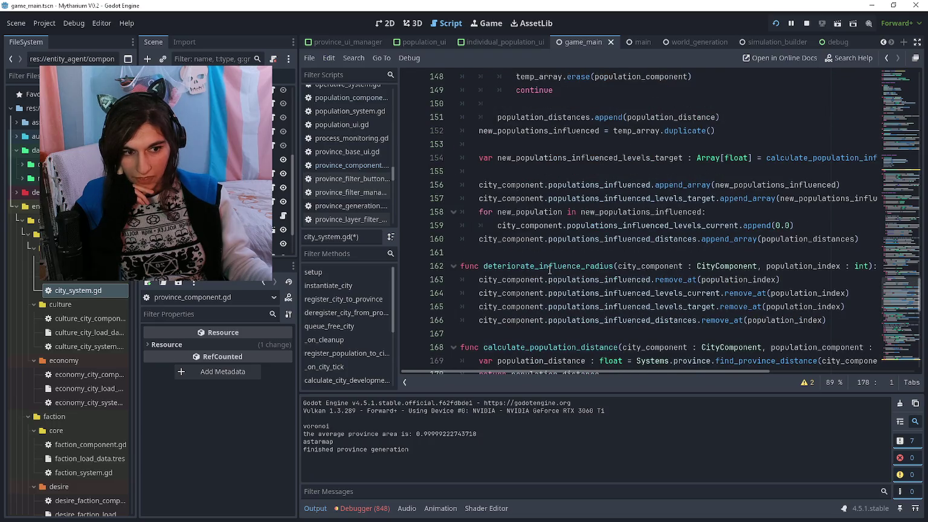
click(551, 262)
scroll(552, 255, up, 3)
scroll(552, 255, down, 4)
scroll(552, 255, up, 4)
scroll(552, 254, up, 10)
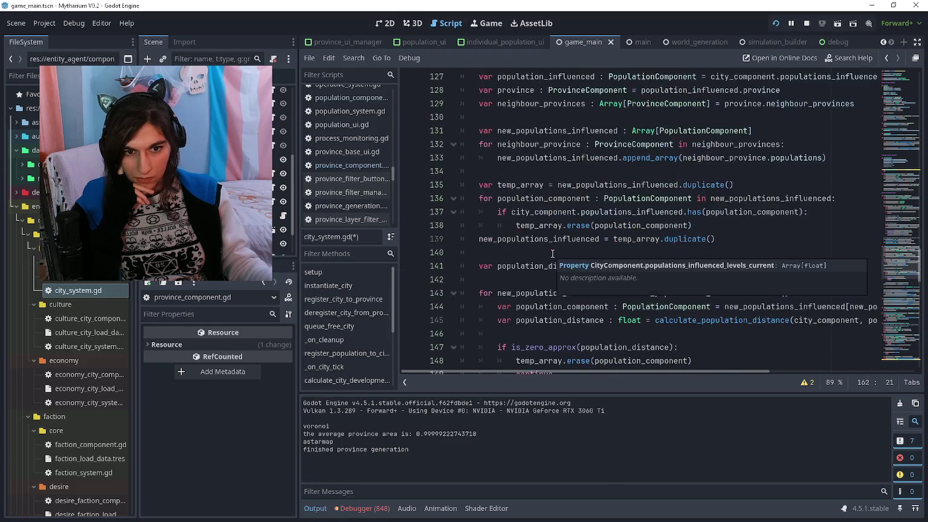
click(551, 253)
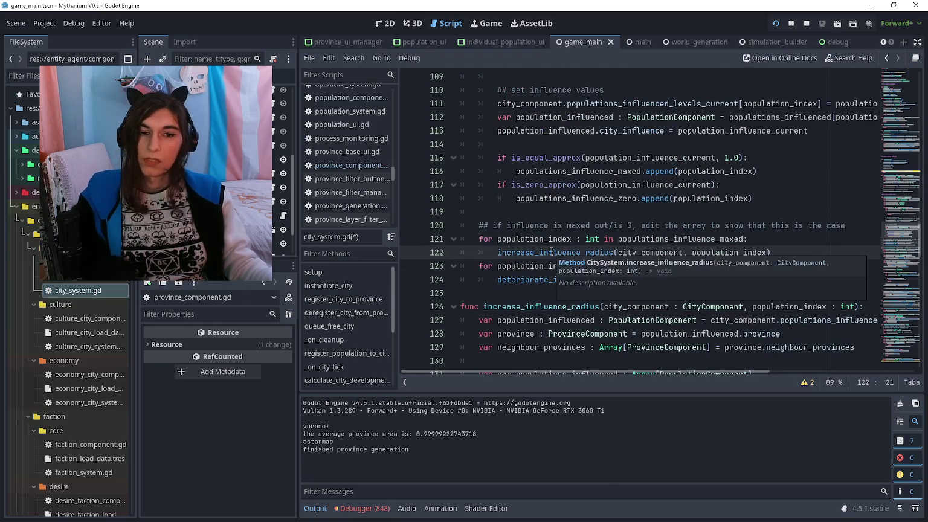
ctrl+click(552, 253)
click(551, 223)
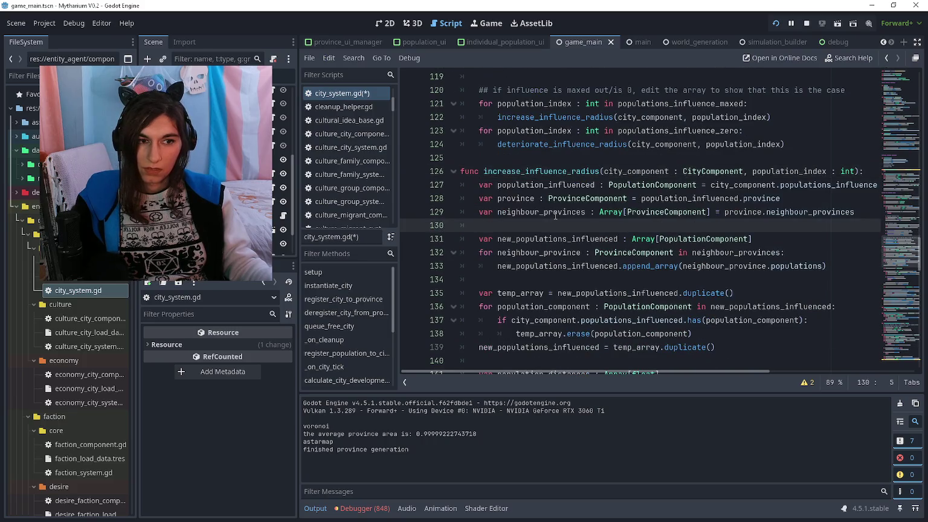
scroll(555, 216, right, 5)
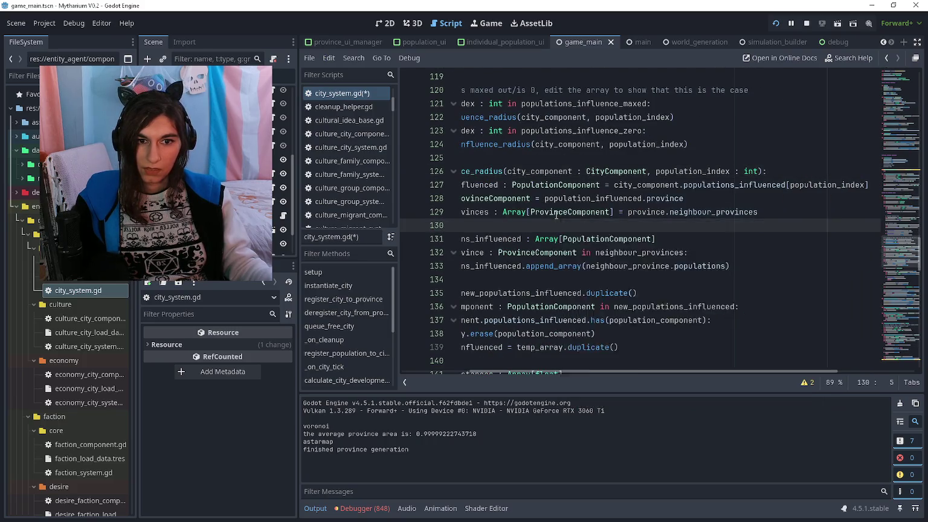
scroll(556, 215, left, 5)
drag(461, 171, 838, 169)
click(836, 168)
scroll(810, 187, left, 2)
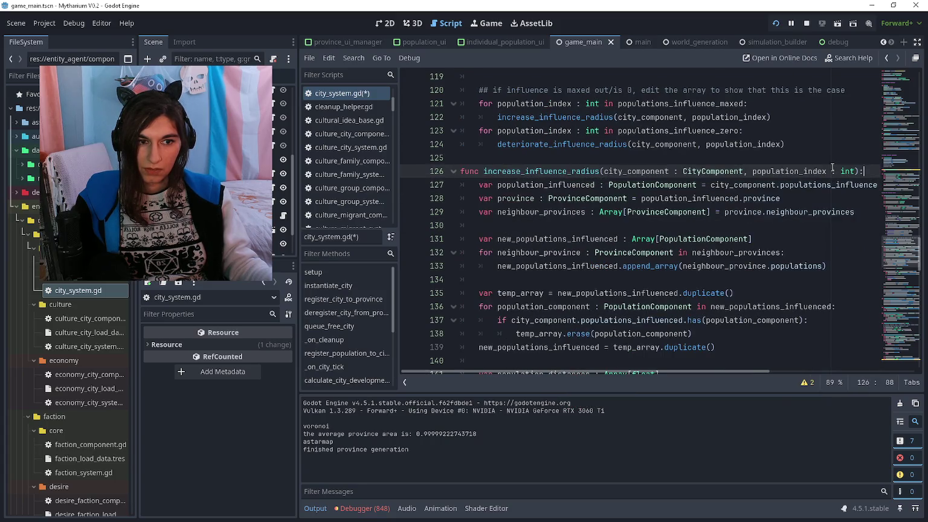
click(775, 227)
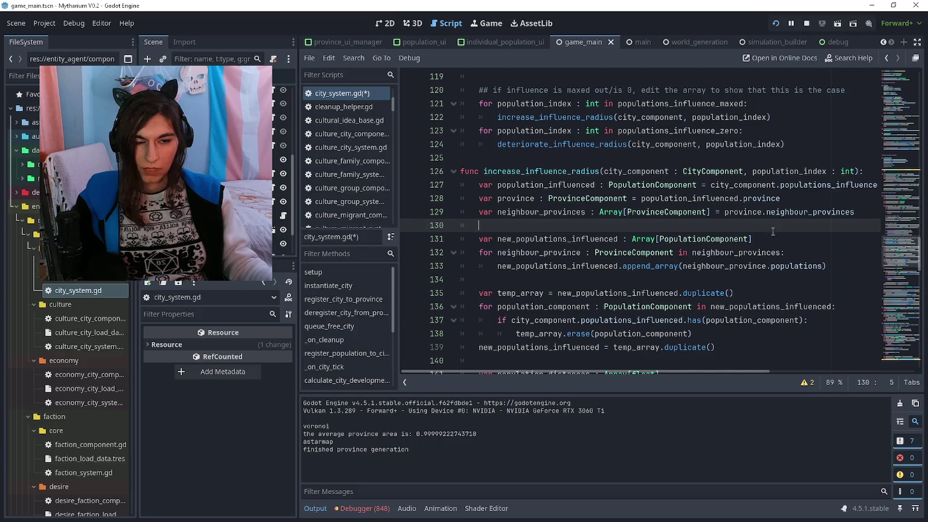
scroll(773, 231, down, 3)
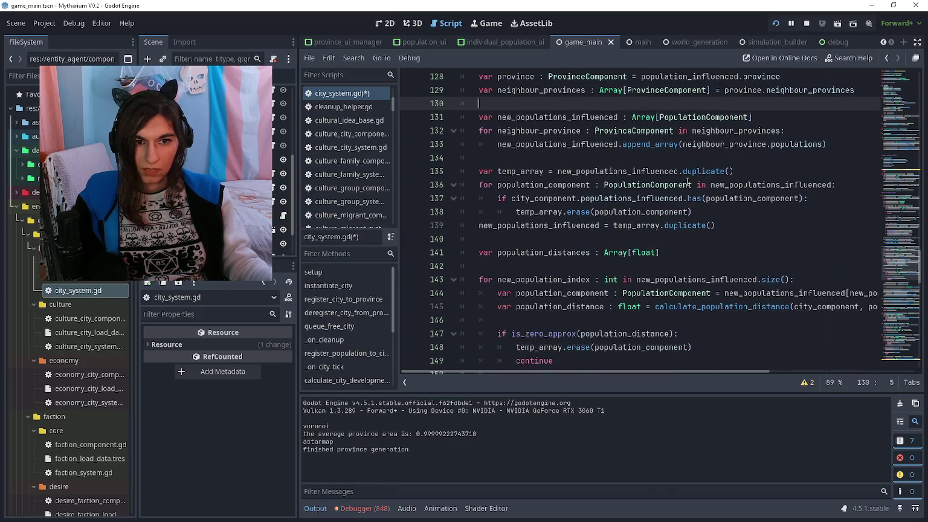
click(654, 160)
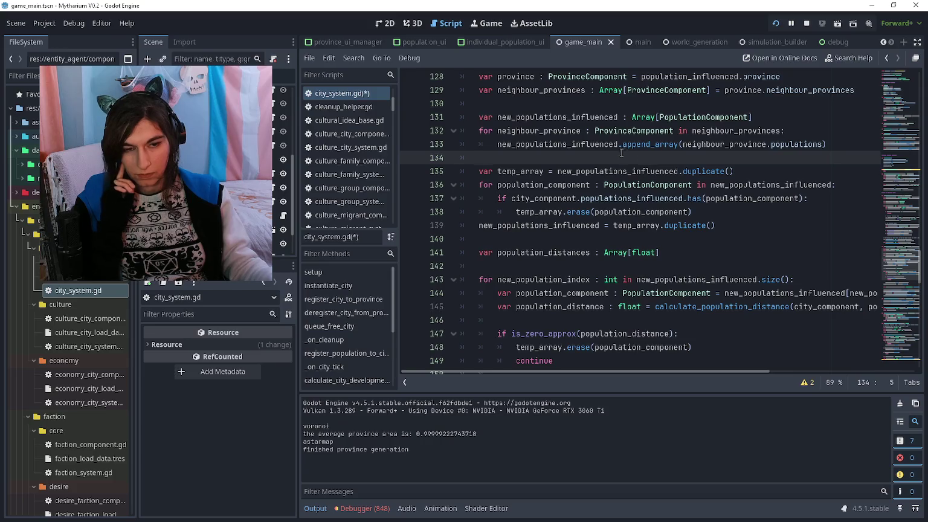
mouse_move(493, 157)
mouse_down()
mouse_move(462, 118)
mouse_move(444, 123)
mouse_move(453, 125)
mouse_up()
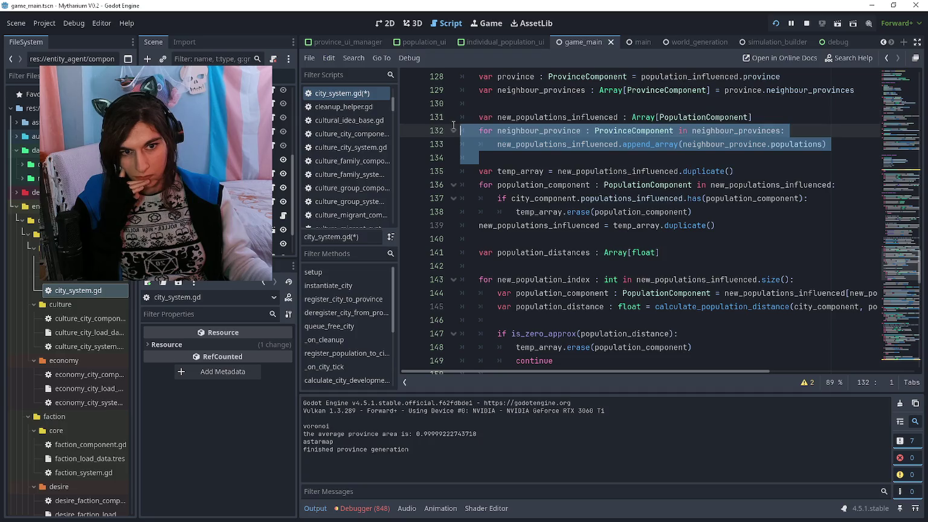
scroll(462, 133, up, 2)
click(626, 130)
scroll(573, 157, down, 2)
click(573, 156)
scroll(573, 156, down, 4)
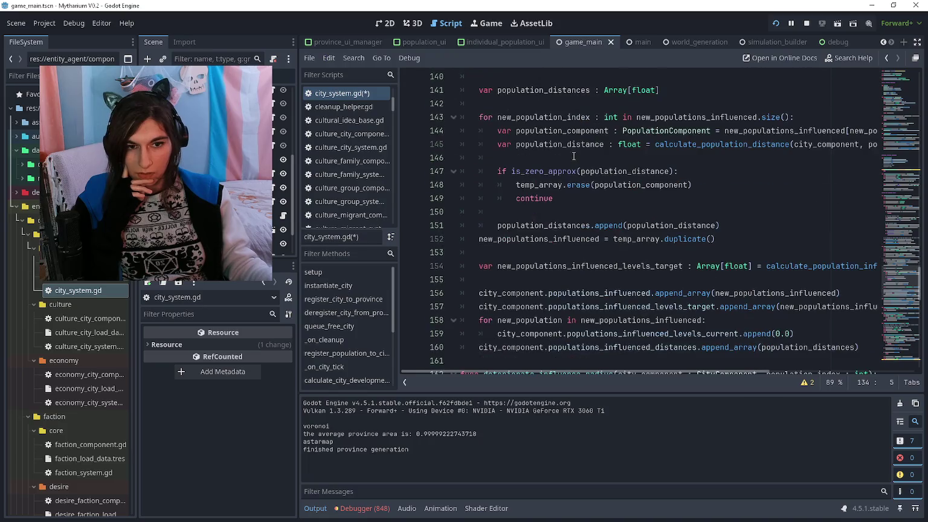
scroll(573, 156, down, 2)
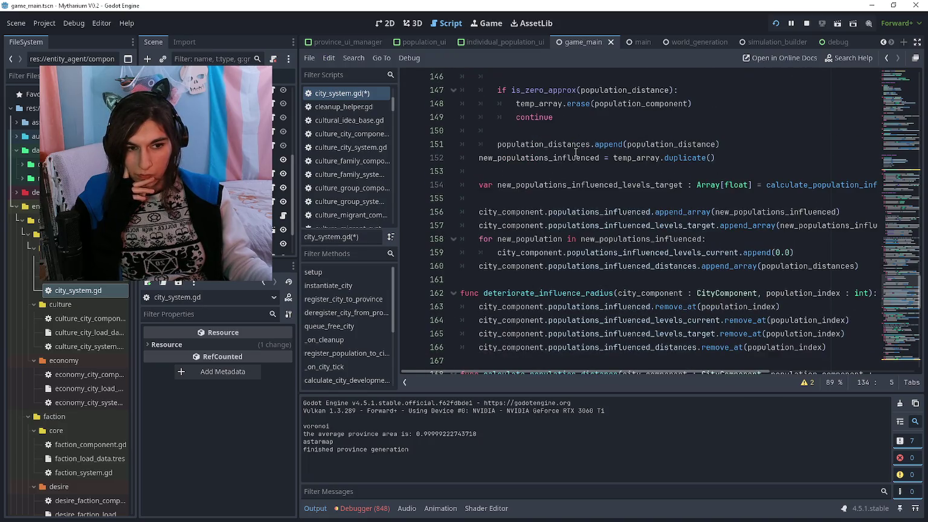
scroll(575, 152, up, 2)
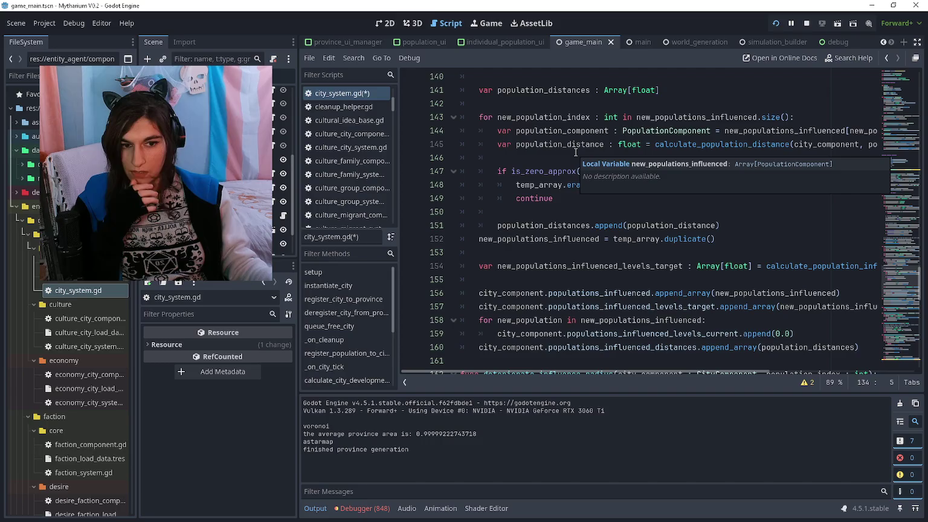
scroll(575, 152, down, 2)
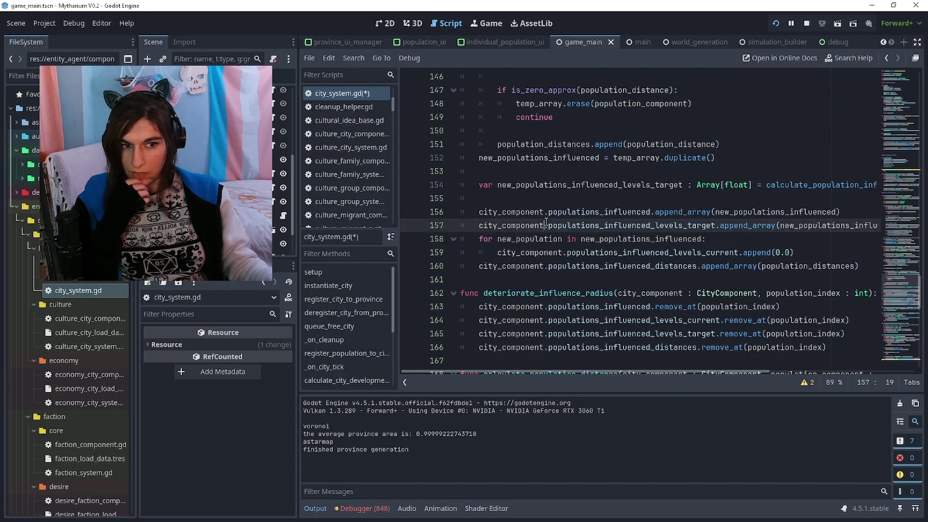
drag(554, 266, 458, 209)
click(497, 201)
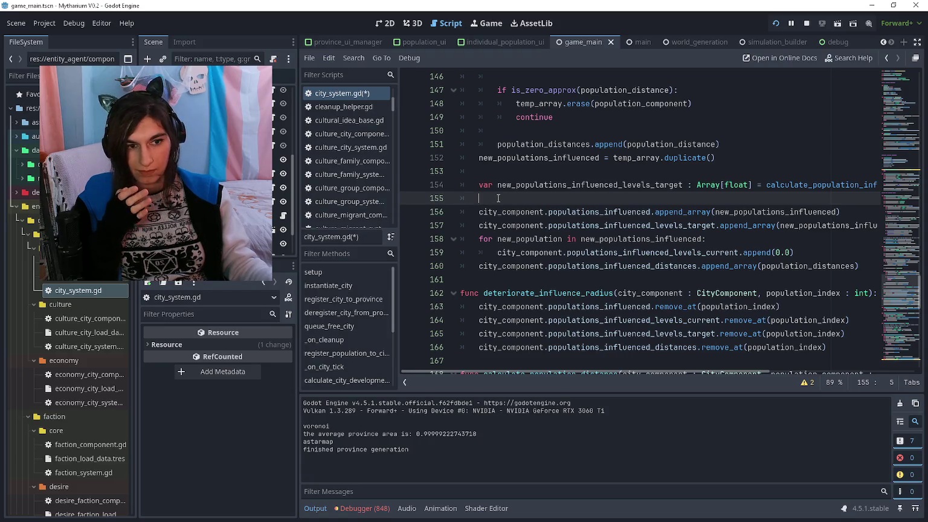
scroll(498, 198, down, 9)
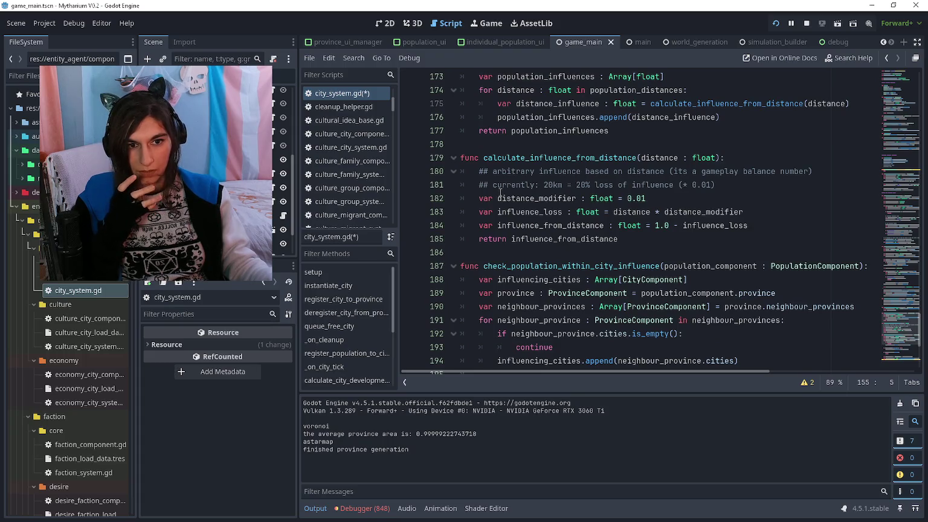
scroll(500, 192, up, 8)
scroll(500, 192, down, 8)
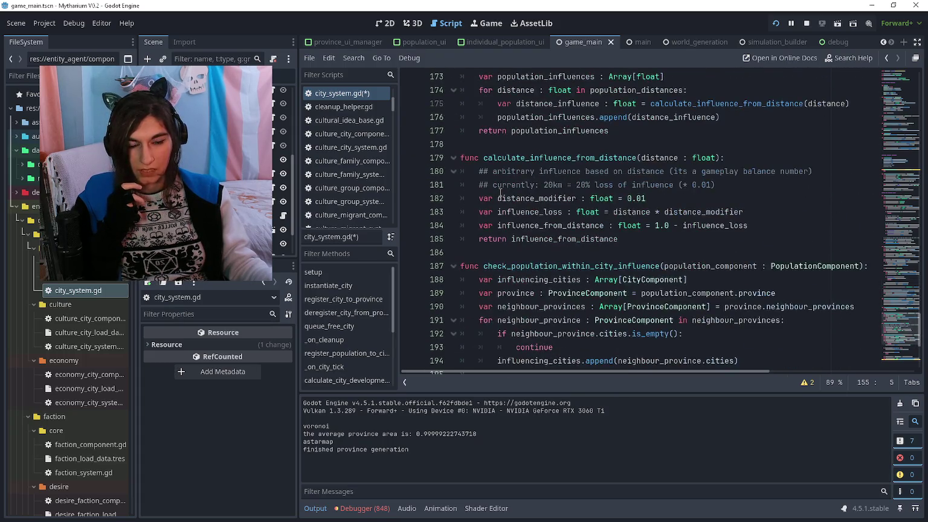
scroll(500, 192, down, 5)
scroll(500, 192, up, 1)
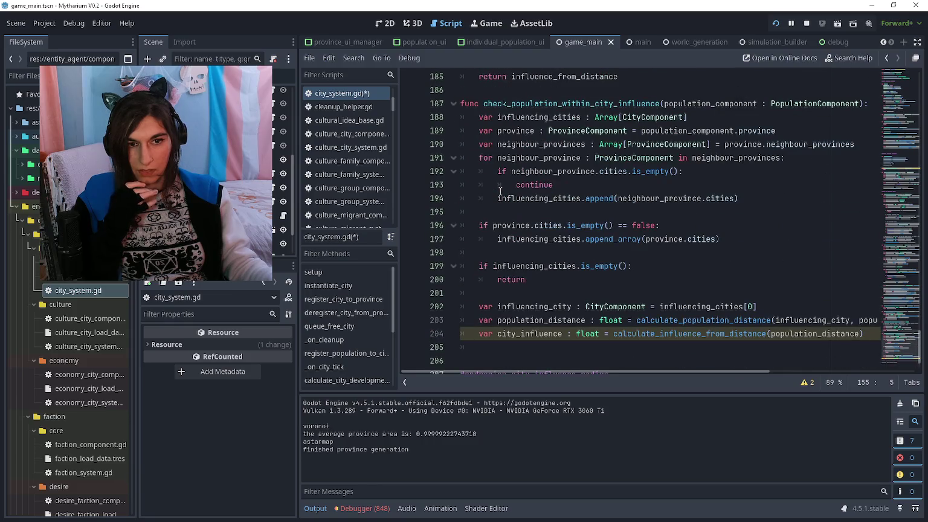
scroll(500, 191, up, 1)
scroll(500, 192, down, 1)
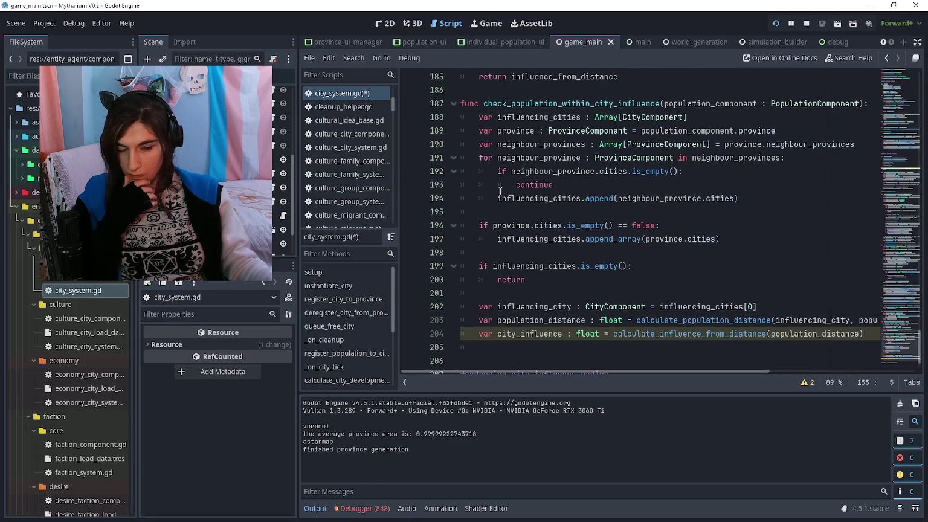
scroll(500, 191, down, 1)
scroll(500, 192, up, 1)
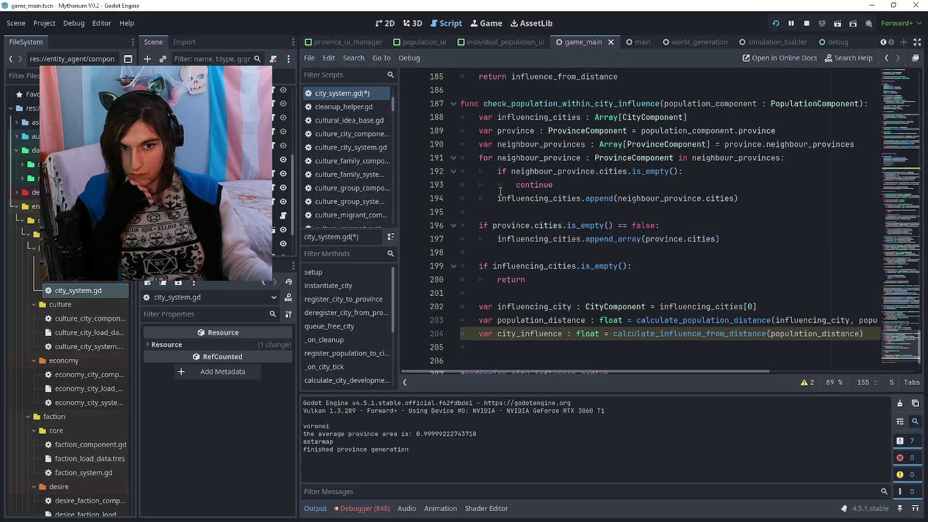
scroll(500, 191, up, 4)
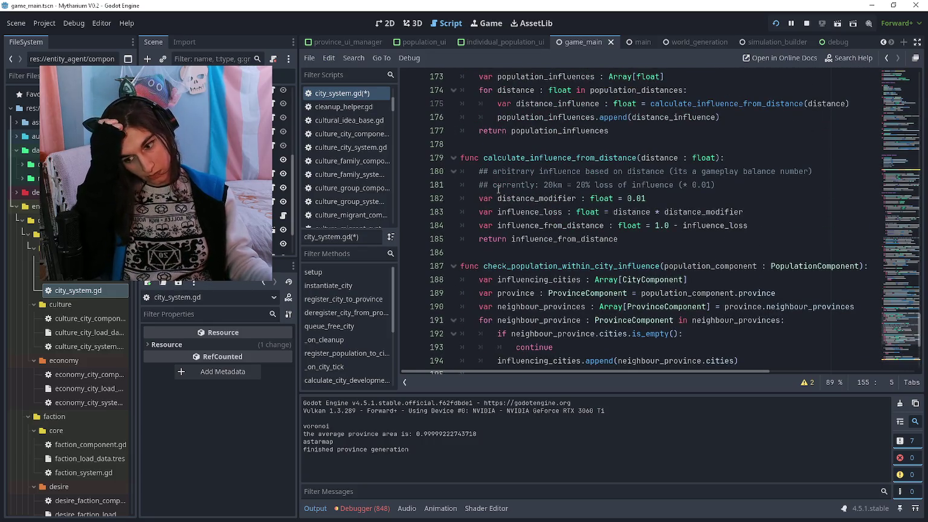
scroll(496, 189, down, 3)
scroll(511, 245, up, 12)
click(505, 275)
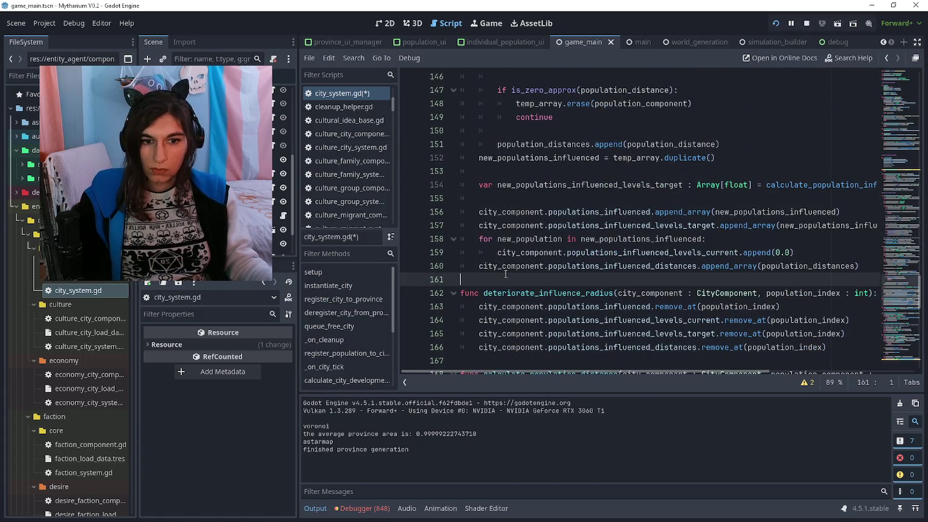
Start func influence_population with parameters influencing_city and influenced_population typed CityComponent
key(Return)
text(func )
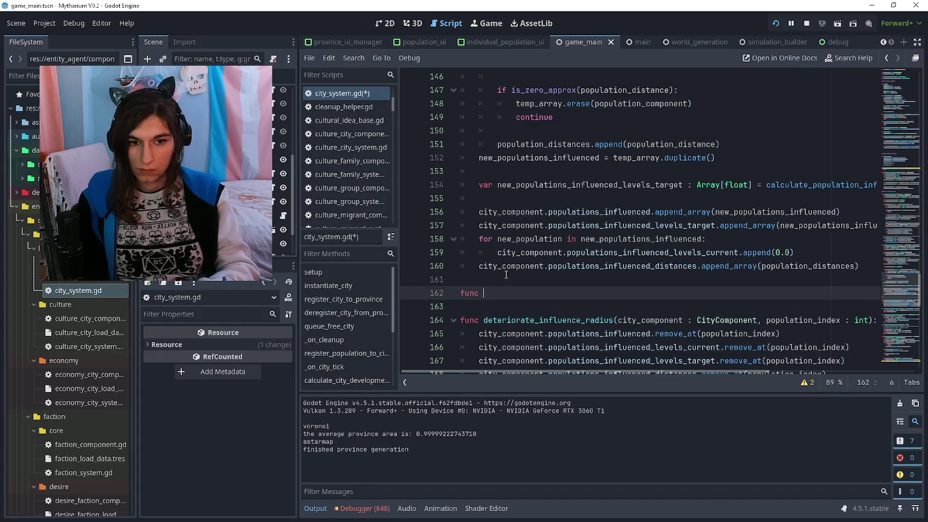
text(influence_new_)
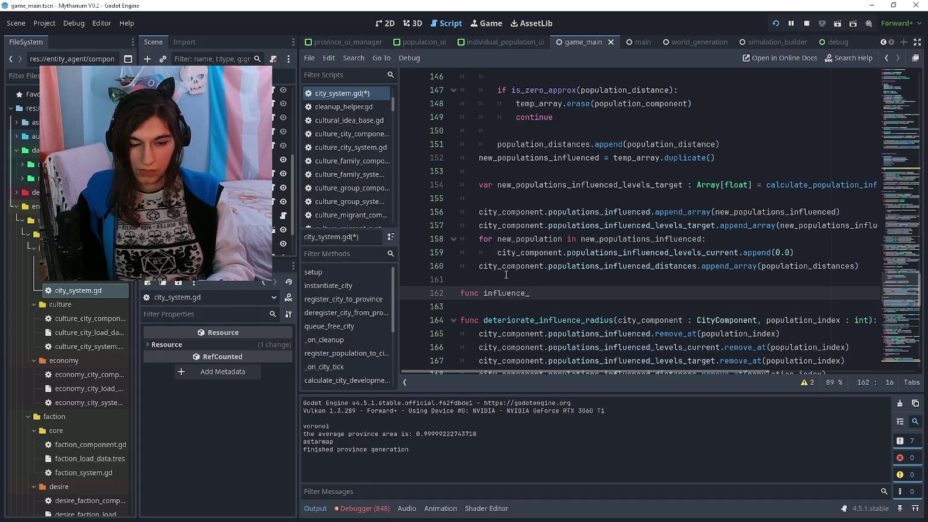
key(BackSpace)
key(BackSpace)
key(BackSpace)
text(pop)
key(BackSpace)
text(la)
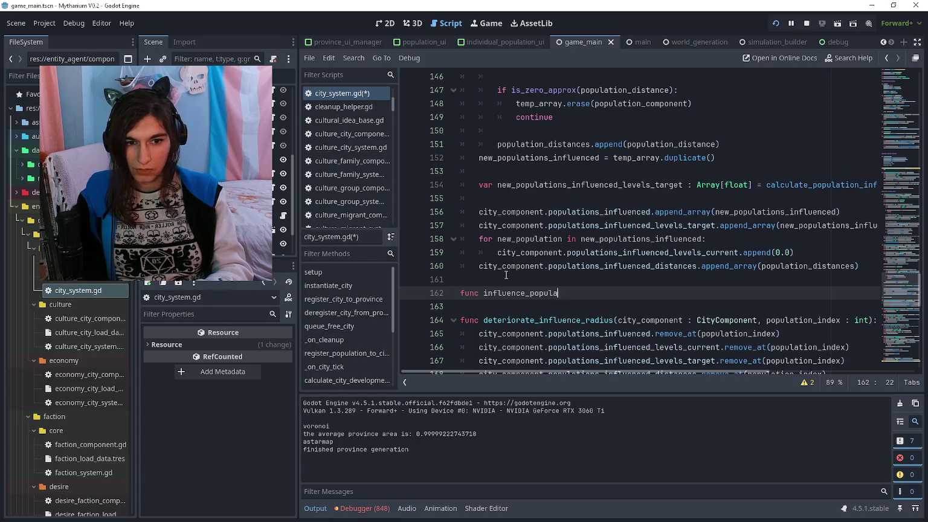
text(tion(city_component,)
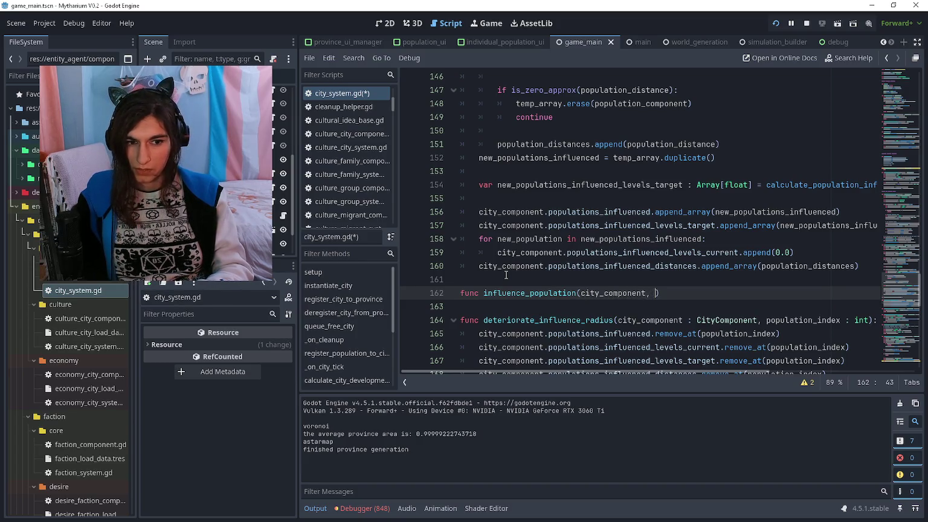
key(ctrl+BackSpace)
key(ctrl+BackSpace)
text(influencing)
text(_city, )
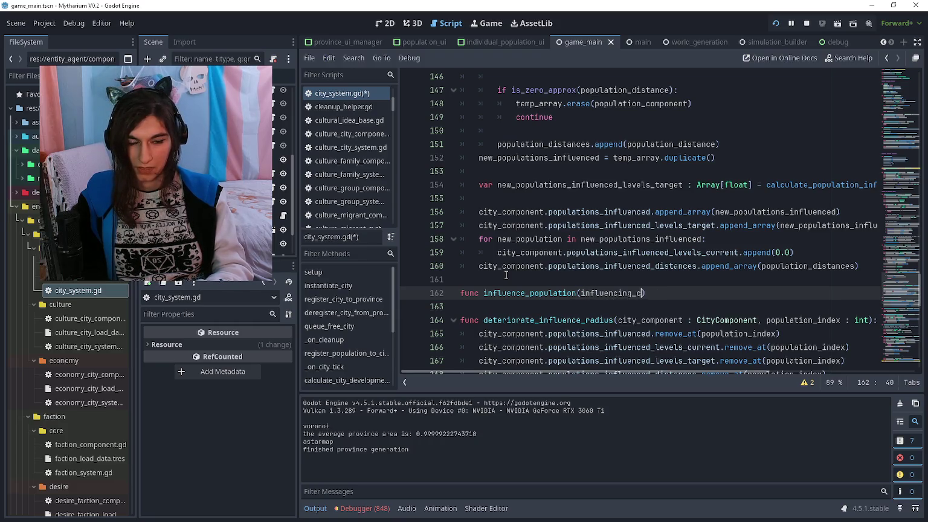
text(influenced_population)
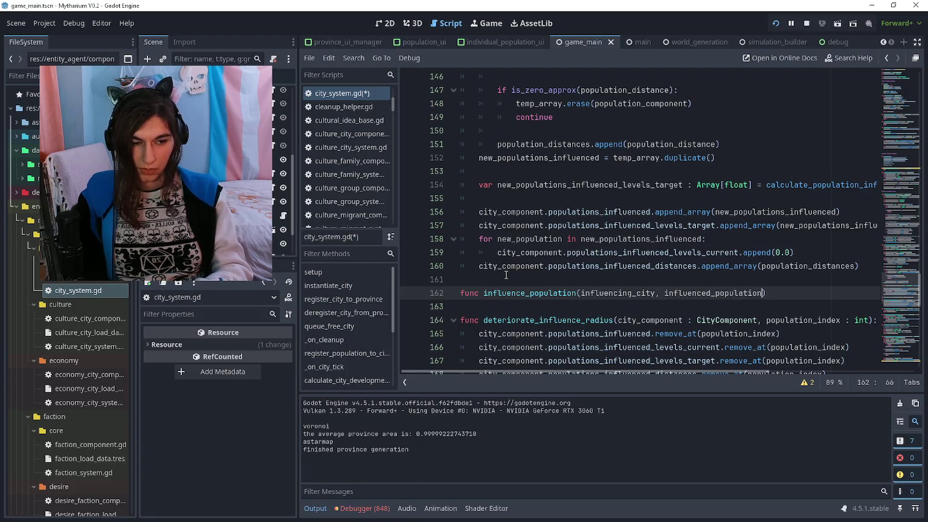
text( : CityComponent)
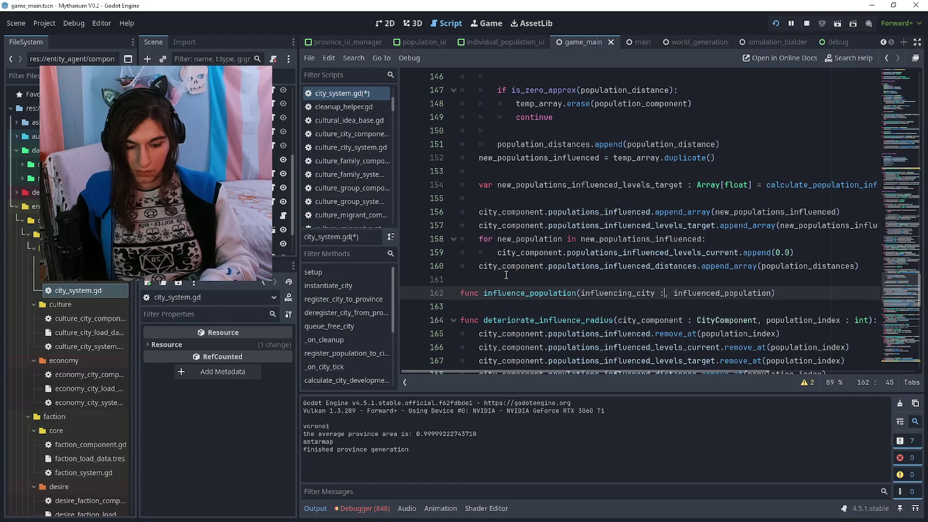
Type influenced_population as PopulationComponent and give the function a pass body with a blank line above
key(End)
key(Left)
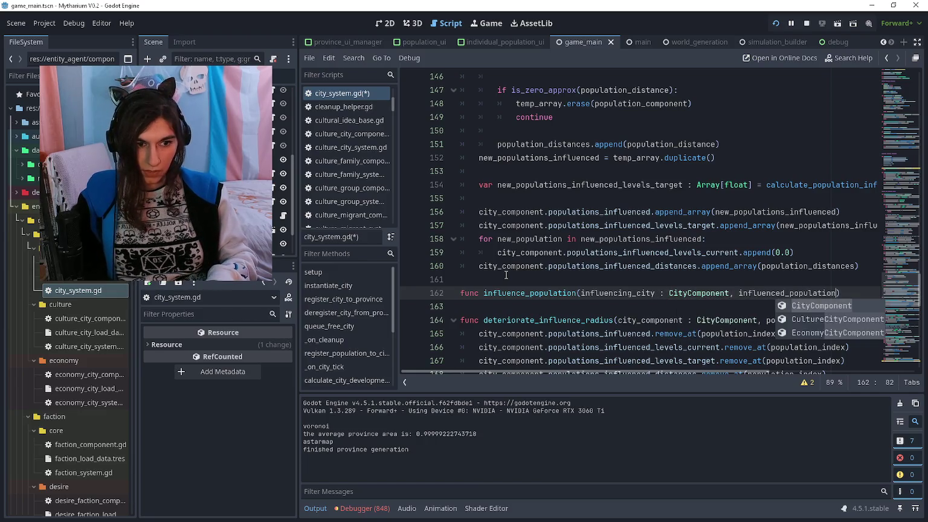
text(: PopulationComp)
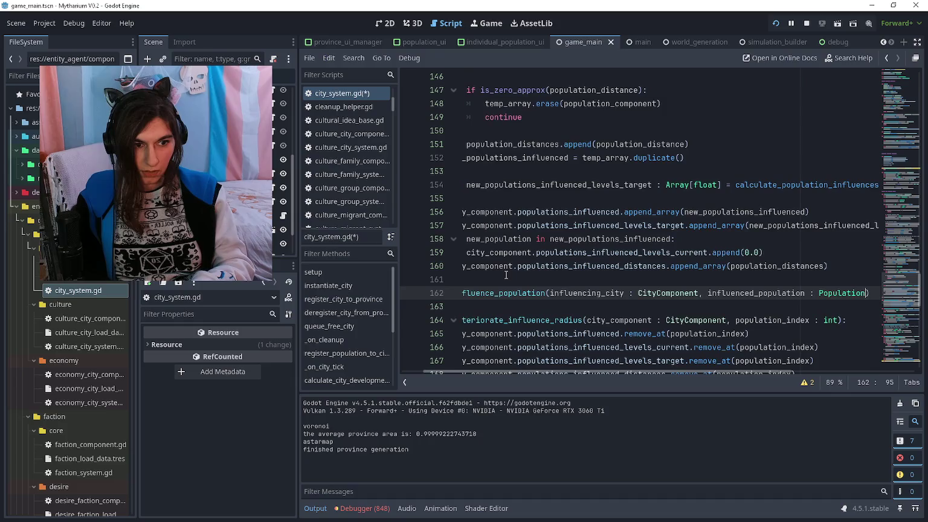
key(Return)
key(End)
text(:)
key(Return)
text(pass)
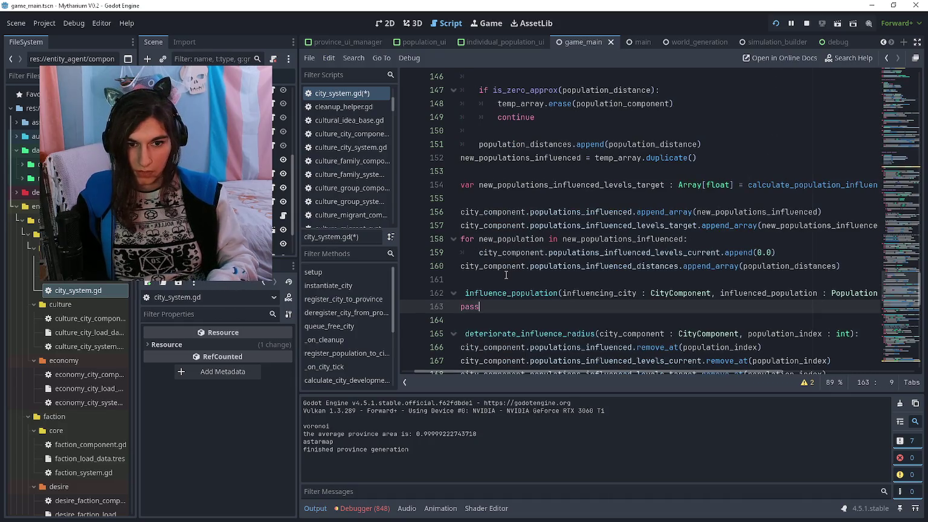
key(Return)
scroll(537, 291, left, 1)
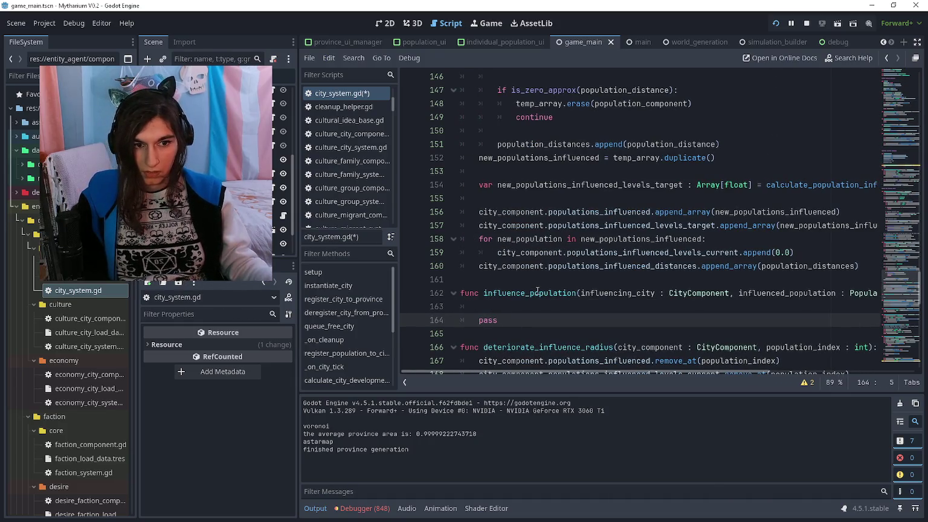
click(539, 311)
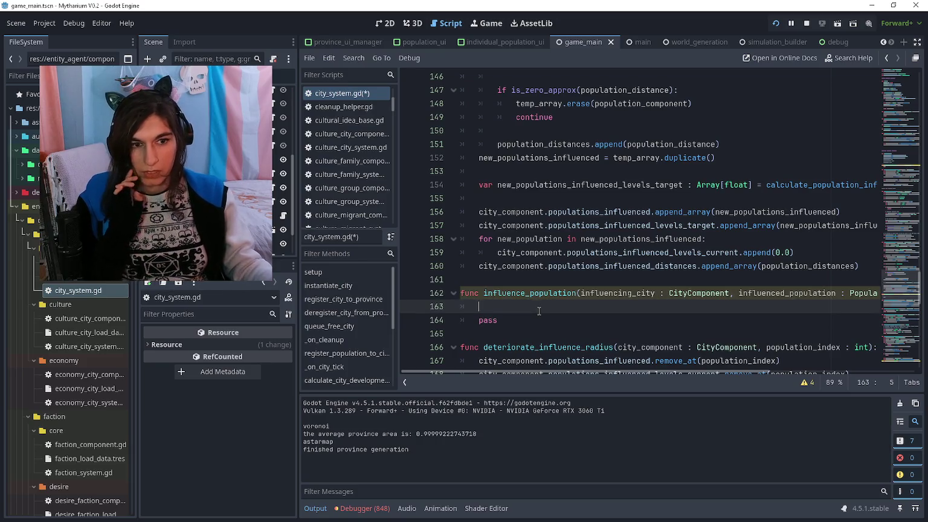
Append influenced_population to city_component.populations_influenced and move the signature parameters onto separate lines
text(city_componen)
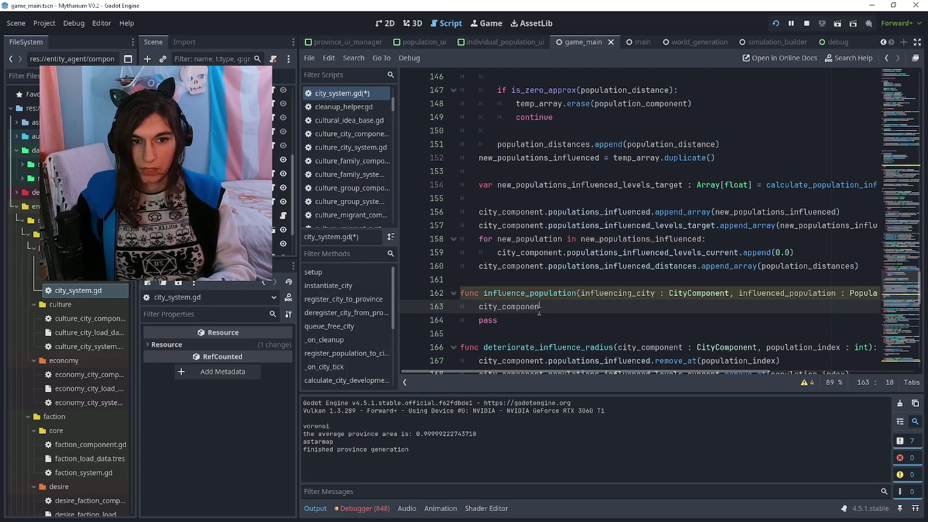
text(t.population)
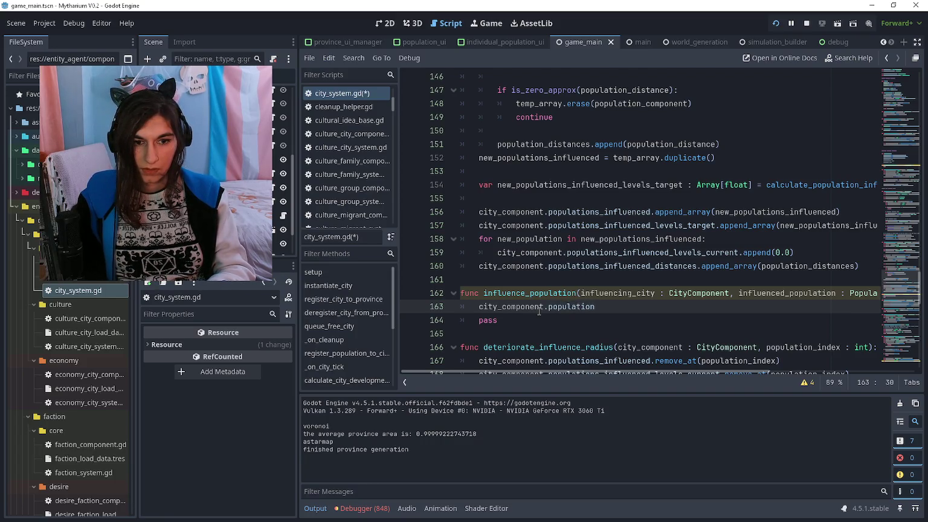
text(s_influenced.append()
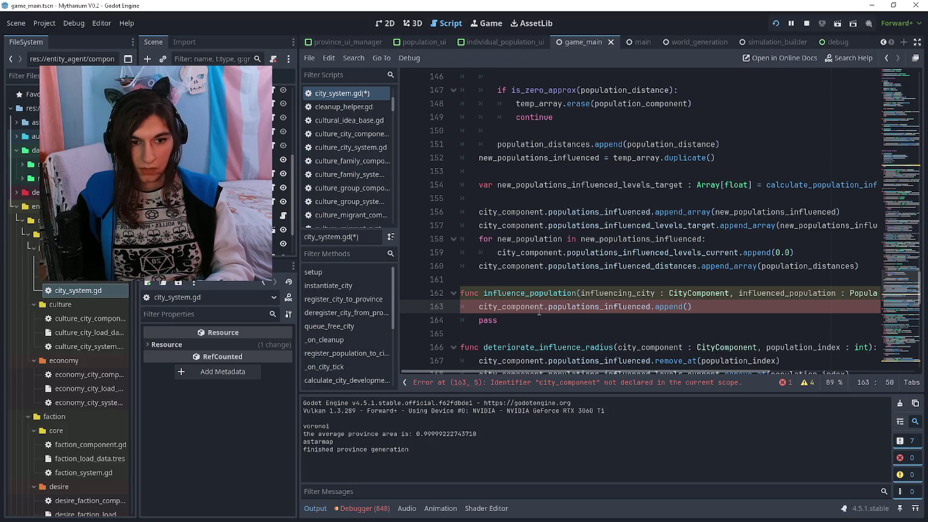
text(influenced_populatio)
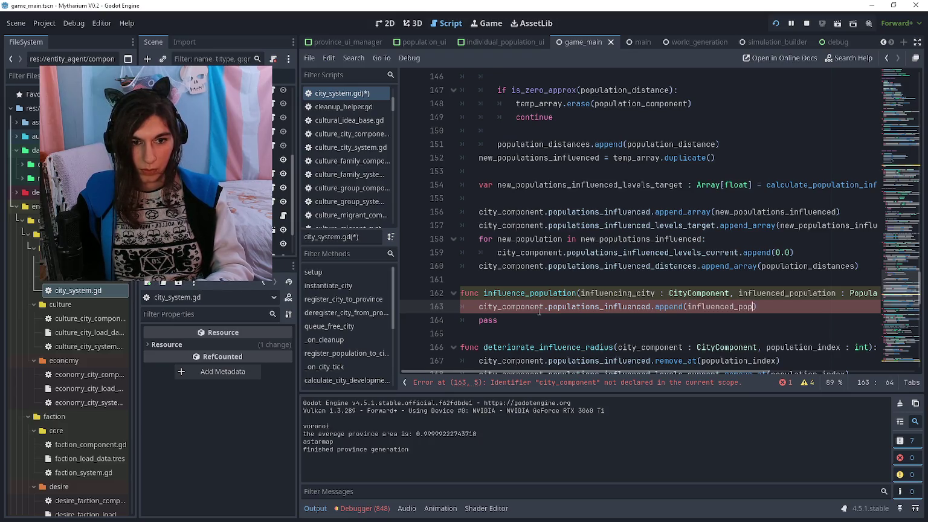
text(n)
key(Up)
key(ctrl+Left)
key(ctrl+Left)
key(ctrl+Left)
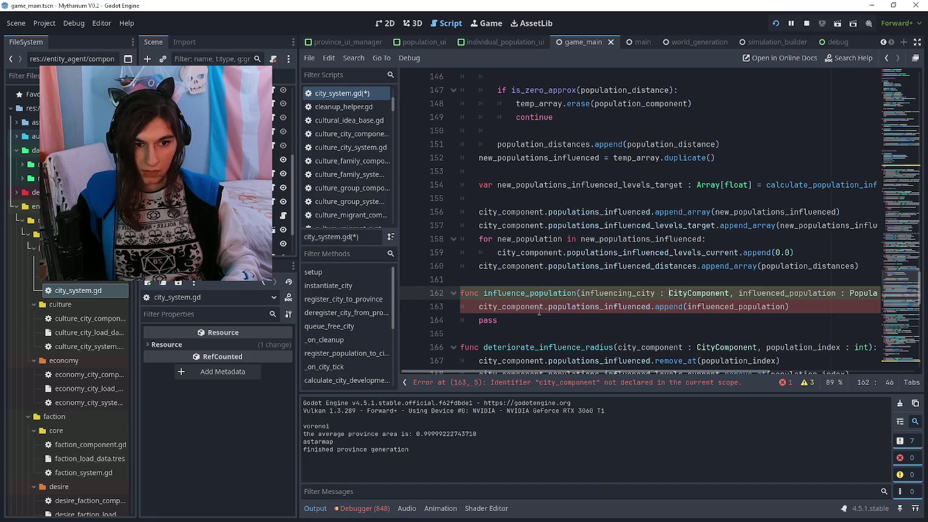
key(Return)
key(ctrl+Right)
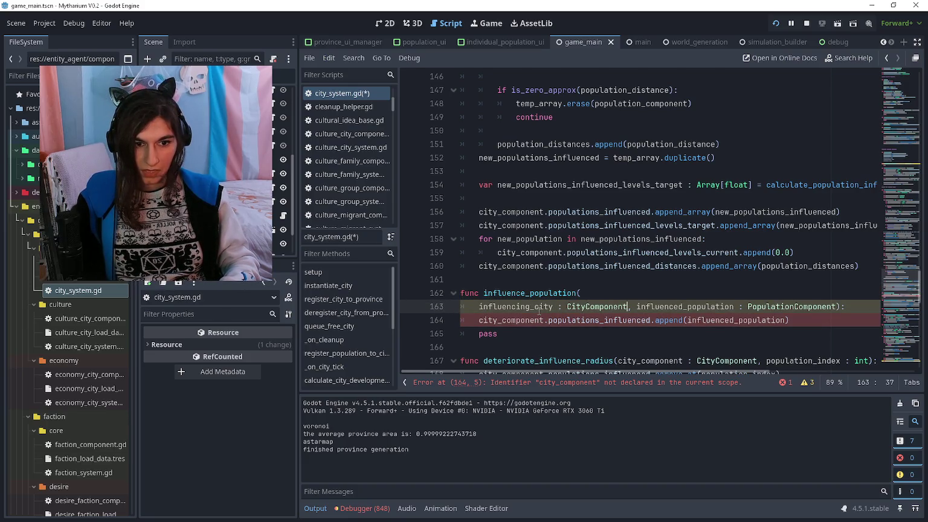
key(Return)
key(Delete)
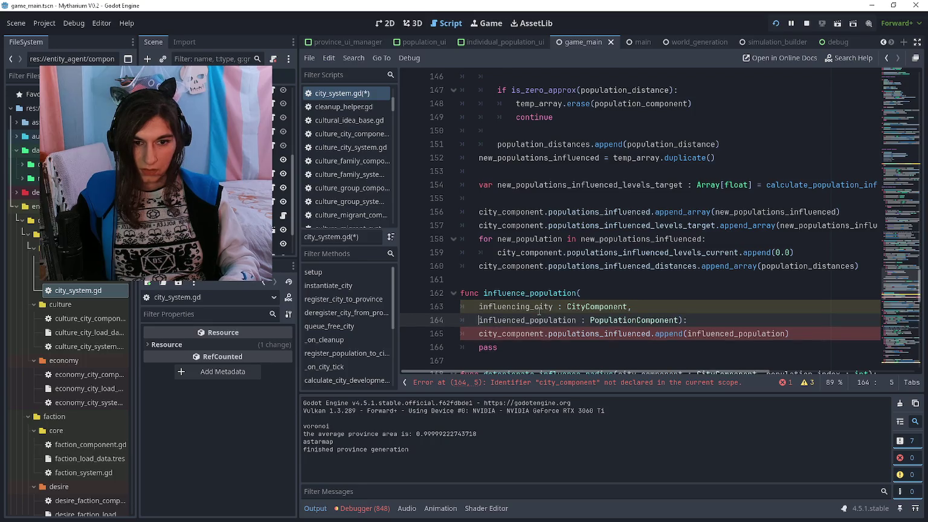
Remove the extra parameter indentation and add a population_distance : float parameter on its own line
key(Up)
key(shift+Down)
key(shift+Tab)
key(End)
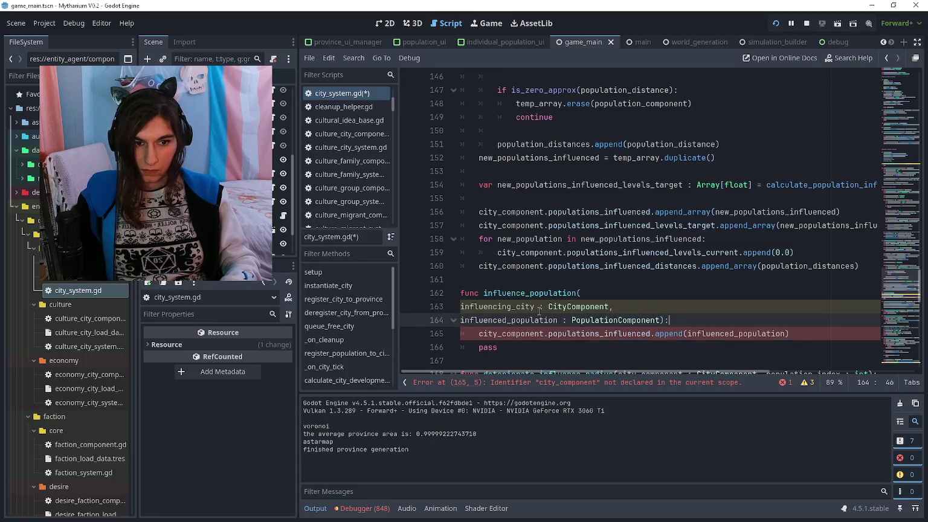
text(,)
key(Return)
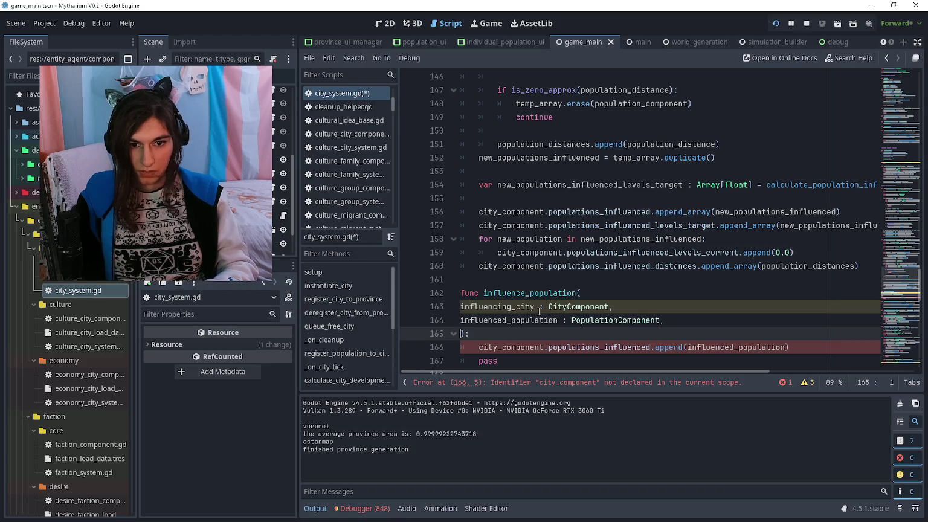
text(population_dista)
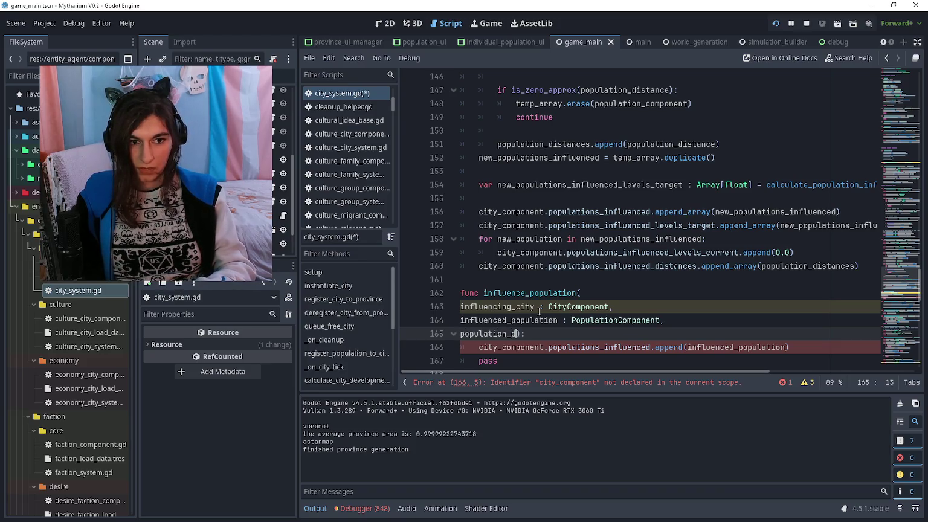
text(nce : float)
key(Return)
Replace the population_distance parameter with an influenced_level_target : float parameter
scroll(539, 311, down, 2)
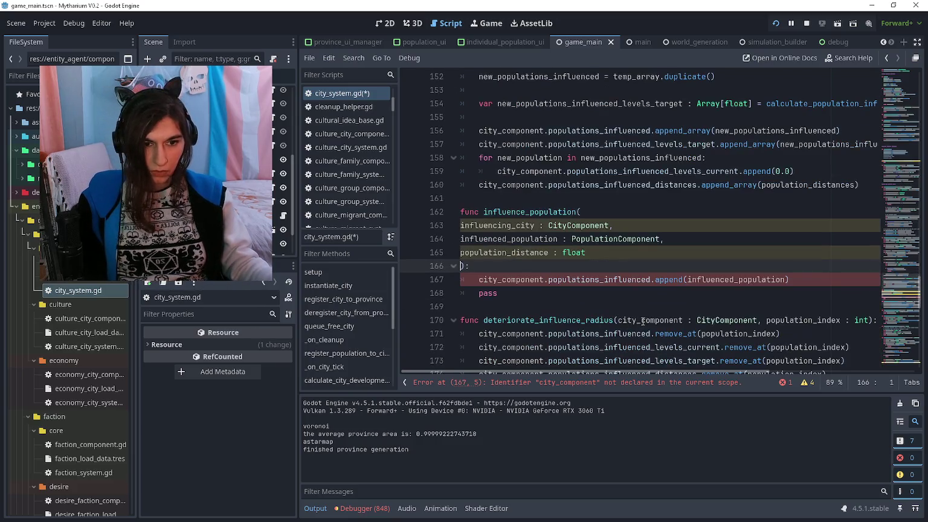
scroll(664, 317, up, 1)
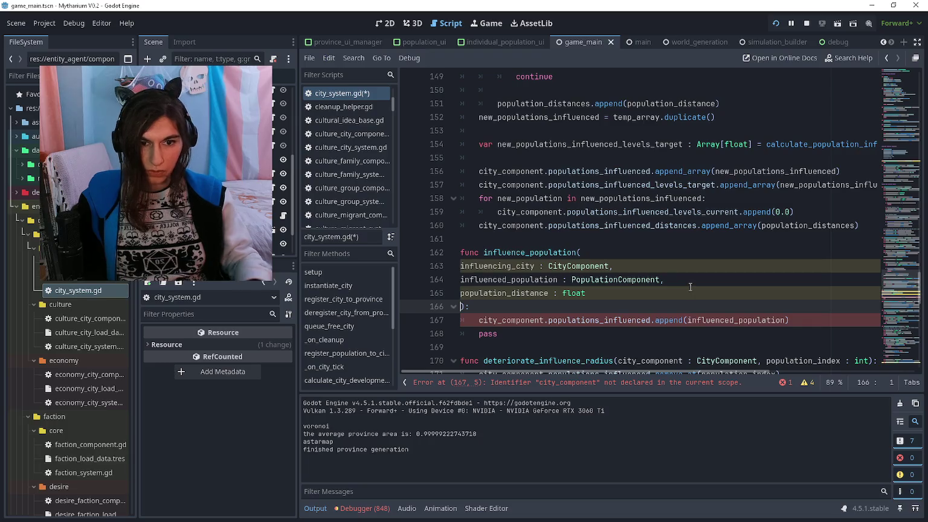
key(Return)
key(Up)
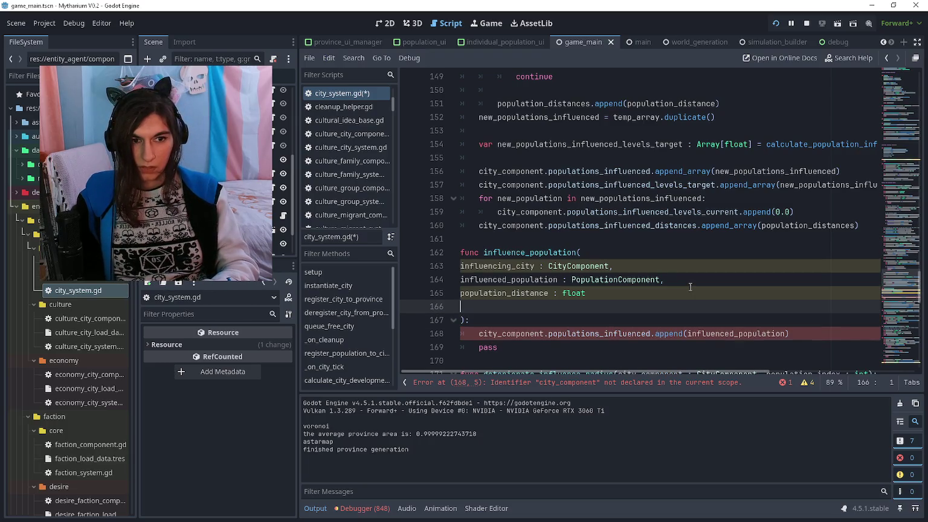
text(influen)
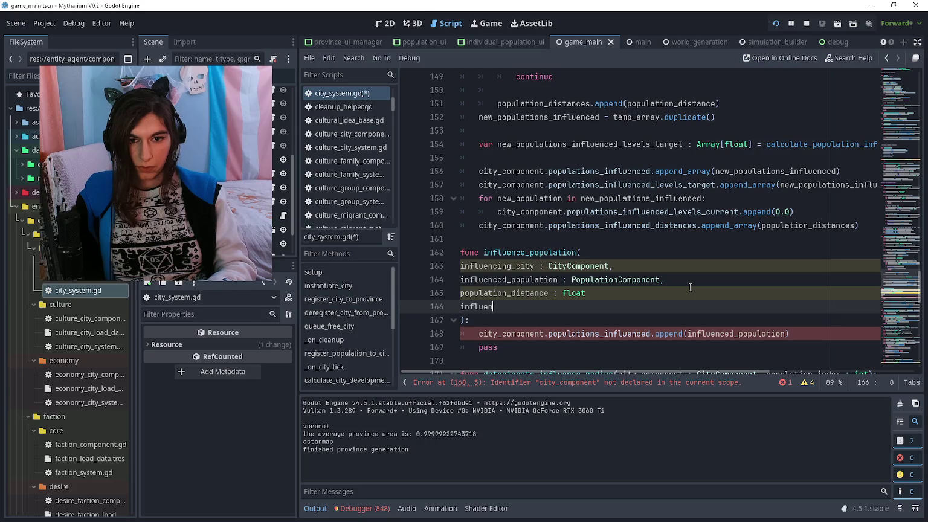
text(ced_level)
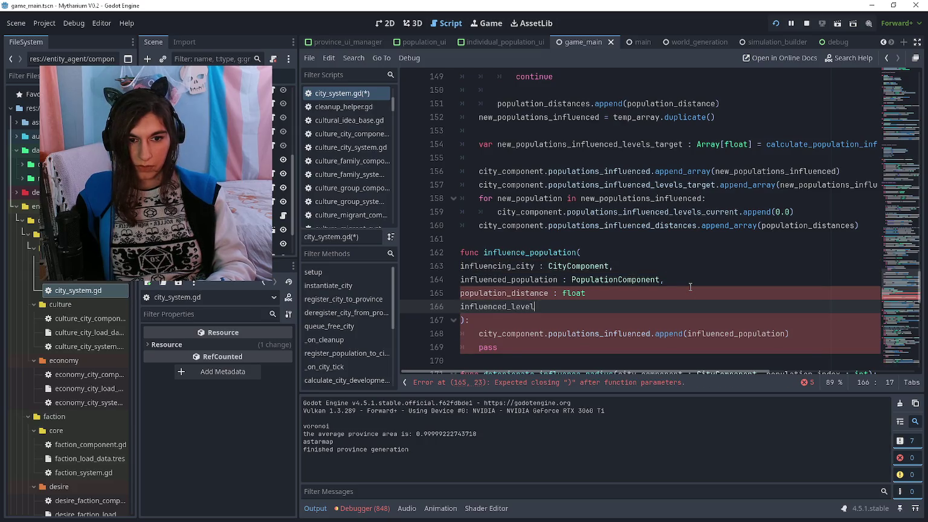
text(_tart)
key(BackSpace)
text(get : float)
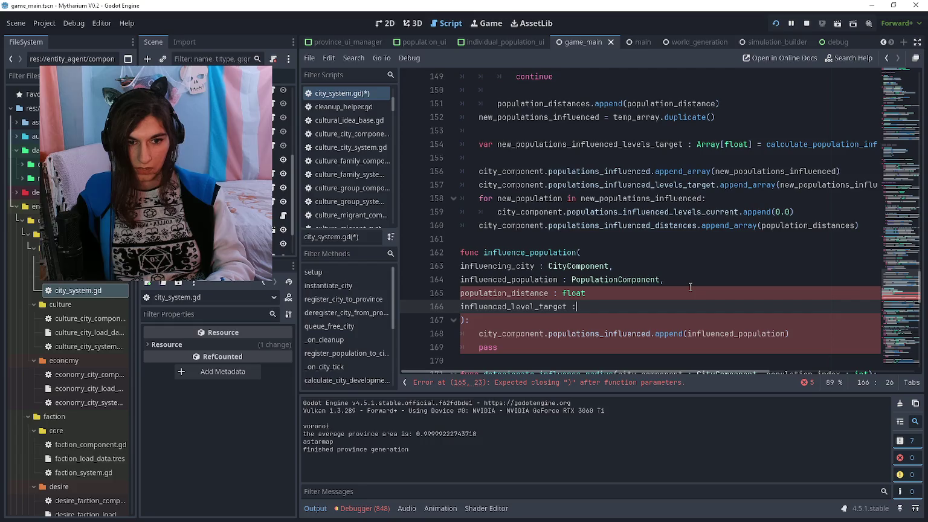
key(Up)
key(ctrl+shift+k)
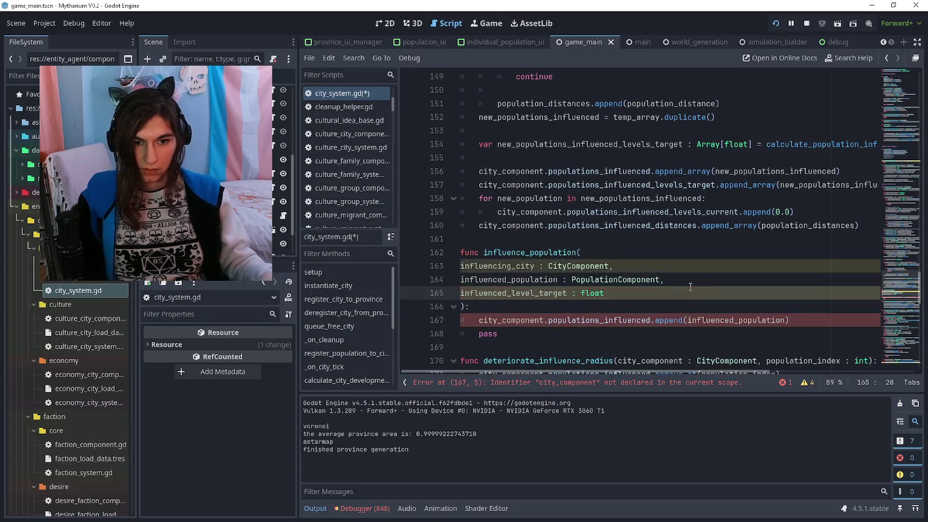
Change the population append line to use influencing_city instead of city_component
click(686, 293)
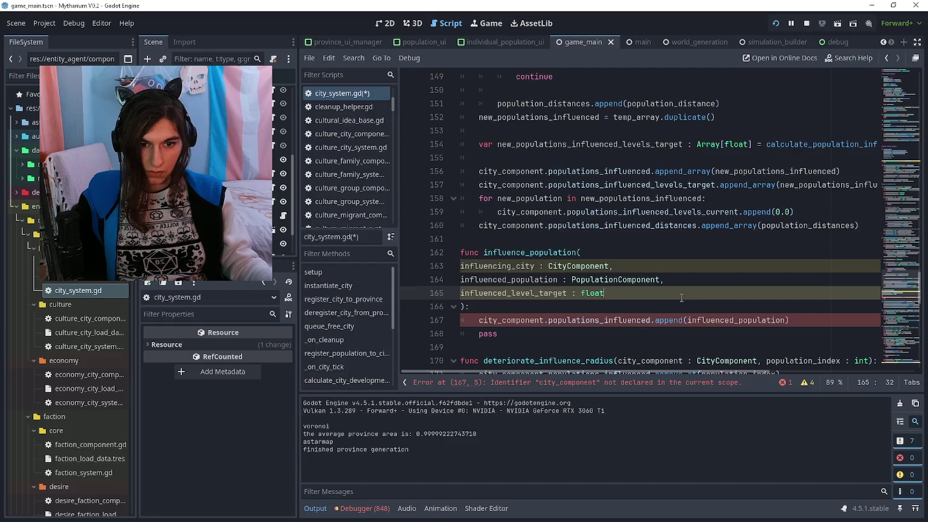
click(807, 319)
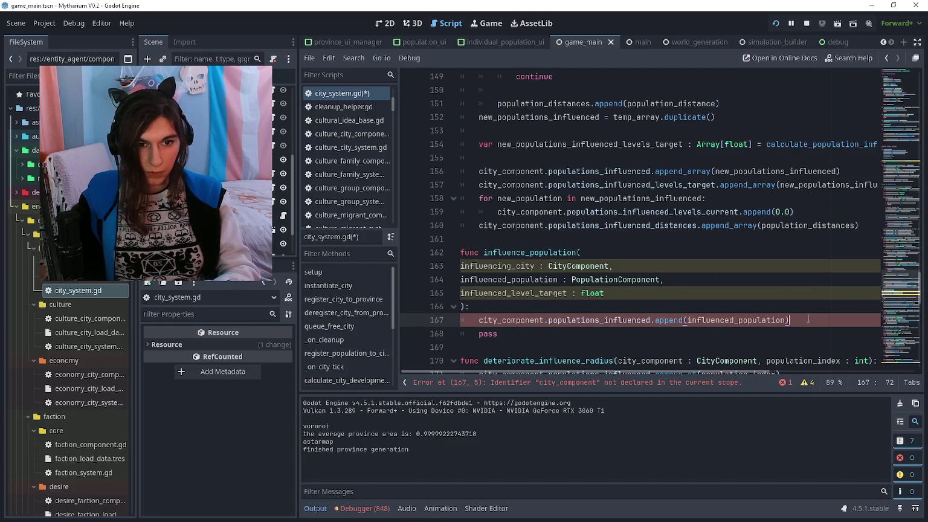
key(Return)
text(city_com)
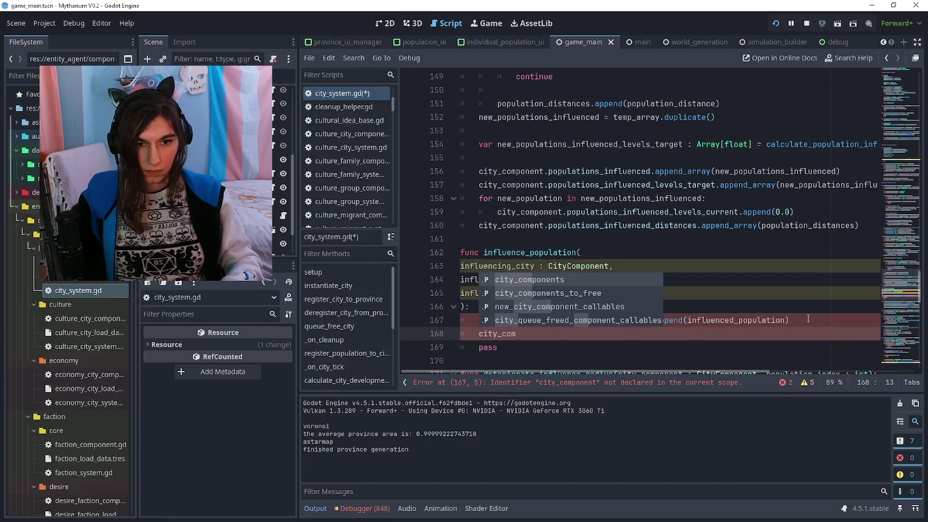
click(807, 319)
drag(479, 320, 544, 320)
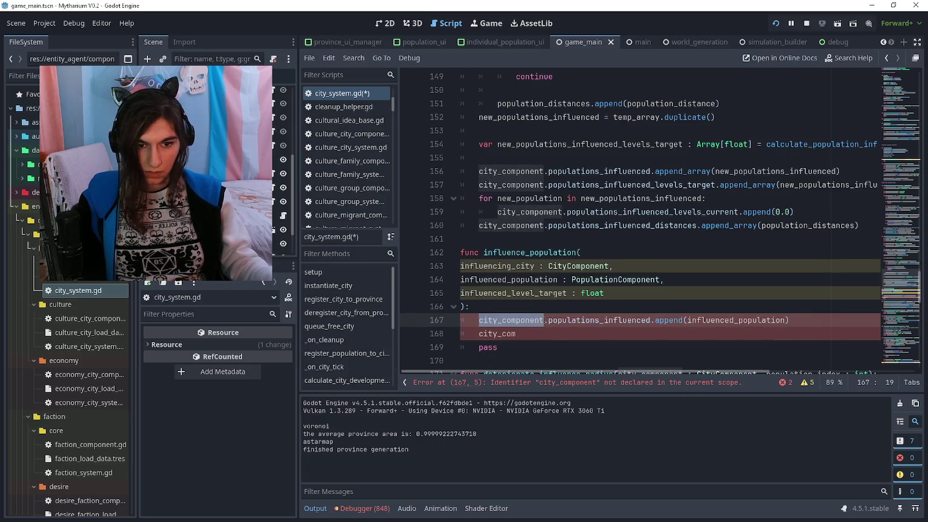
text(influencing_city)
key(Down)
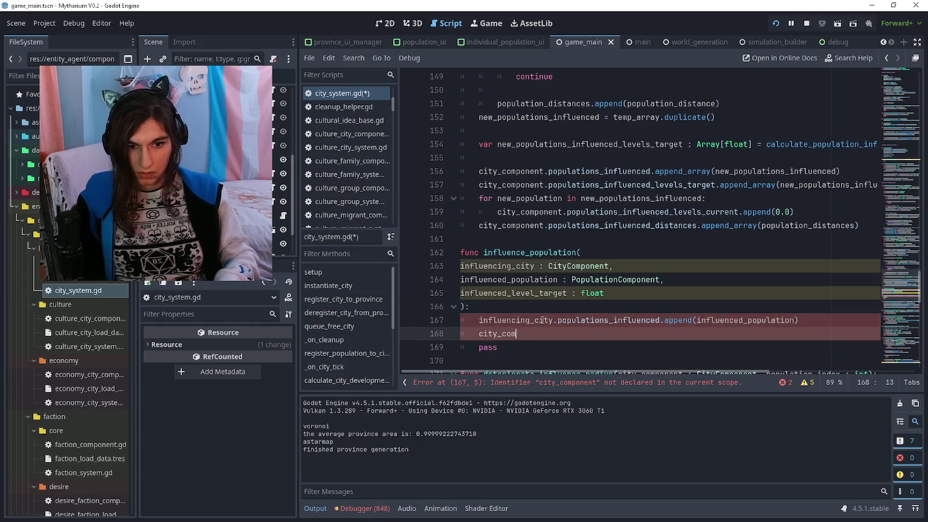
key(ctrl+BackSpace)
Append influenced_levels_target to influencing_city.populations_influenced_levels_target
text(influencing_city.populationsinfluenedlevels)
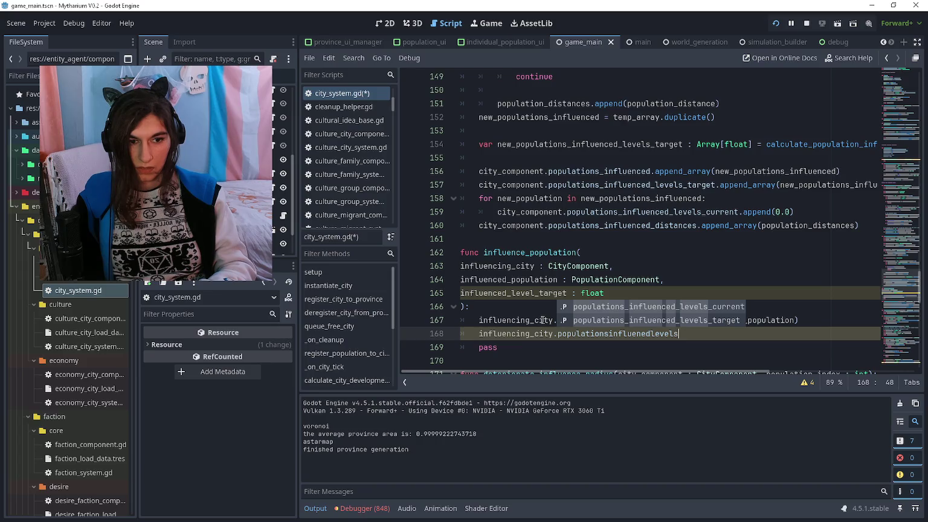
key(Down)
key(Return)
text(.)
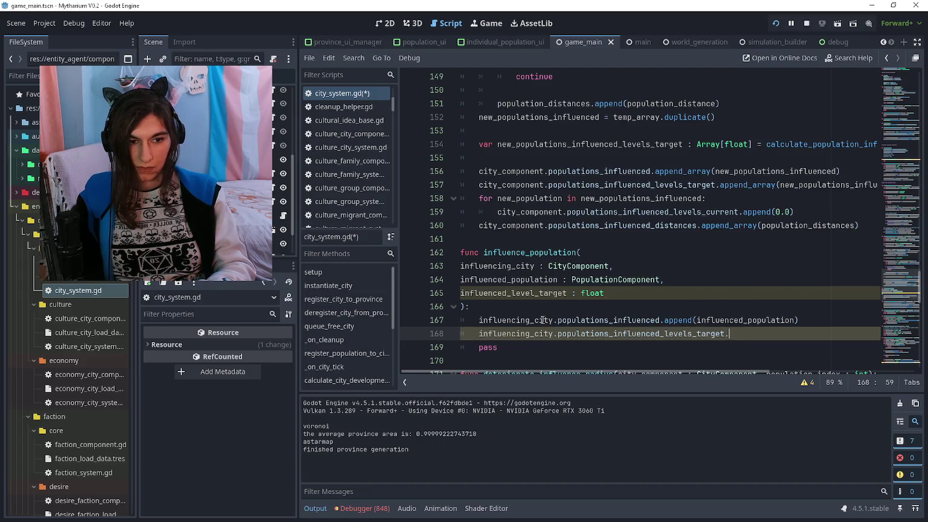
text(append(innf)
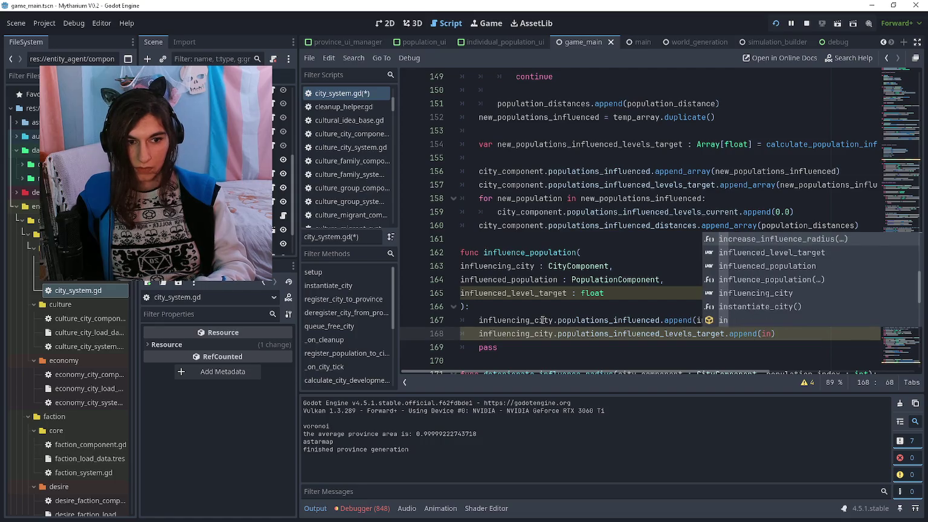
key(BackSpace)
key(BackSpace)
key(BackSpace)
text(nfluenced_levels)
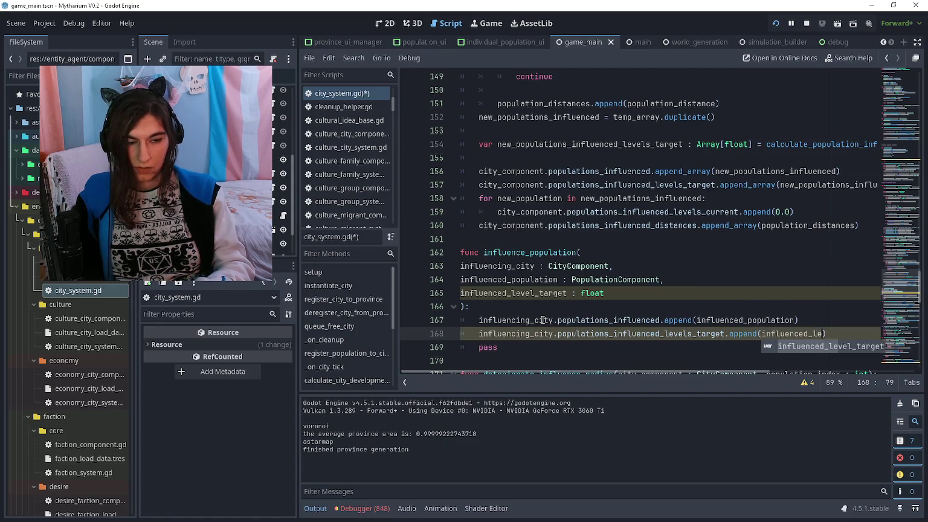
text(_target)
key(Return)
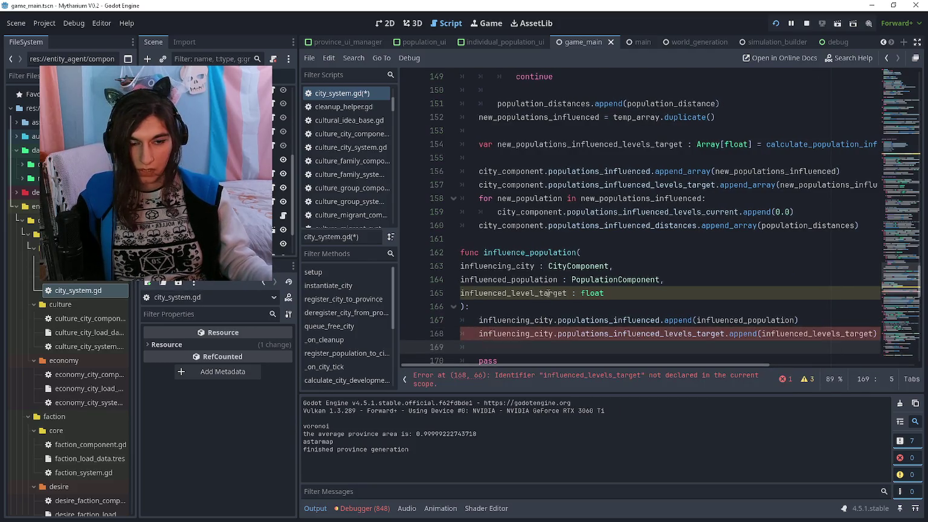
Add an influenced_distance float parameter below the level-target parameter
click(641, 296)
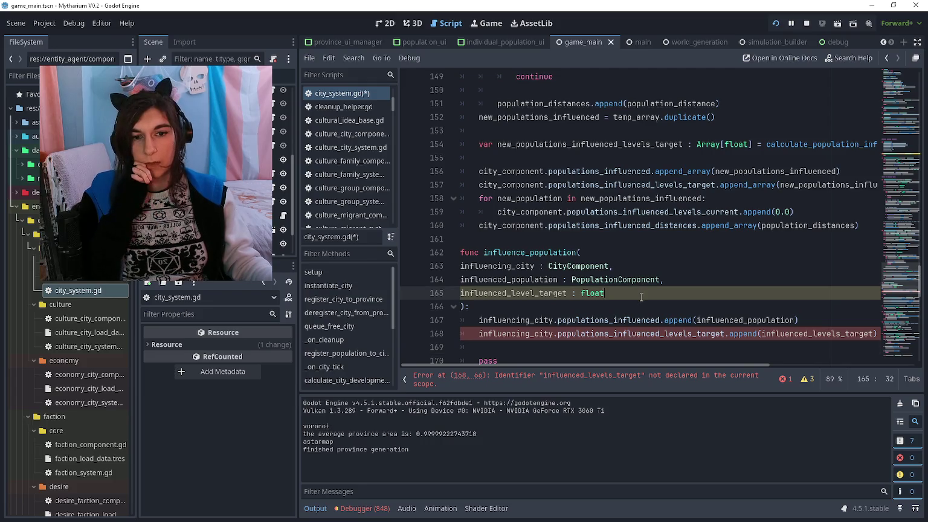
key(Return)
text(influenced)
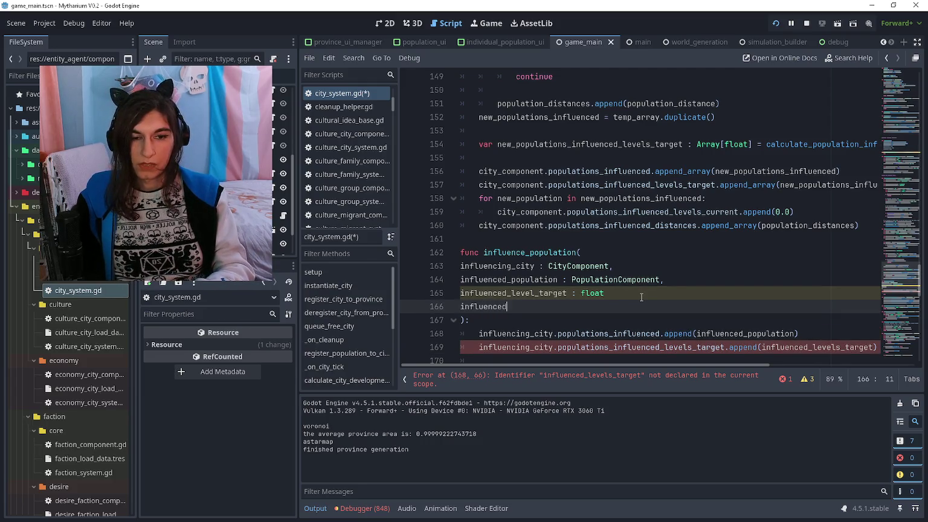
text(_distance : flo)
text(at)
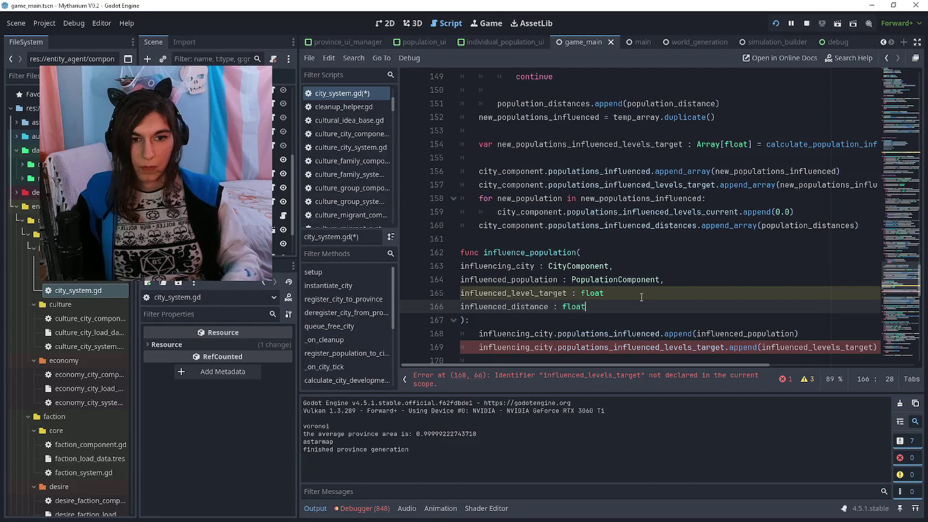
Inspect the populations_influenced_distances and levels declarations in city_component.gd, then return to city_system.gd
scroll(586, 289, down, 1)
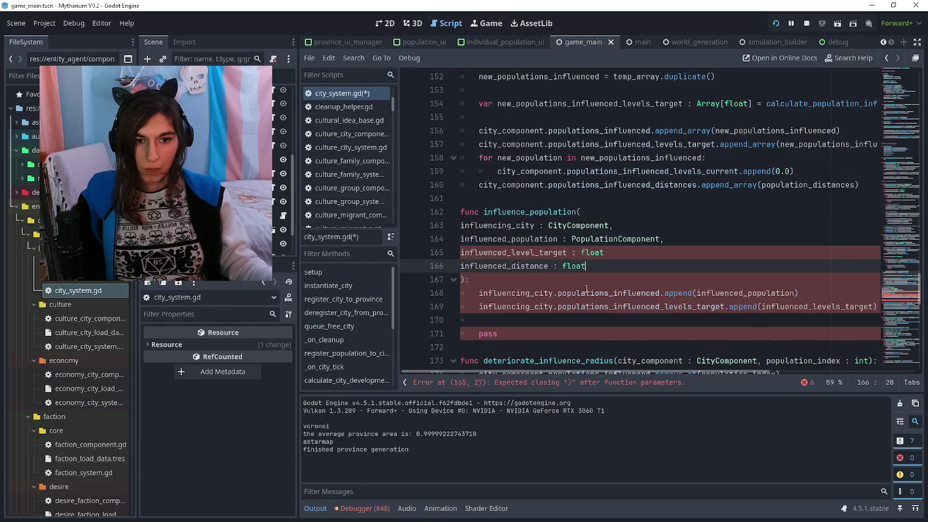
ctrl+click(665, 185)
click(629, 336)
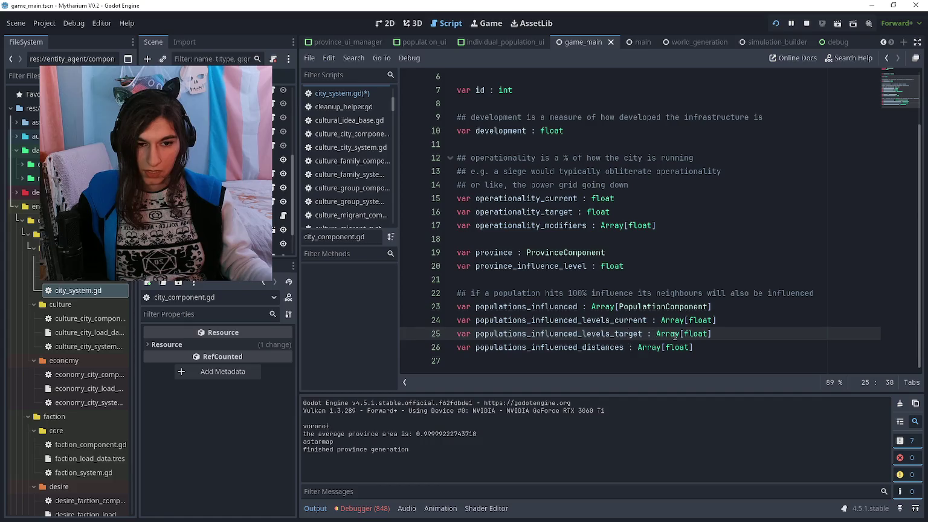
scroll(670, 331, up, 2)
key(alt+Left)
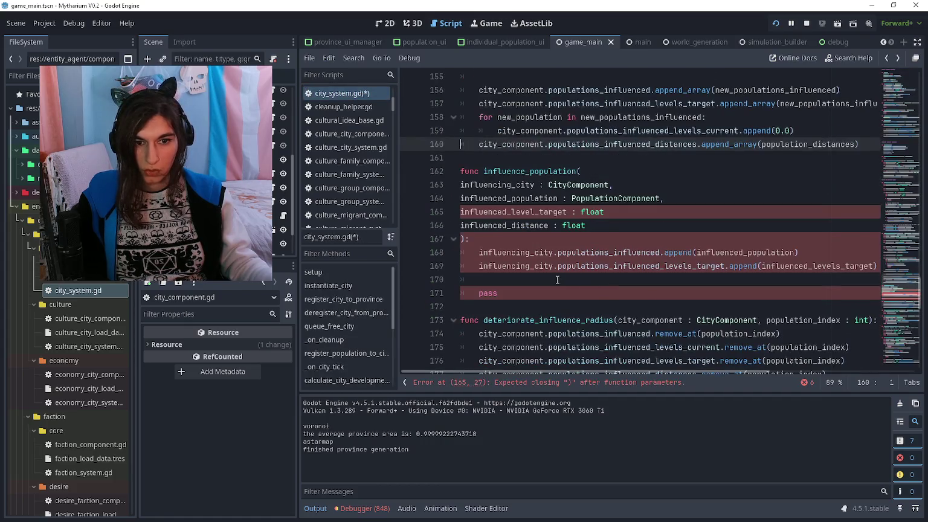
Append influenced_distance to influencing_city.populations_influenced_distances in the function body
click(556, 278)
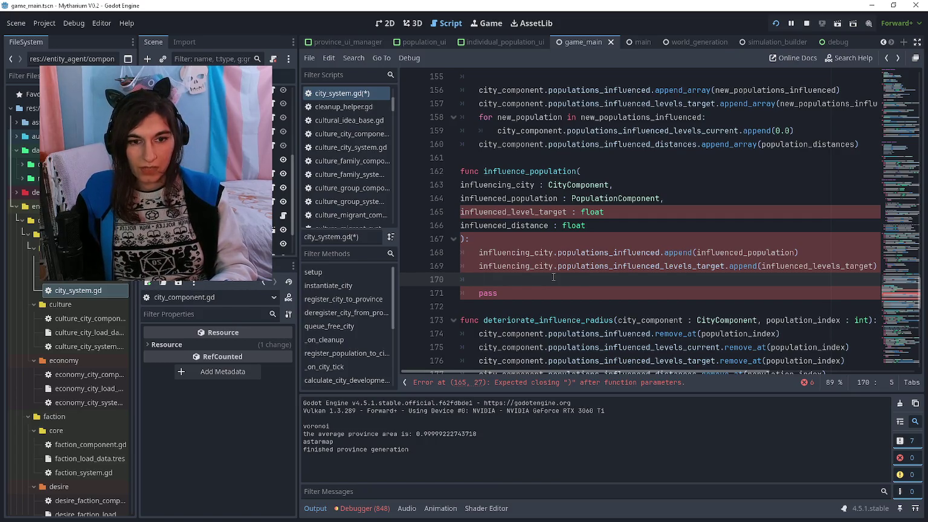
text(influencing)
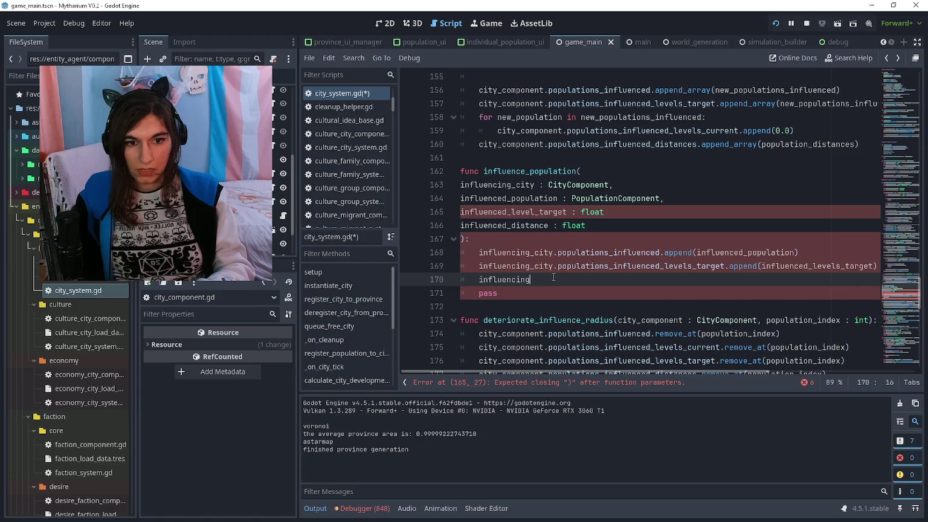
text(_city.populations)
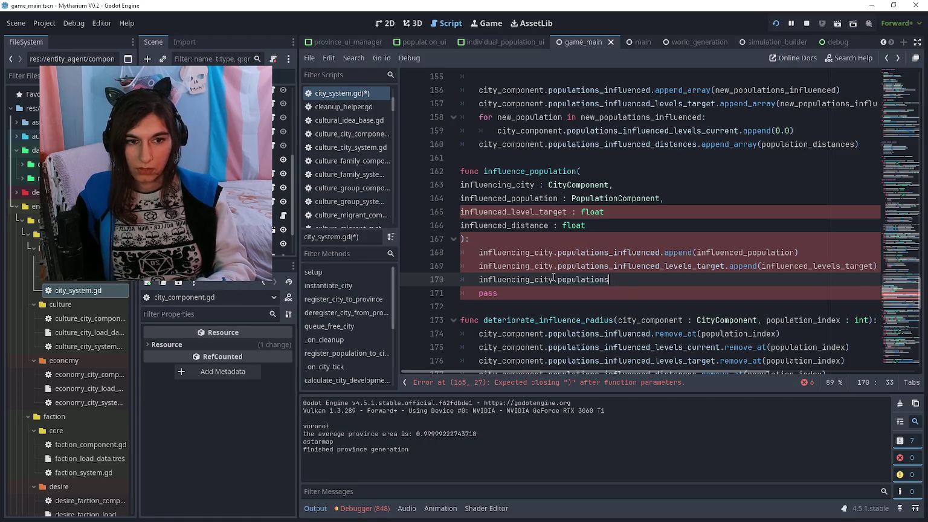
text(_influence)
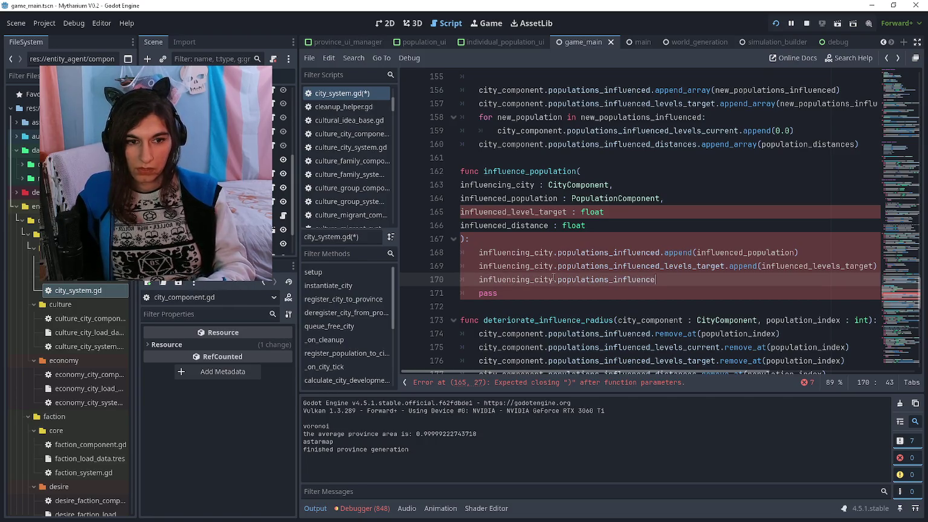
text(d_distances.append(iun)
key(BackSpace)
key(BackSpace)
text(nfluenced_distance)
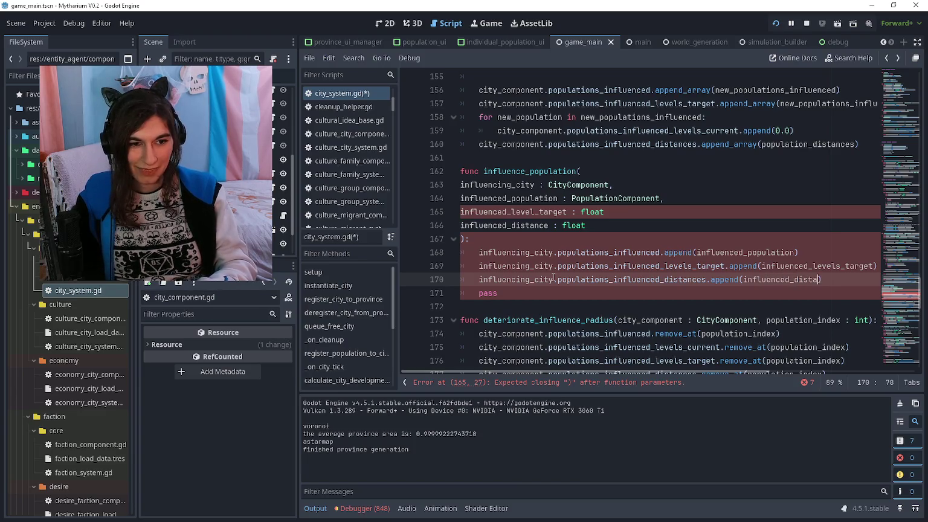
Rename the influenced_distance parameter to population_distance
key(Up)
key(Up)
key(Up)
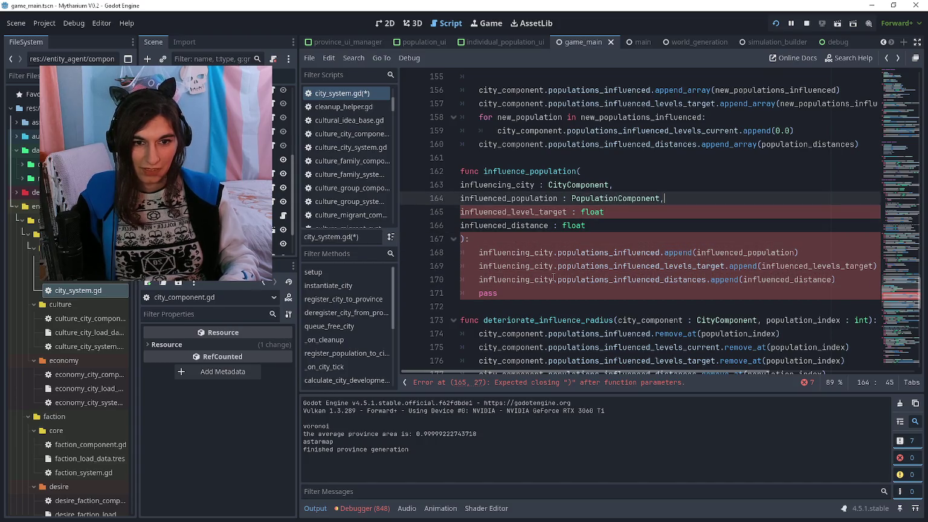
key(Down)
key(Down)
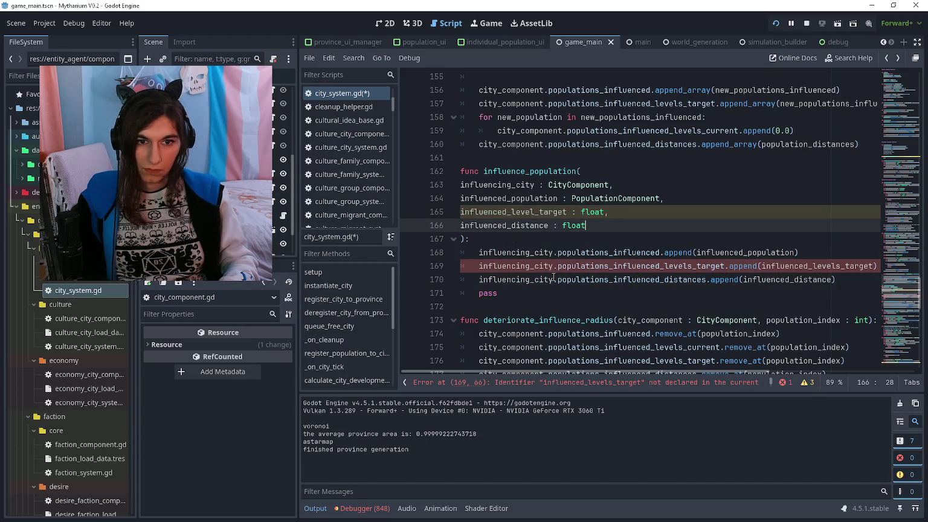
key(Home)
key(ctrl+shift+Right)
text(population_distance)
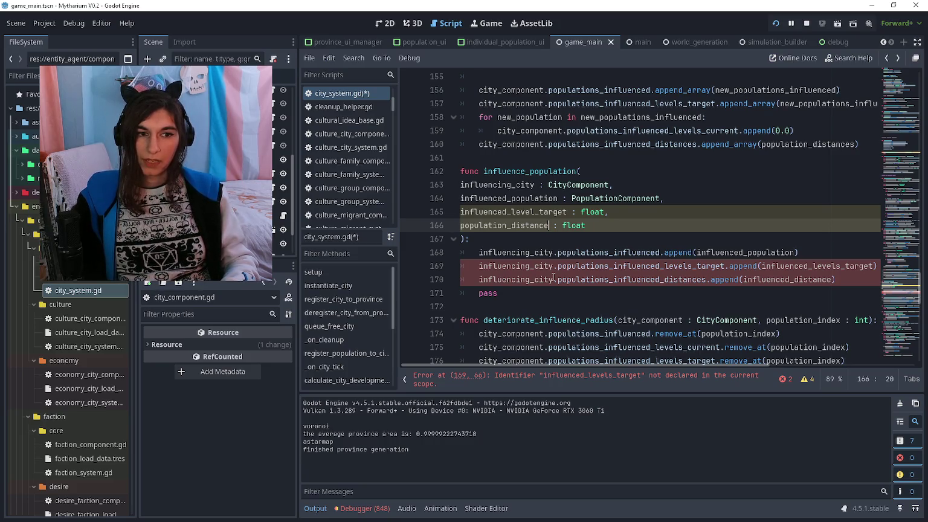
key(Down)
key(Down)
key(Down)
key(ctrl+Right)
key(ctrl+Right)
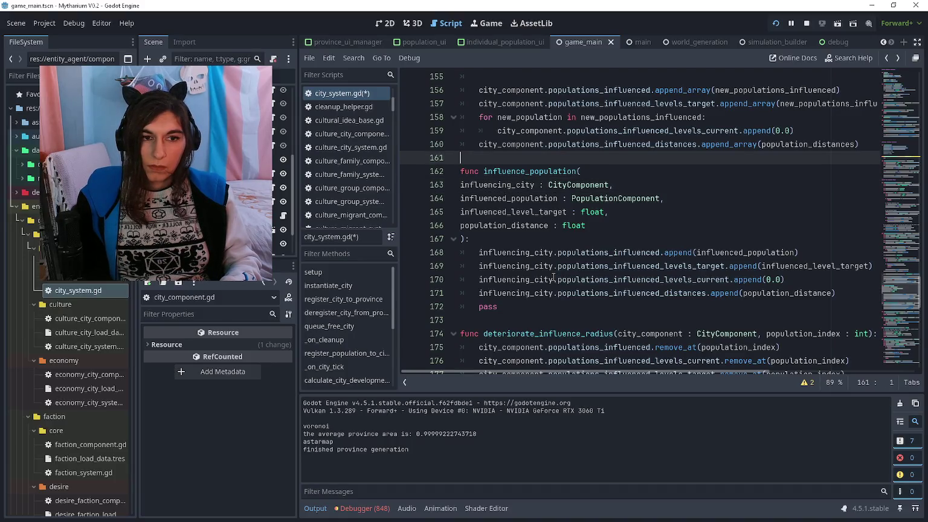
Insert a blank line before the influence_population function
key(Return)
key(Up)
key(Up)
key(Up)
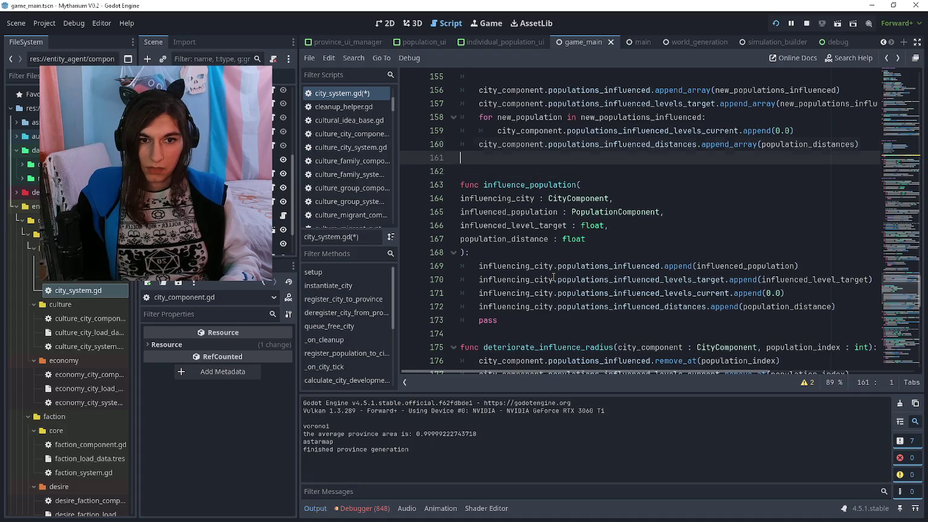
key(Up)
key(Up)
key(Up)
key(Home)
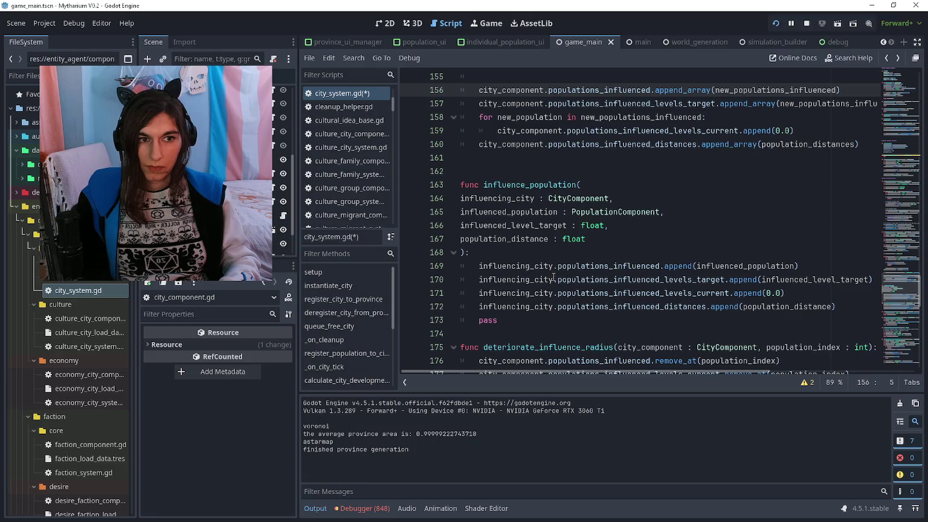
scroll(554, 277, up, 2)
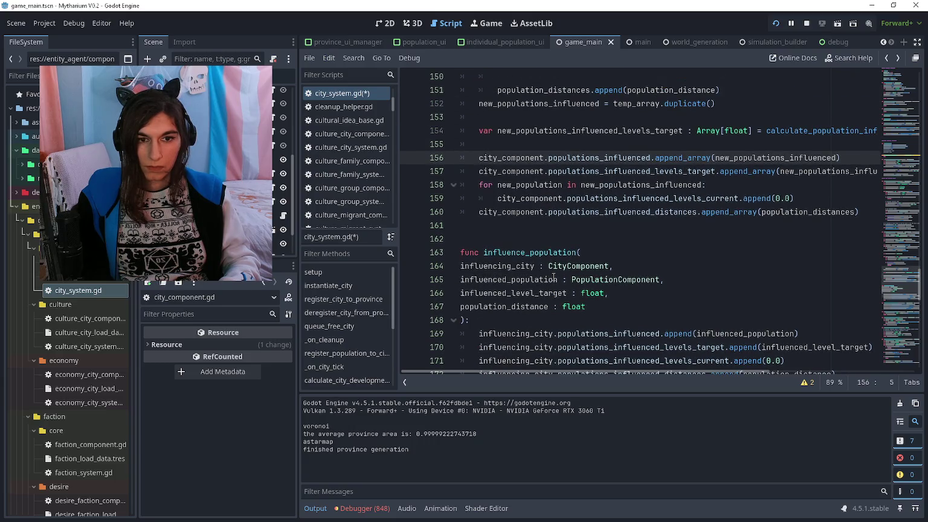
After line 160, add 'for population_index : int in new_populations_influenced.size():'
key(Down)
key(Down)
key(Down)
key(Up)
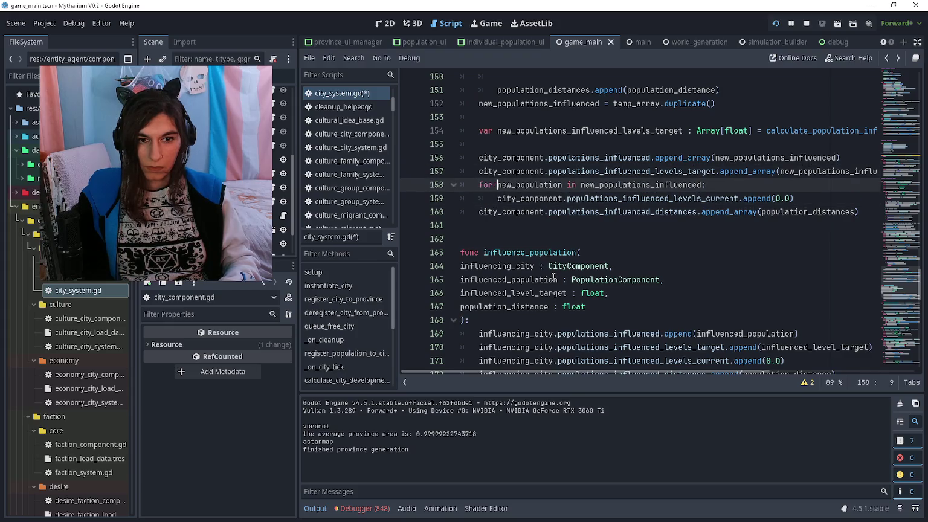
key(ctrl+Right)
key(Down)
key(Down)
key(End)
key(Return)
key(Return)
text(for population_index : )
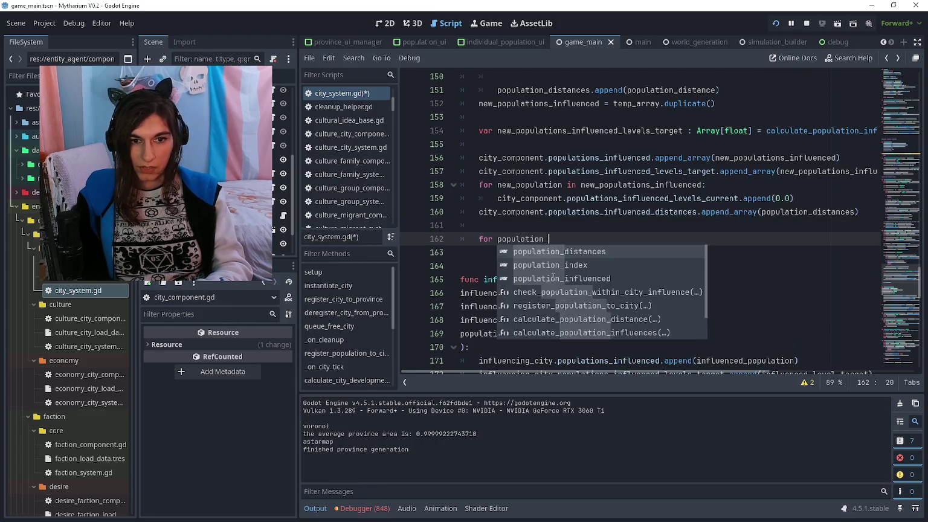
text(int )
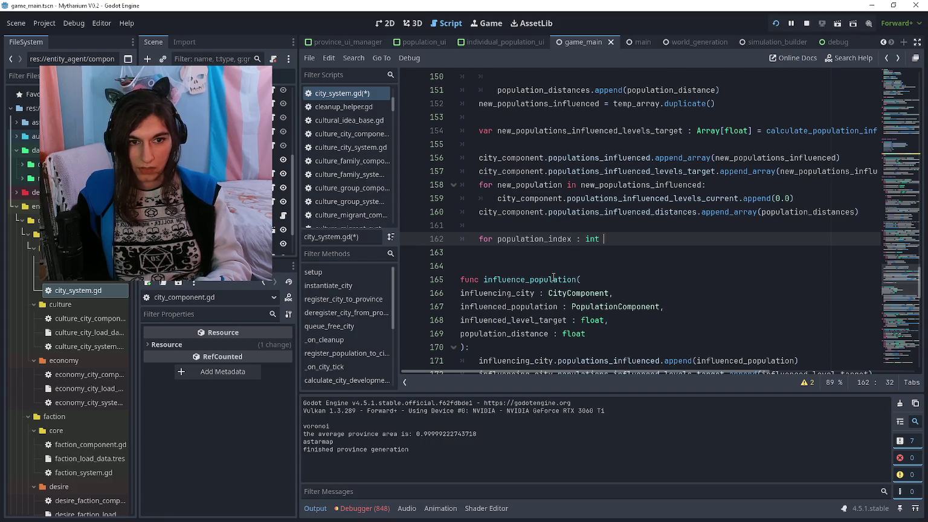
text(in populationsin)
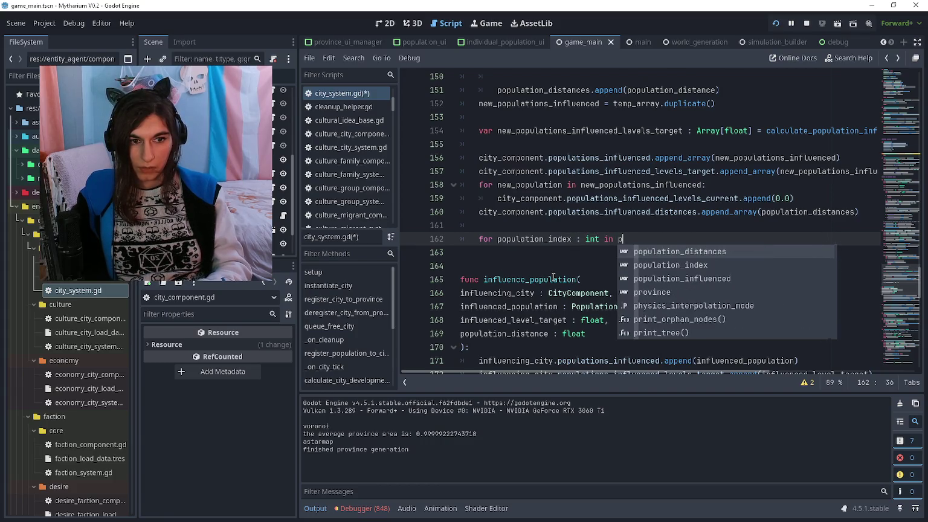
key(Return)
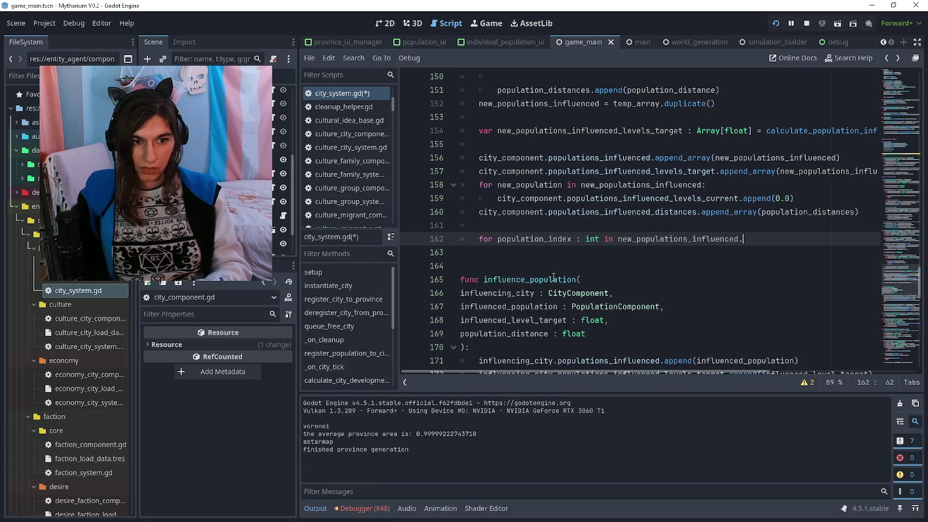
text(.size()
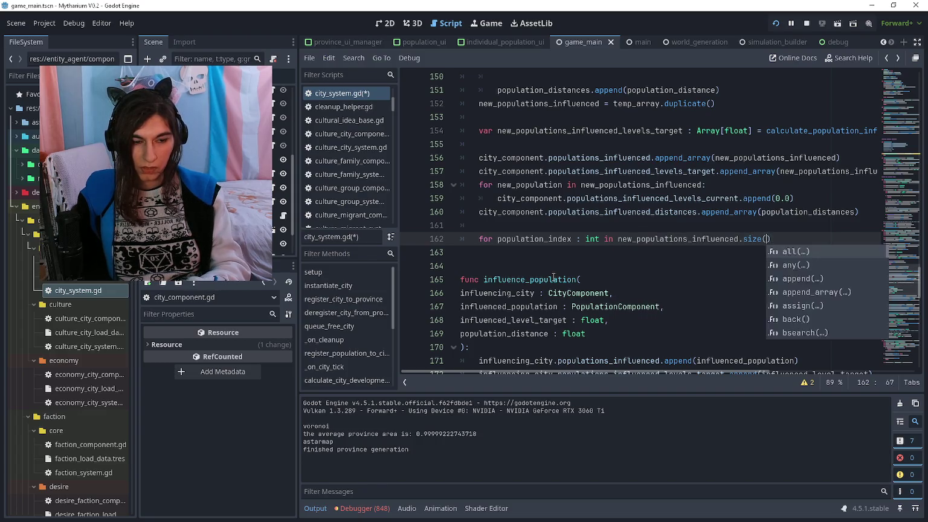
key(Return)
text(:)
In the loop body, declare var population_component : PopulationComponent = new_populations_influenced[population_index]
key(Return)
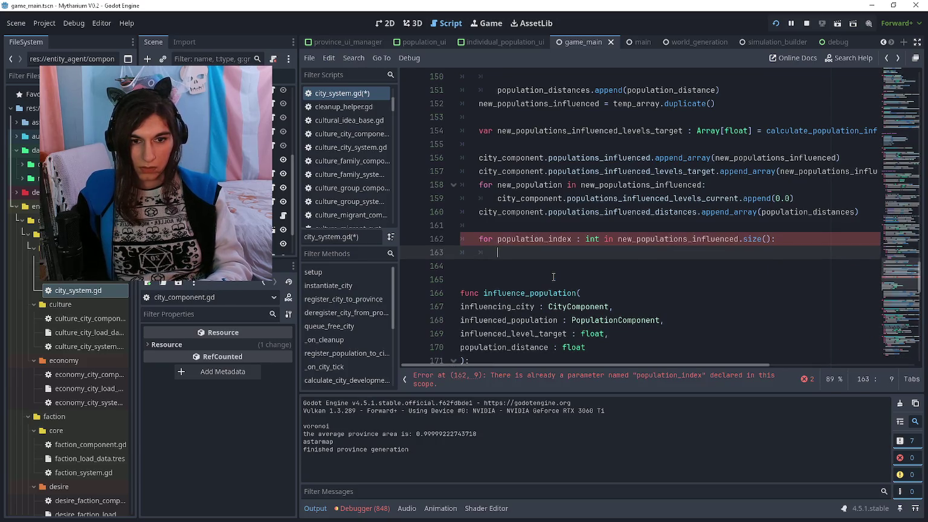
text(city_component)
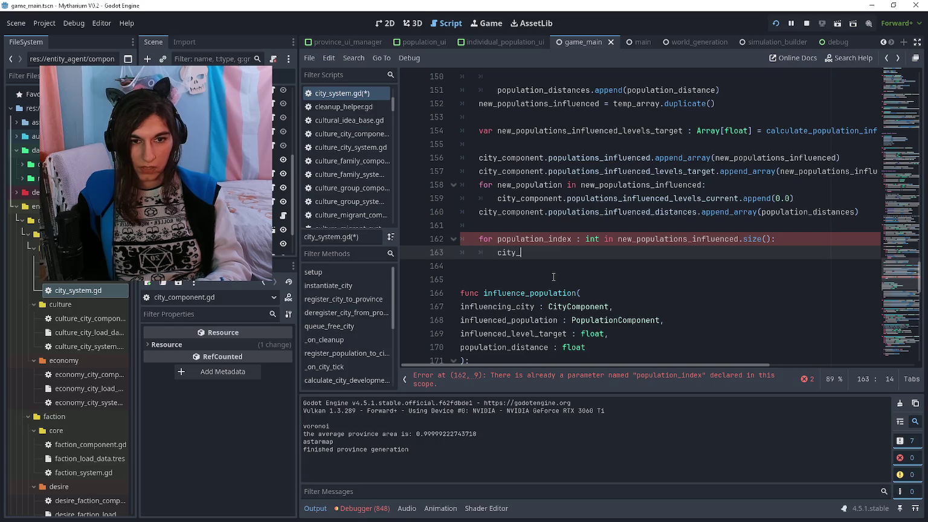
key(ctrl+BackSpace)
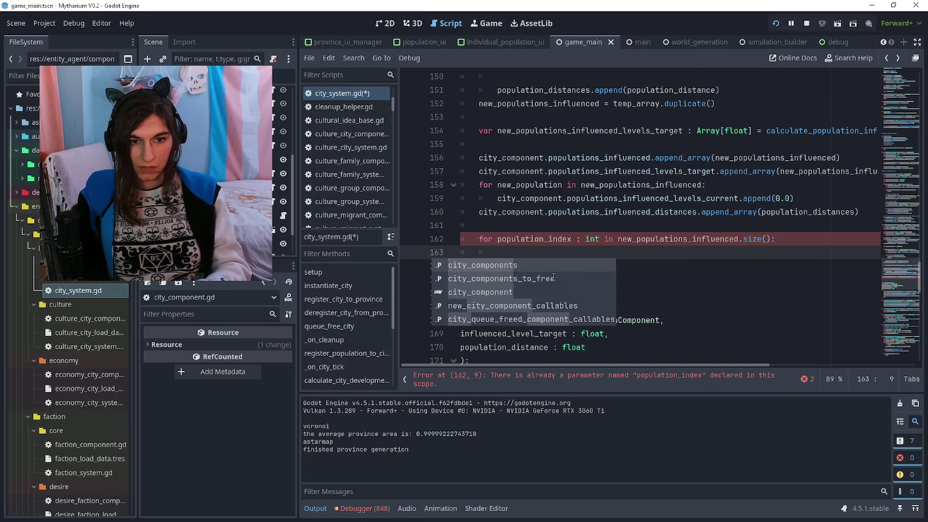
text(var population)
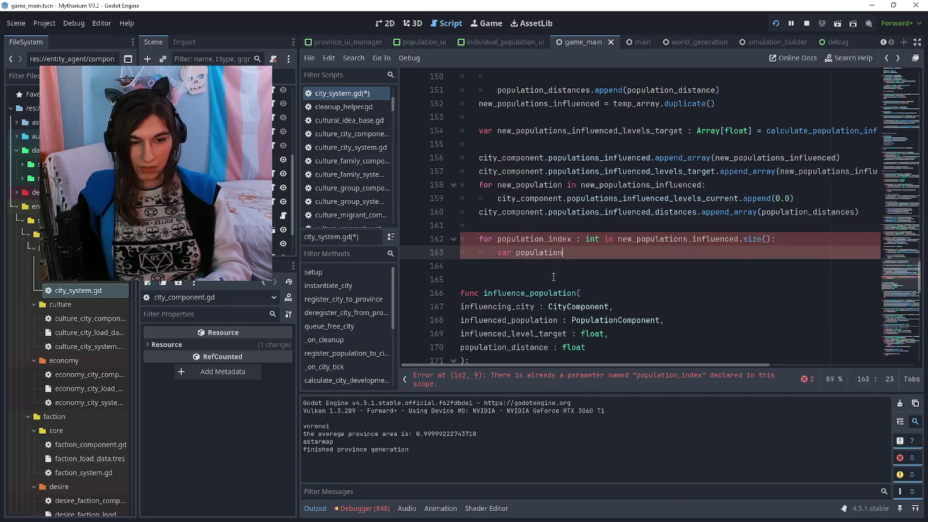
text(_component : )
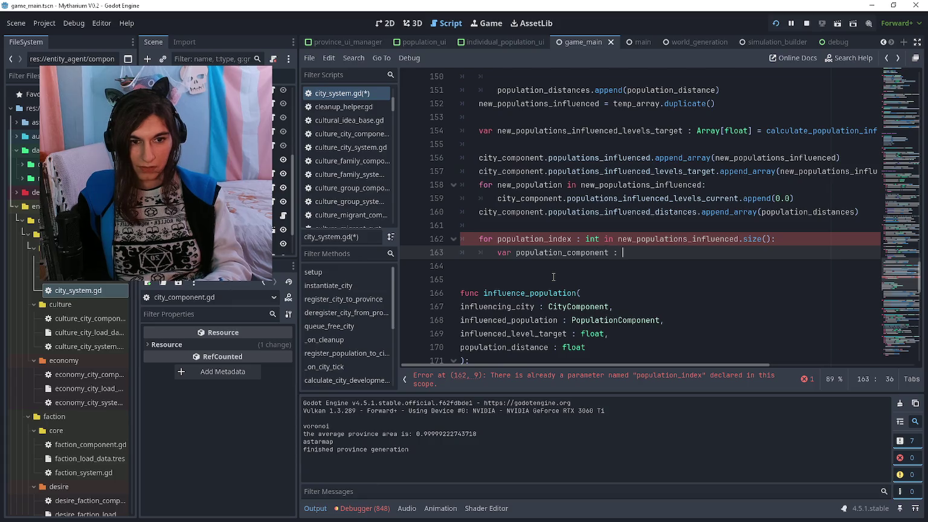
text(Pop)
key(Return)
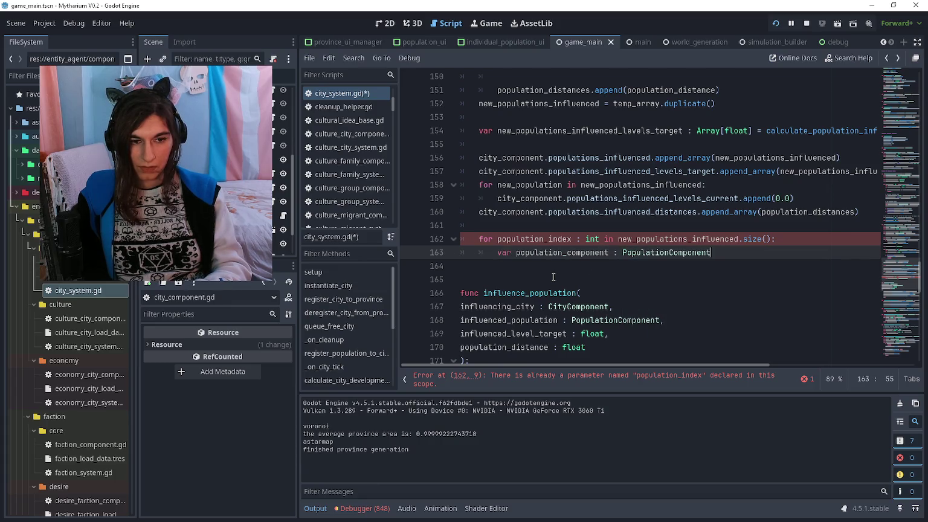
text( = newPo)
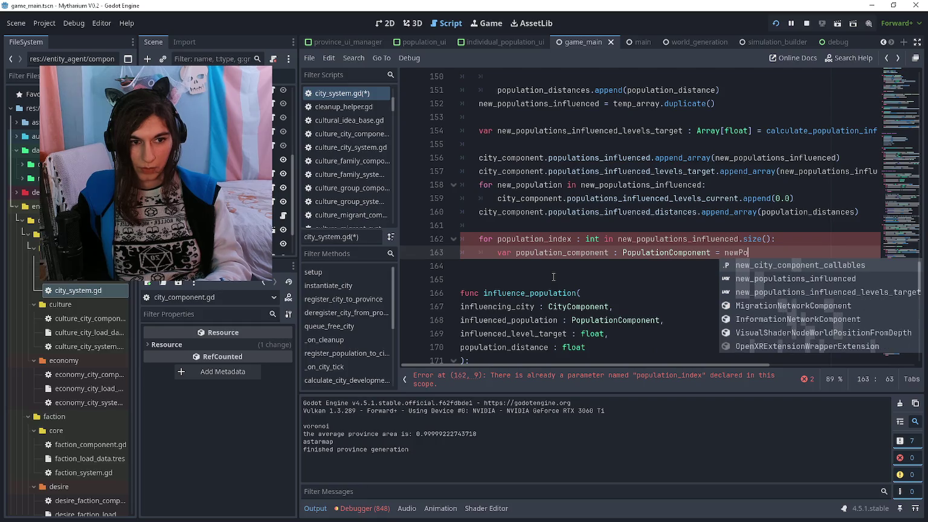
key(BackSpace)
text(populations_influenced)
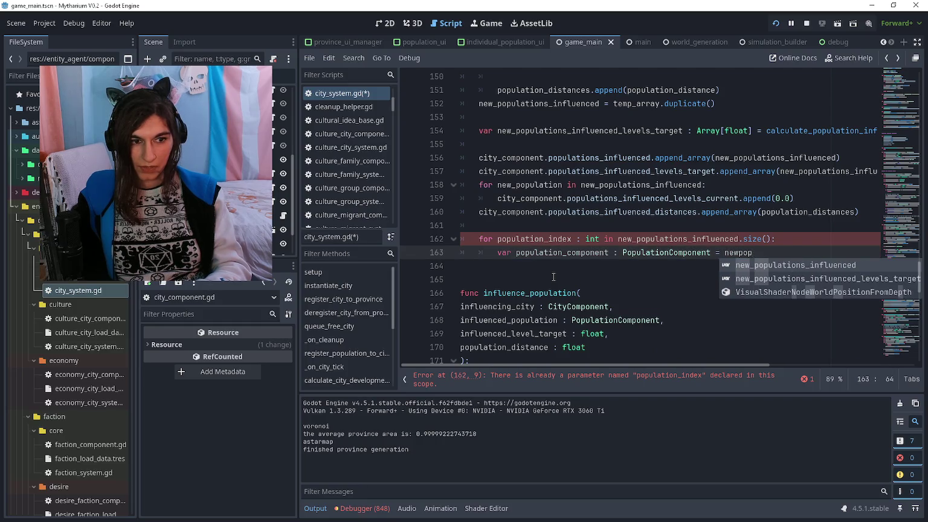
key(Return)
text([popin)
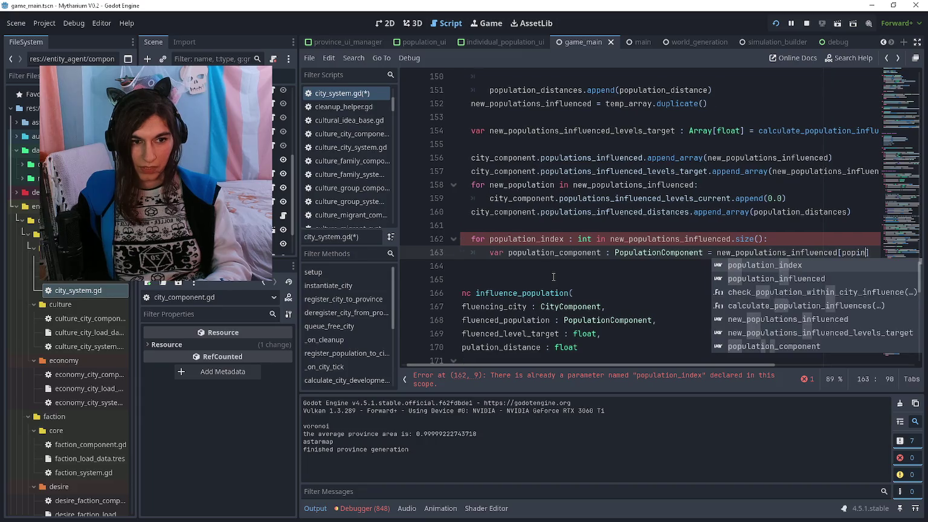
key(Return)
Review the surrounding code and start another var population_influence_target declaration on the next line
key(Down)
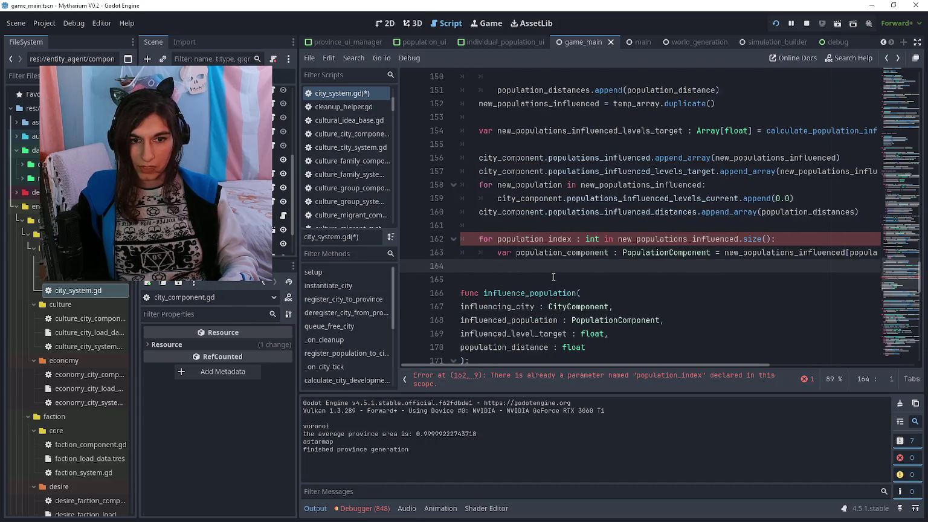
scroll(553, 276, down, 3)
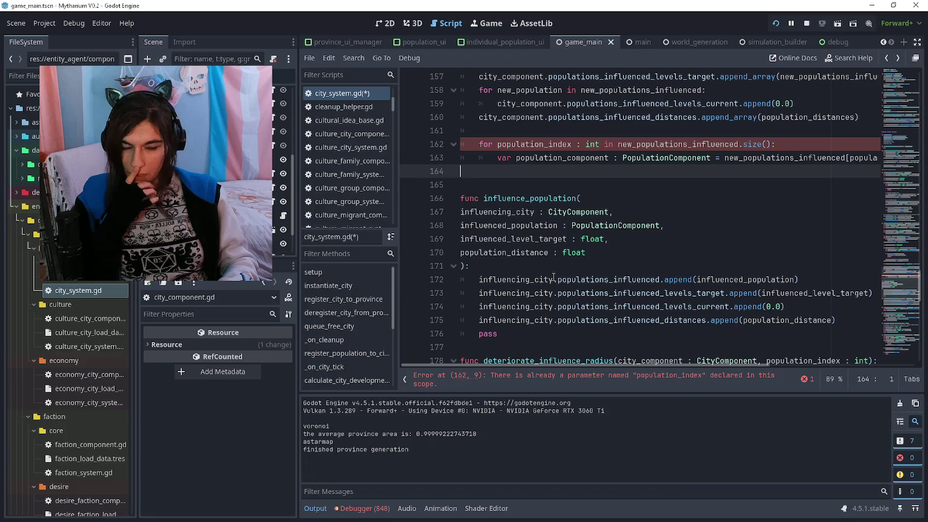
key(ctrl)
scroll(554, 277, up, 1)
scroll(553, 276, down, 1)
scroll(553, 276, up, 2)
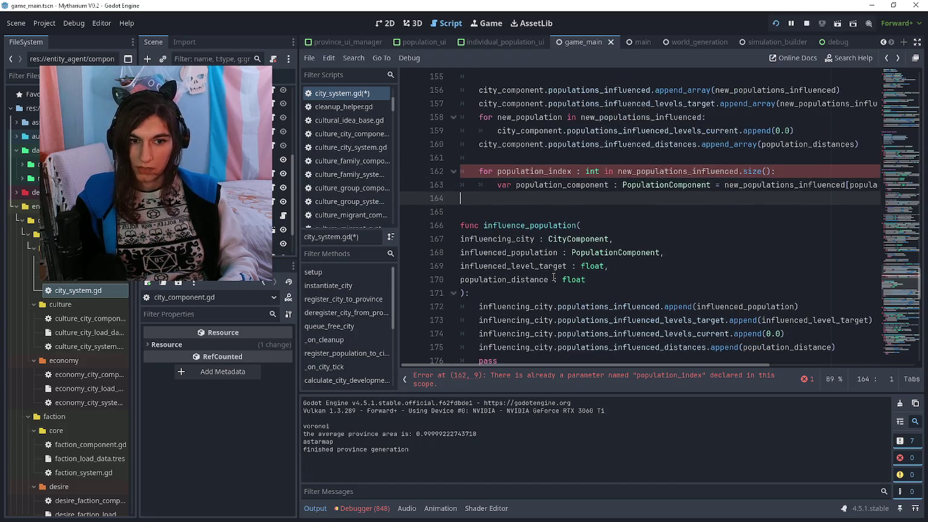
scroll(553, 276, down, 1)
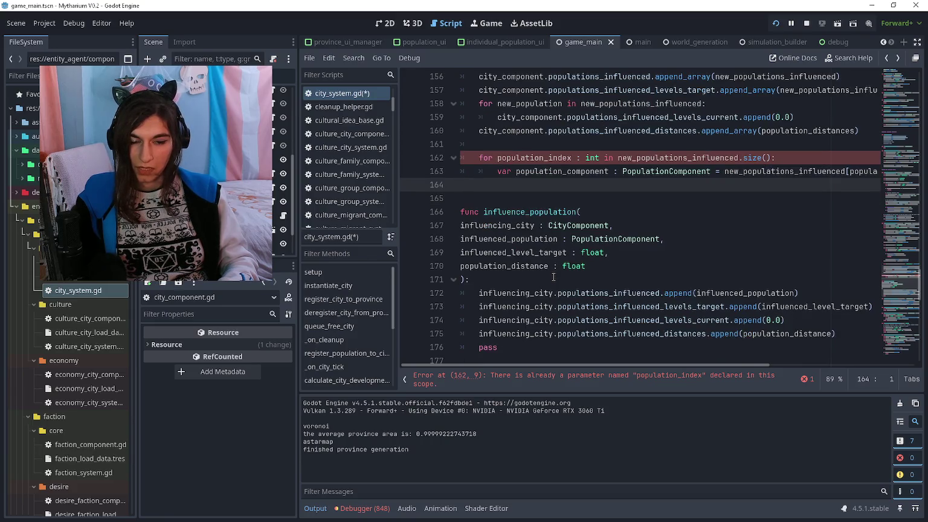
scroll(554, 276, up, 1)
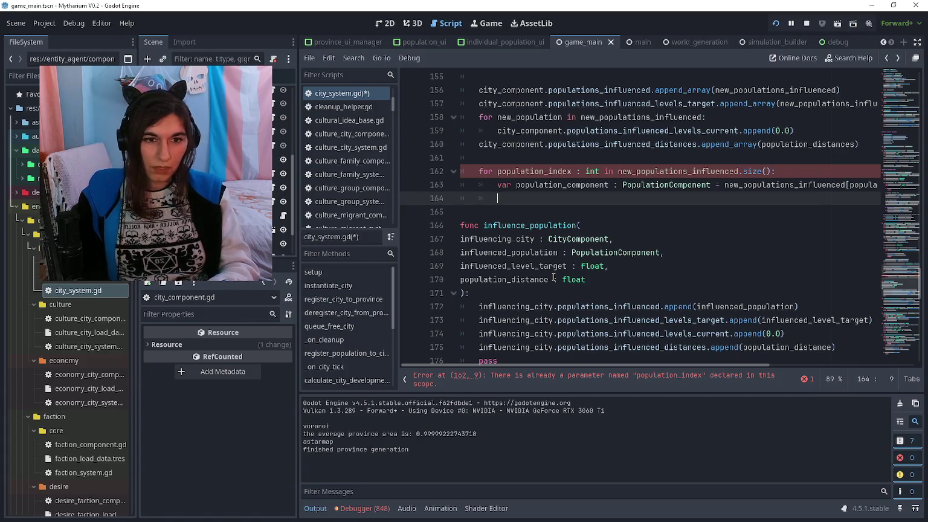
text(var population_influence_target)
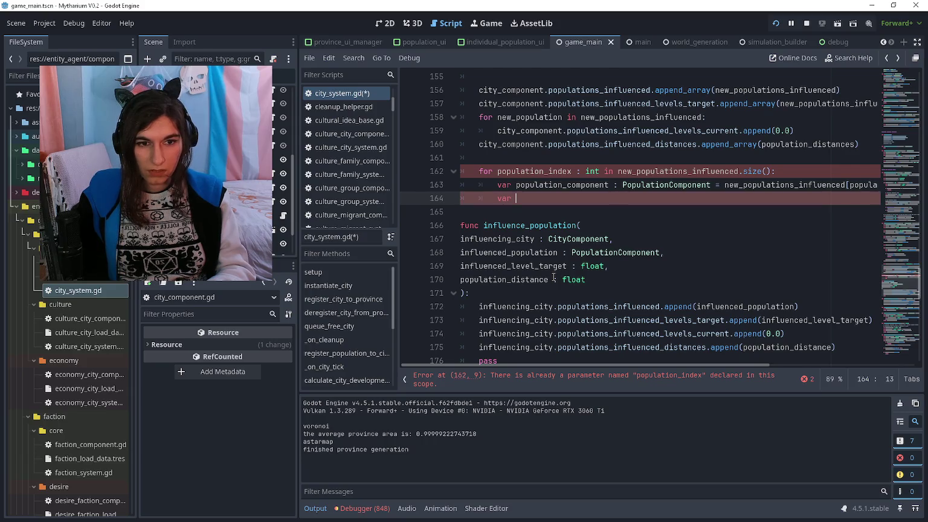
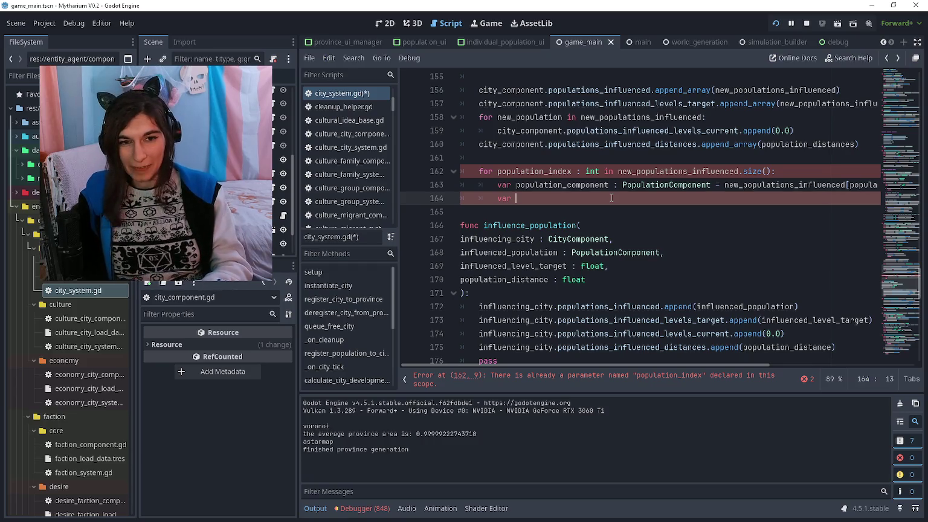
Begin a population_influence_target variable on line 164 and rename the parameter to population_influence_target
text(pop)
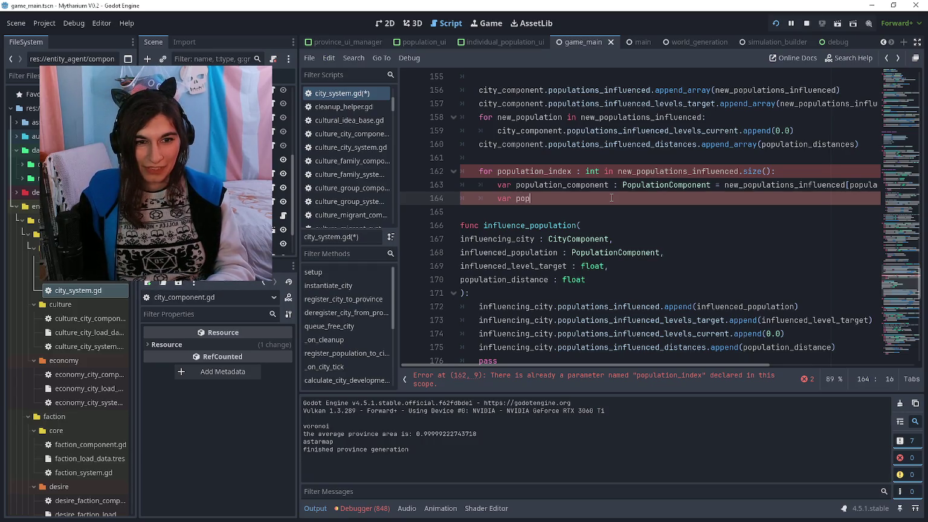
text(ulation_)
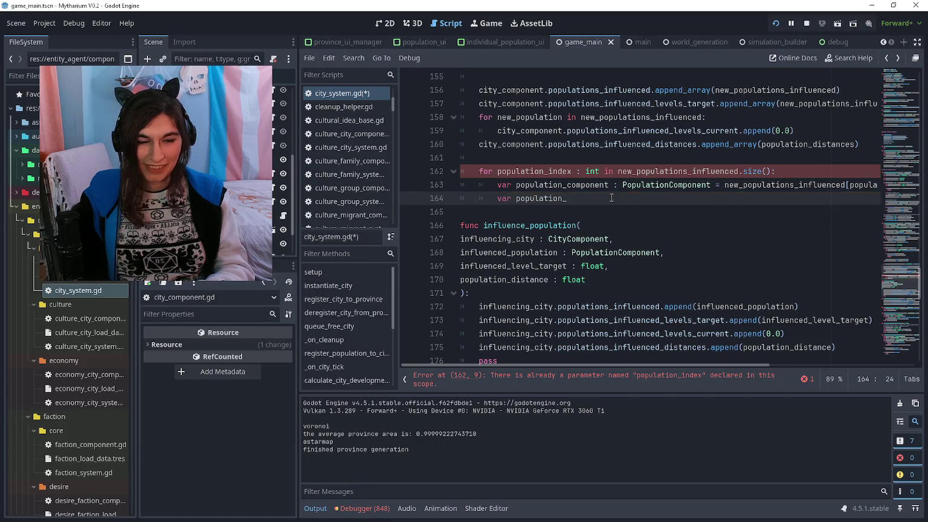
text(influence)
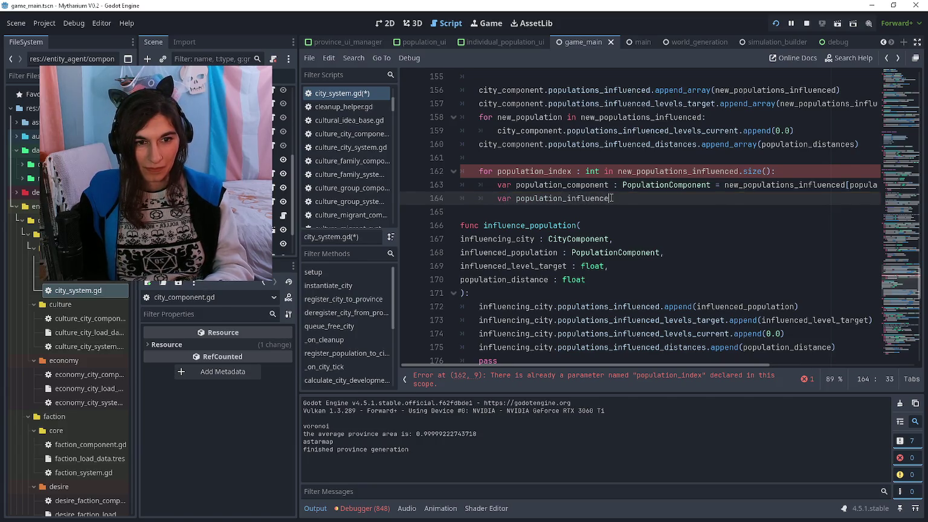
text(d_target)
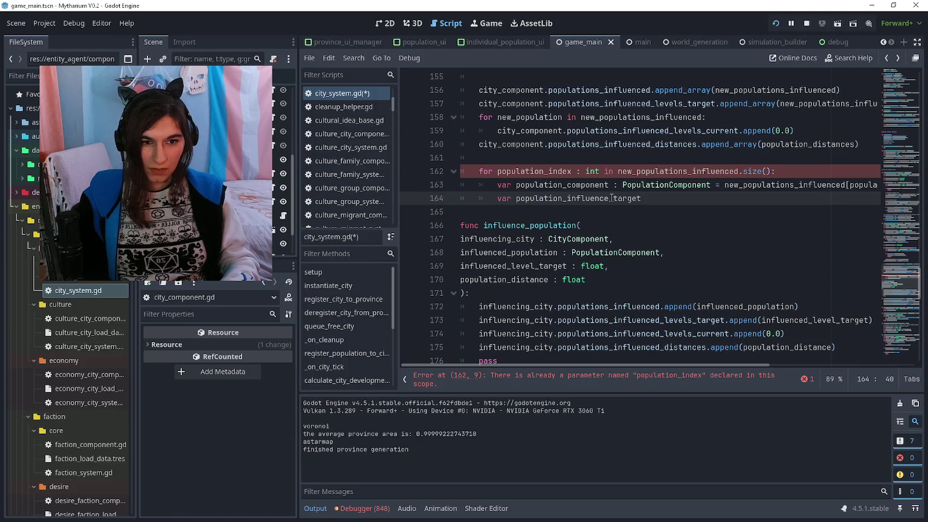
key(Down)
key(Down)
key(Down)
key(Down)
key(ctrl+shift+Right)
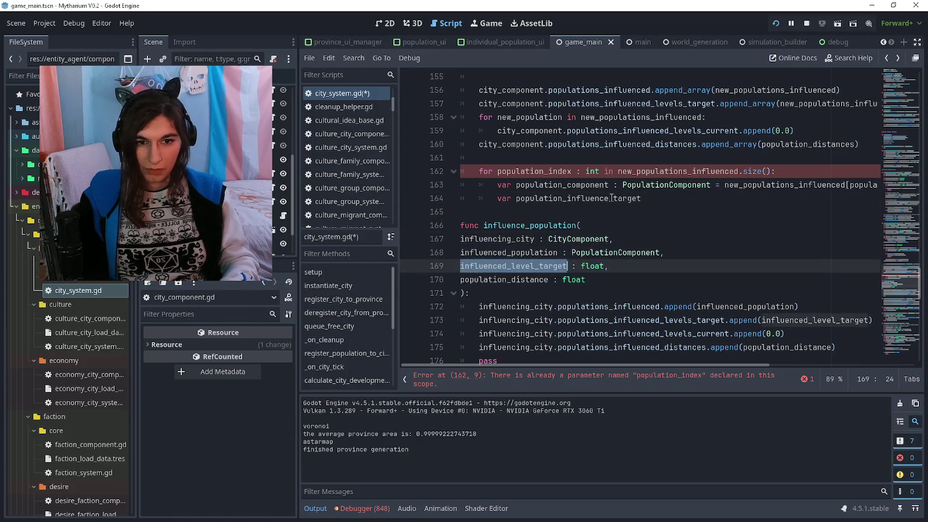
text(population_inf)
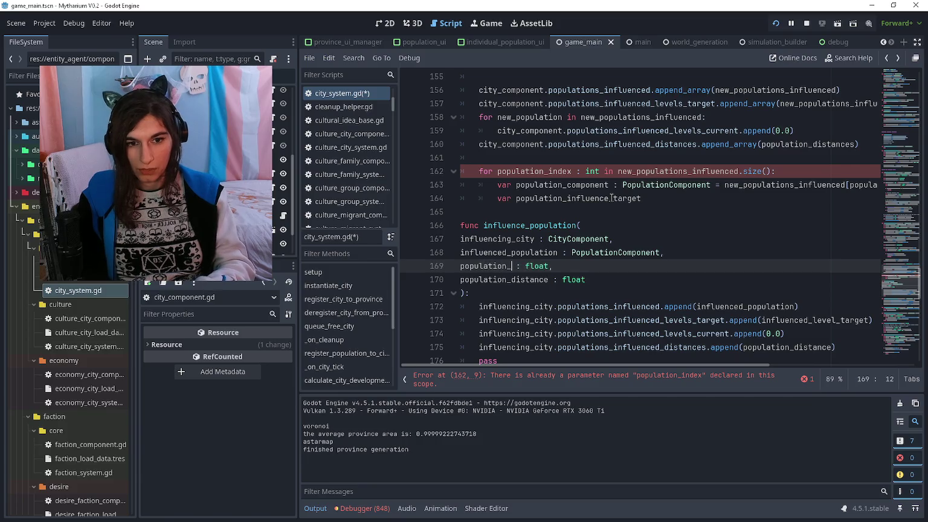
text(luence_target)
Replace the old argument in the line 173 append call with population_influence_target
key(Down)
key(Down)
key(Down)
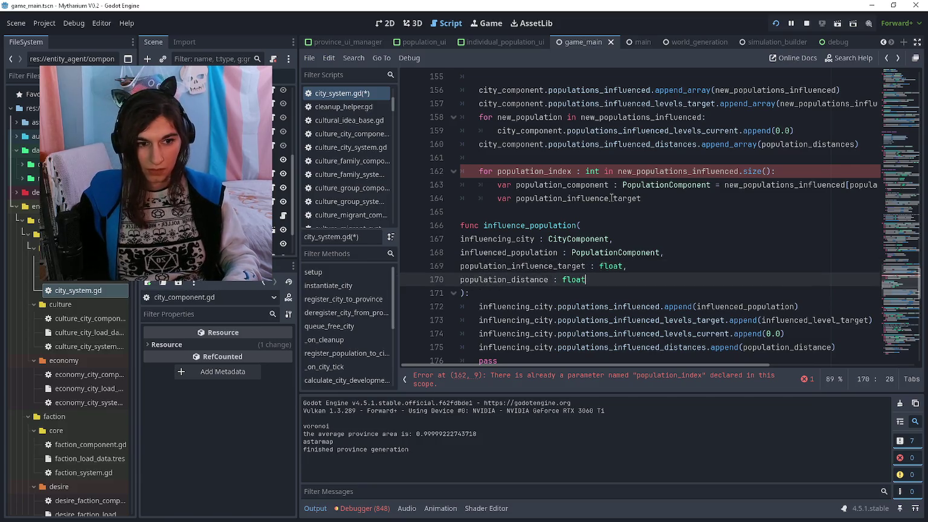
key(Down)
key(ctrl+Right)
key(shift+End)
text((po)
text(pulation_influence_t)
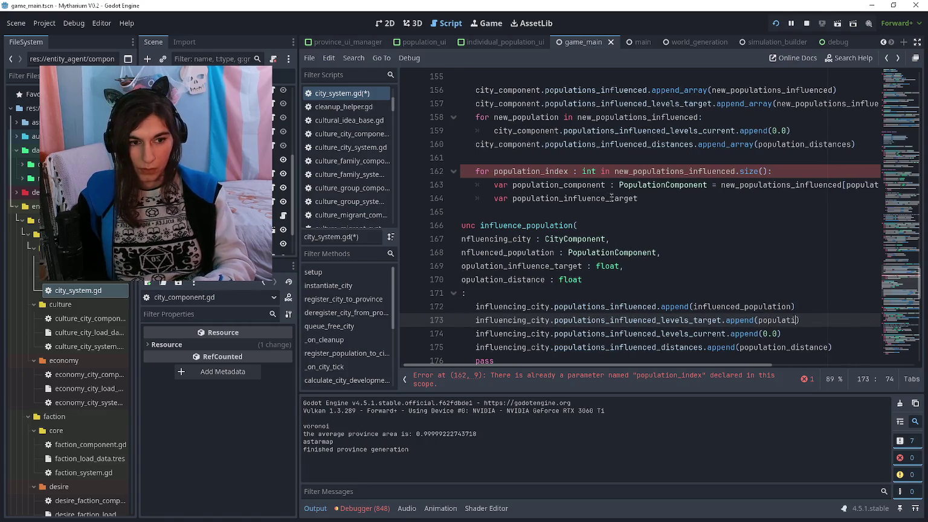
key(Return)
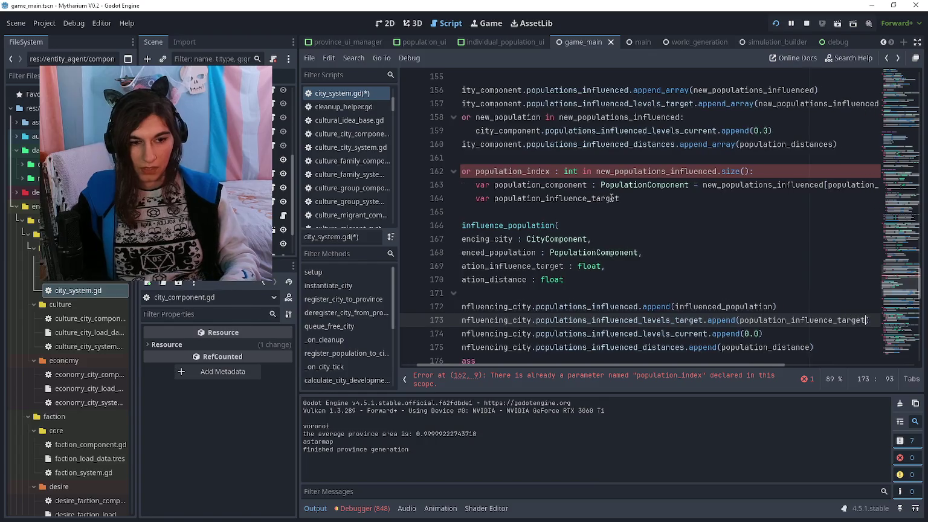
key(Up)
key(Up)
key(Up)
key(Up)
key(Up)
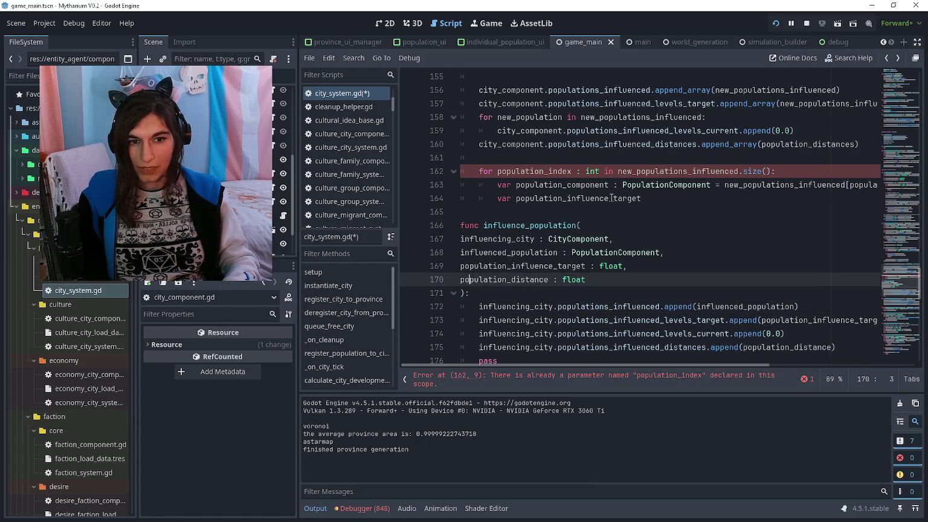
key(Right)
key(Right)
key(Right)
key(Left)
Complete line 164 with ': float = new_populations_influenced_levels_target[population_index]'
key(Down)
key(End)
text(:)
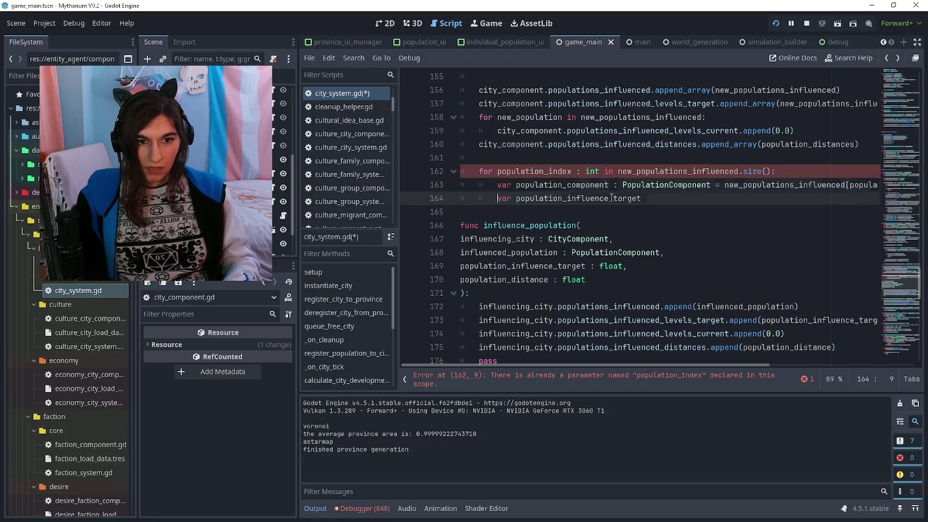
text( float = )
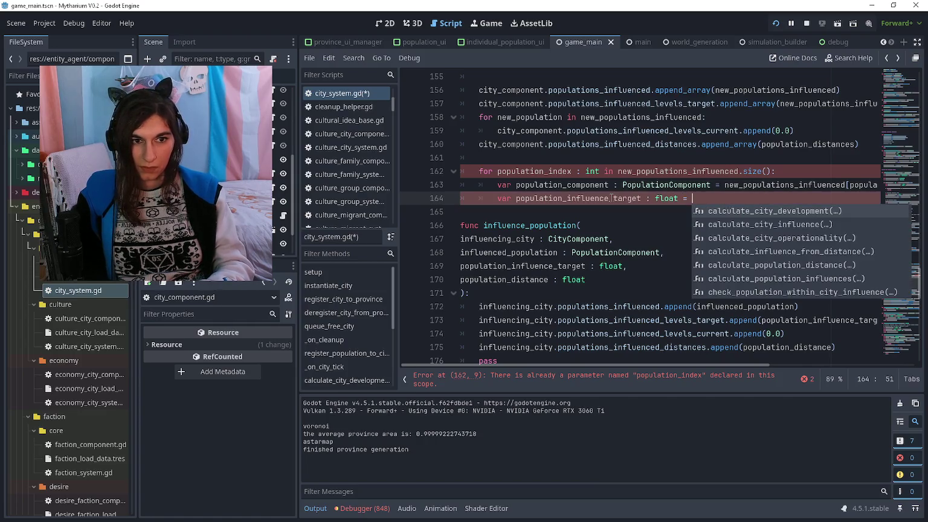
text(newpop)
text(lev)
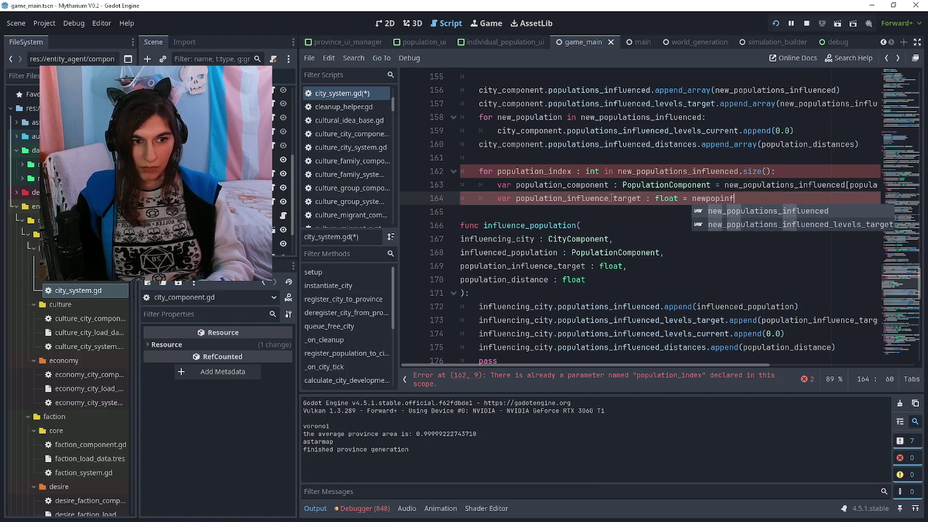
key(Return)
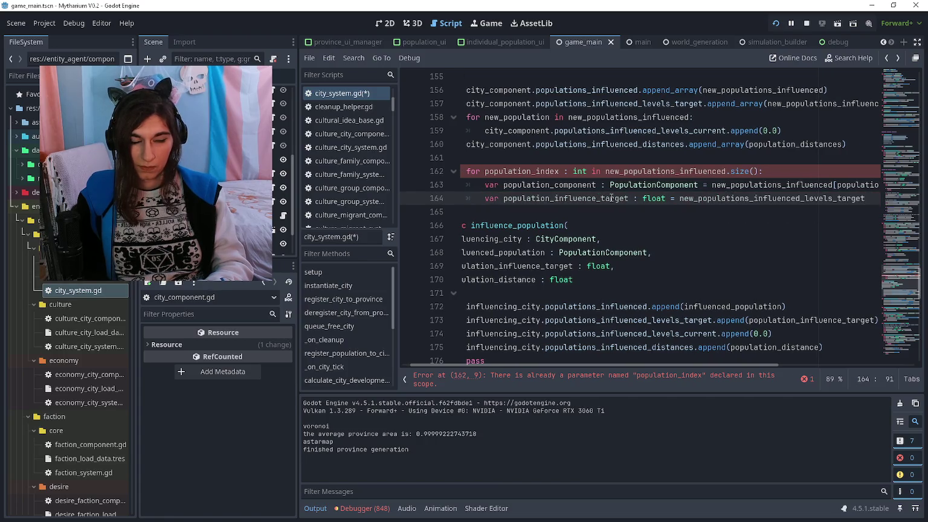
text([popu)
text(_i)
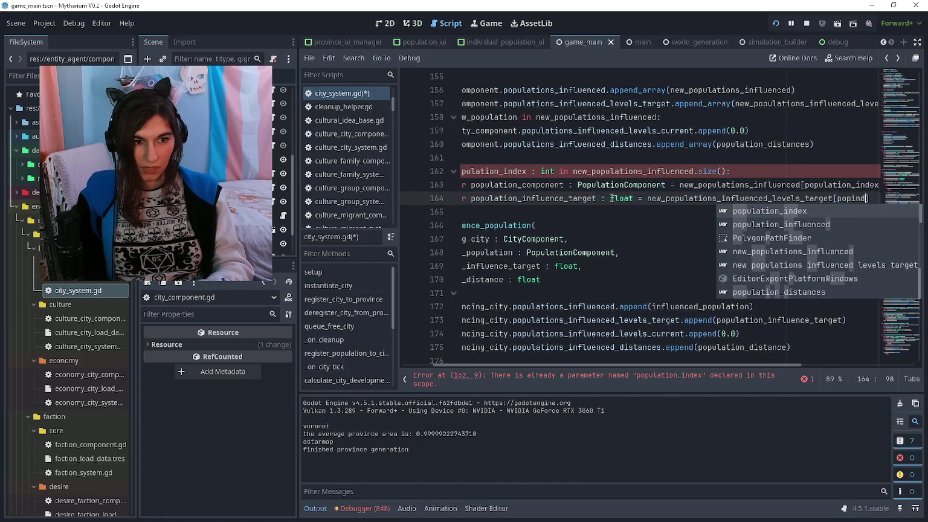
key(Return)
key(Down)
Add line 165 'var population_distance : float = population_distances' inside the loop
key(Up)
key(End)
key(Return)
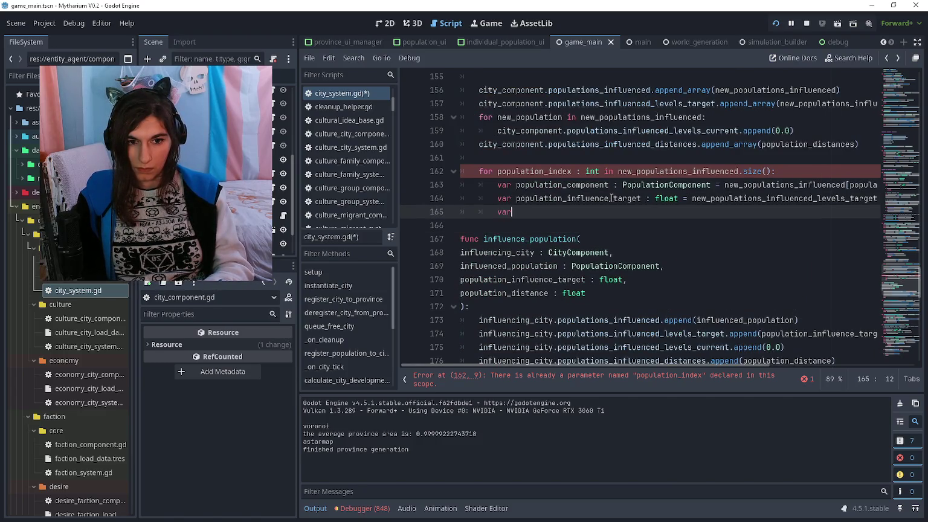
key(ctrl+equal)
key(ctrl+minus)
text(var population_distance )
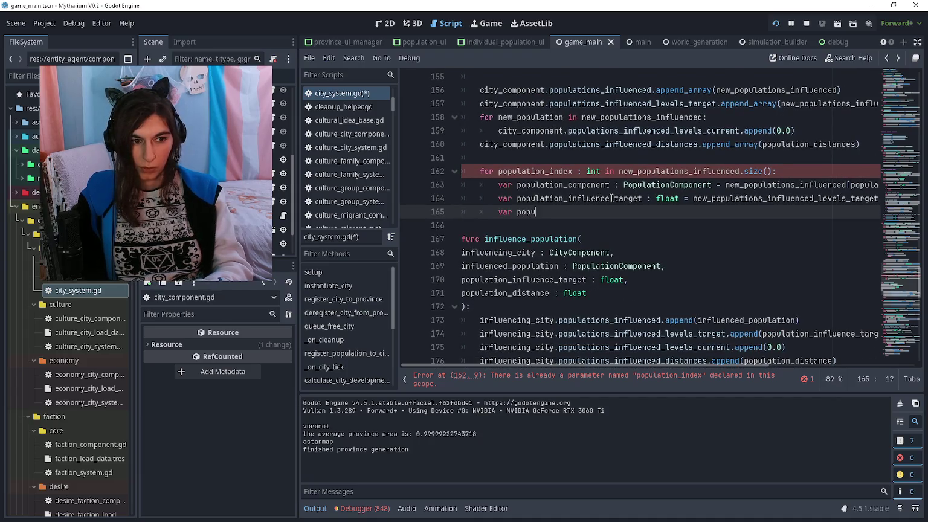
text(: float = )
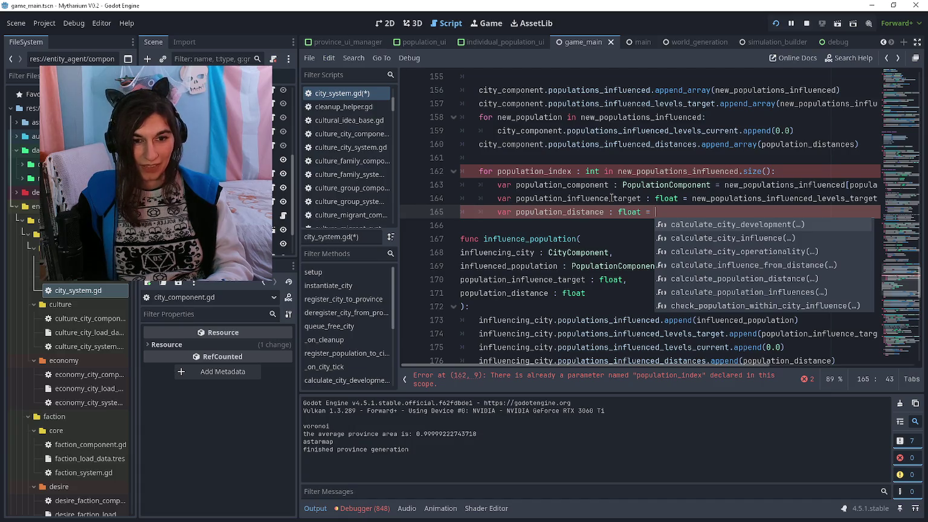
text(population_distan)
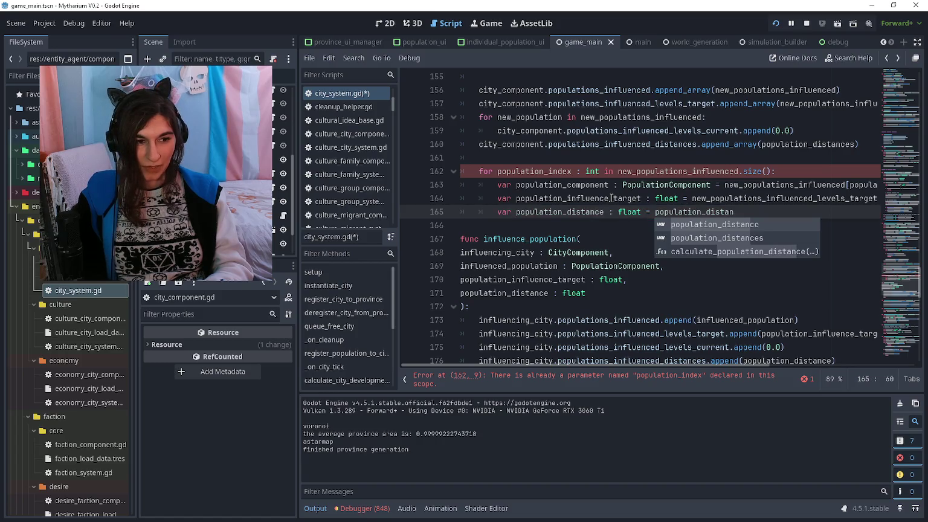
key(ctrl+BackSpace)
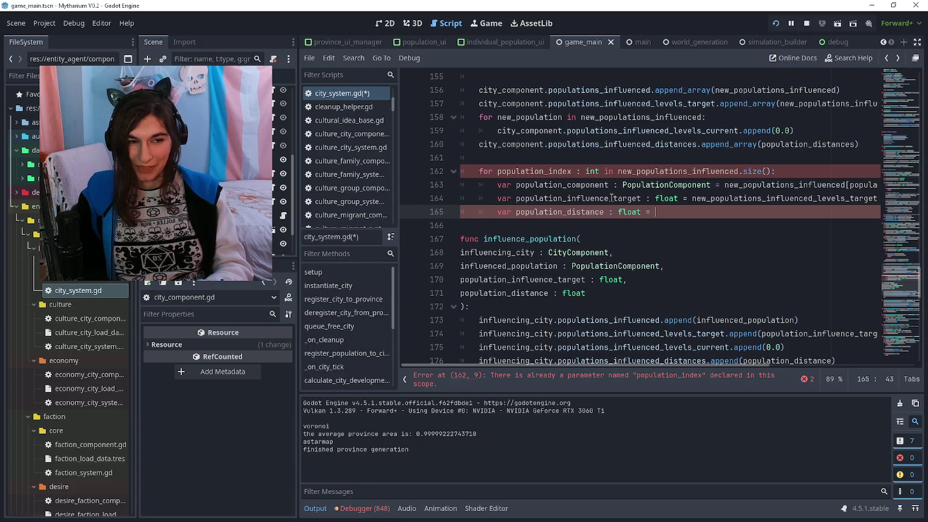
text(population_distances)
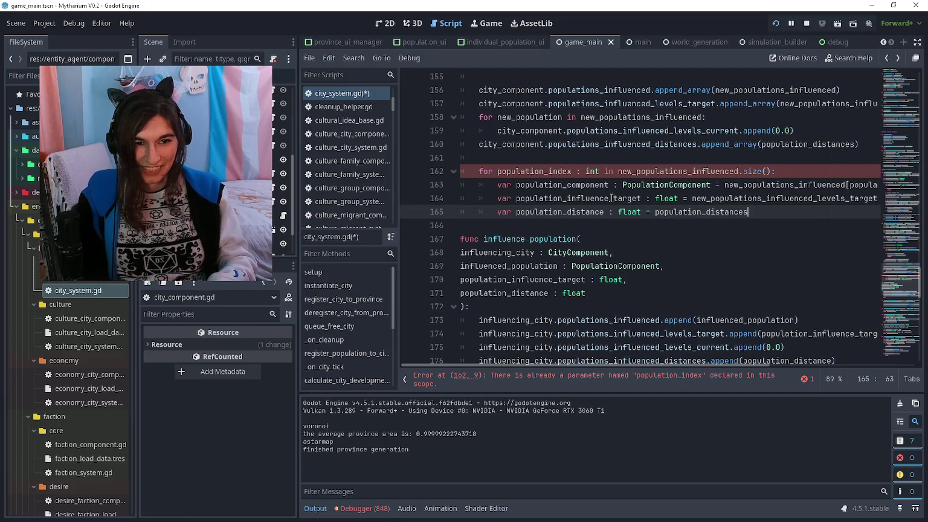
scroll(608, 180, up, 1)
scroll(608, 180, up, 5)
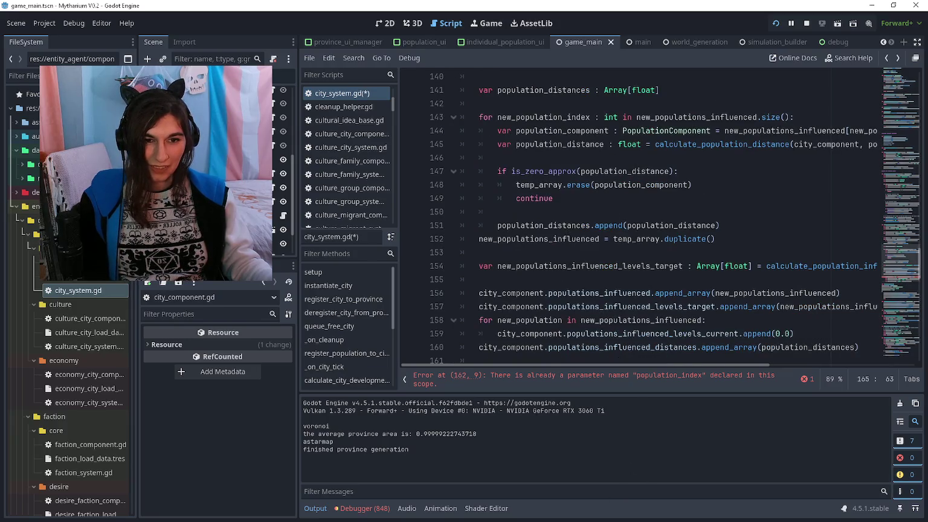
click(603, 253)
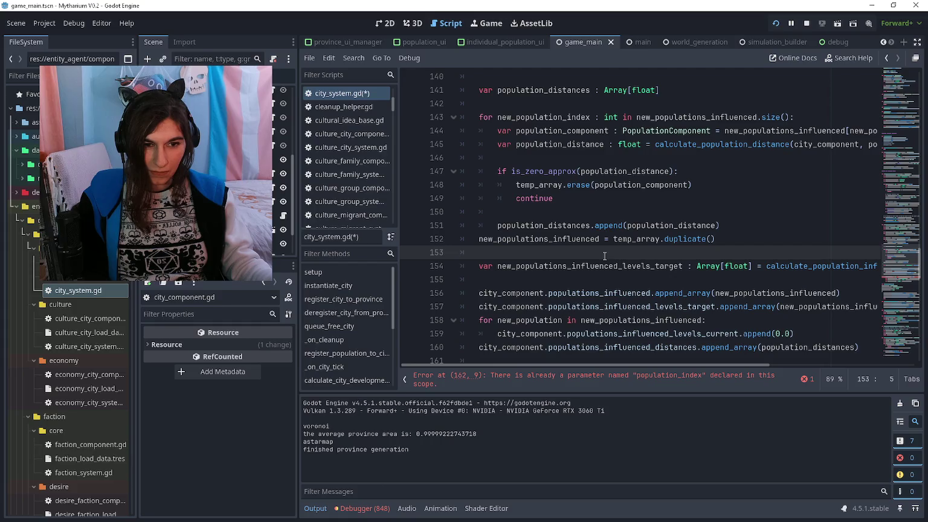
click(584, 208)
scroll(584, 207, down, 4)
scroll(598, 230, up, 4)
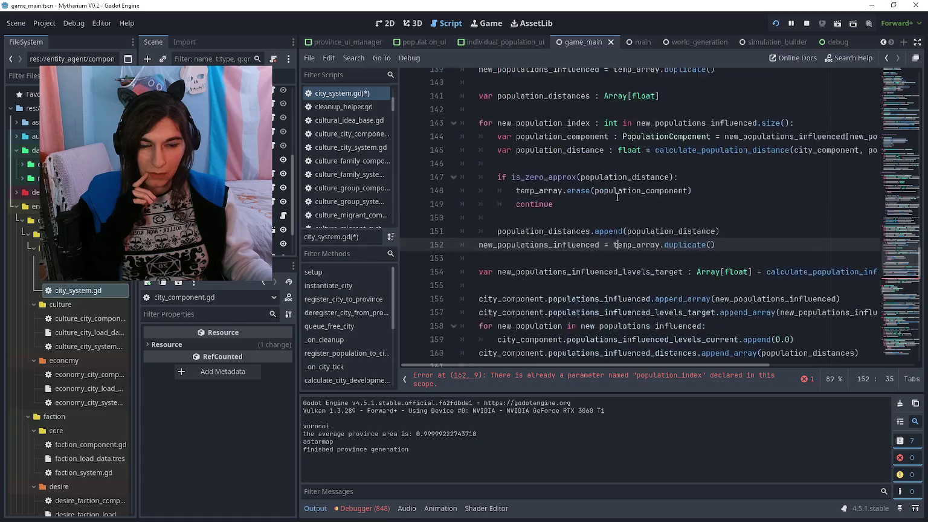
click(611, 248)
scroll(610, 253, up, 1)
click(610, 254)
drag(694, 226, 498, 209)
click(497, 211)
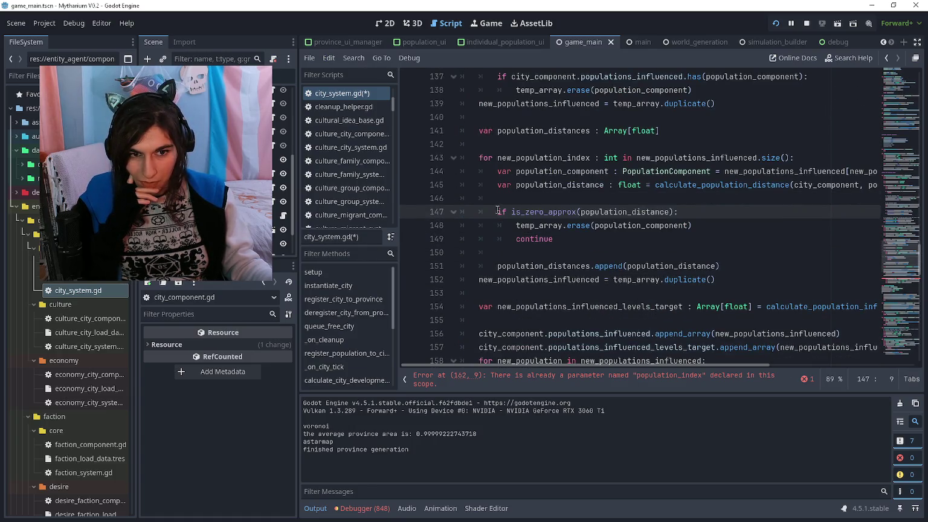
scroll(497, 210, right, 2)
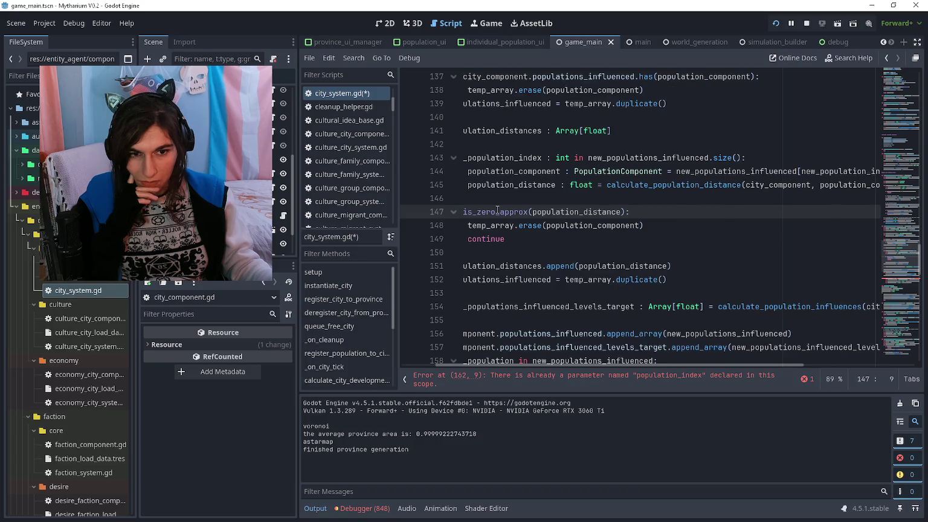
scroll(497, 210, left, 2)
scroll(513, 209, down, 5)
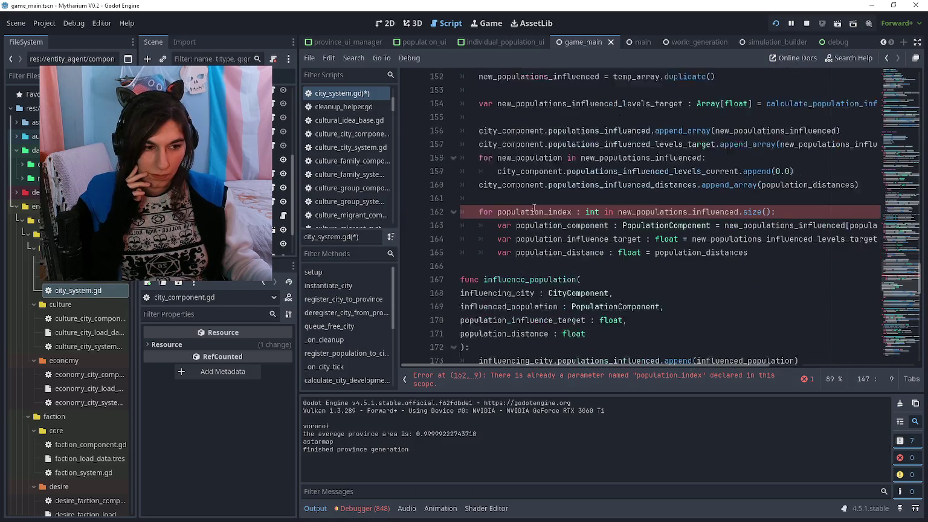
scroll(534, 208, down, 1)
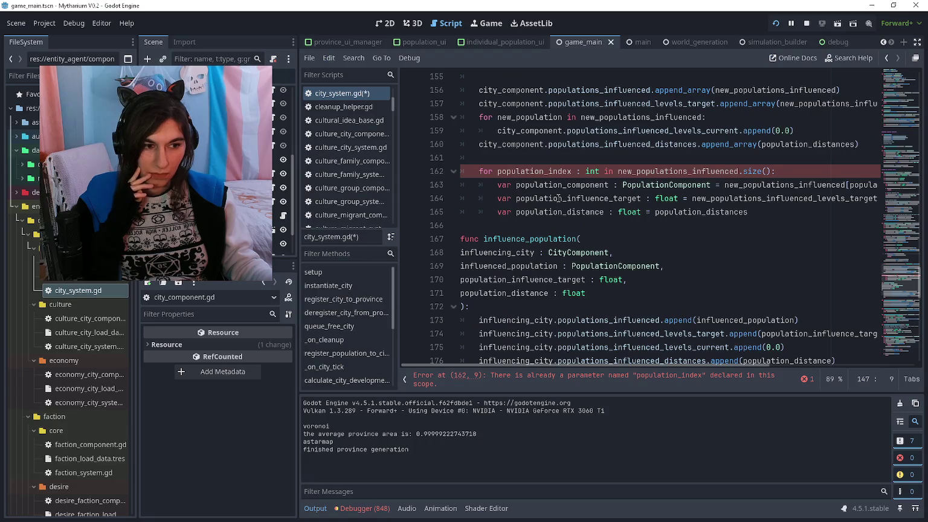
click(777, 215)
scroll(776, 284, up, 1)
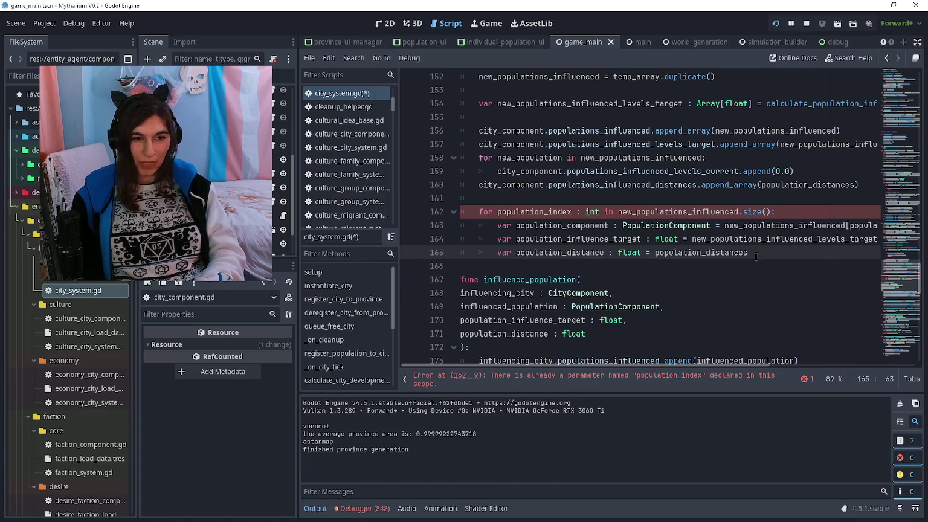
Finish the population_distance line by indexing population_distances with [population_index]
text([)
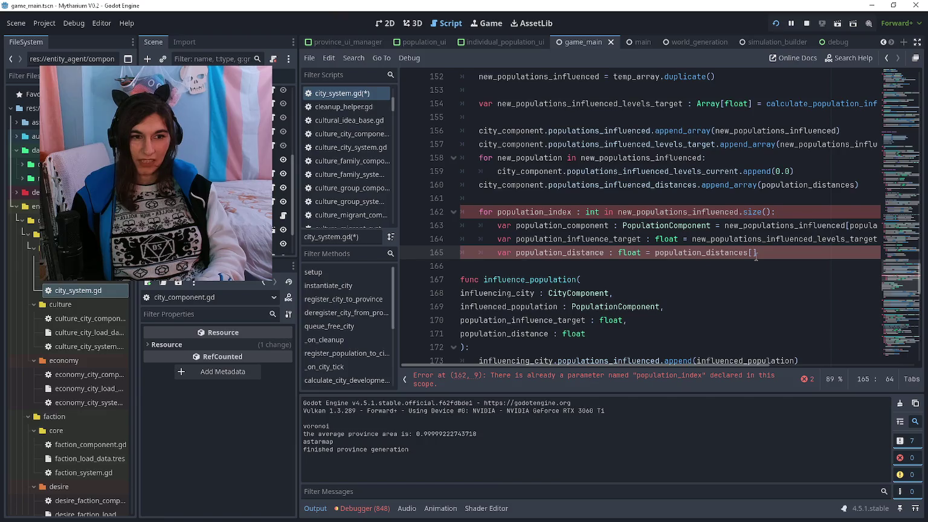
text(population_i)
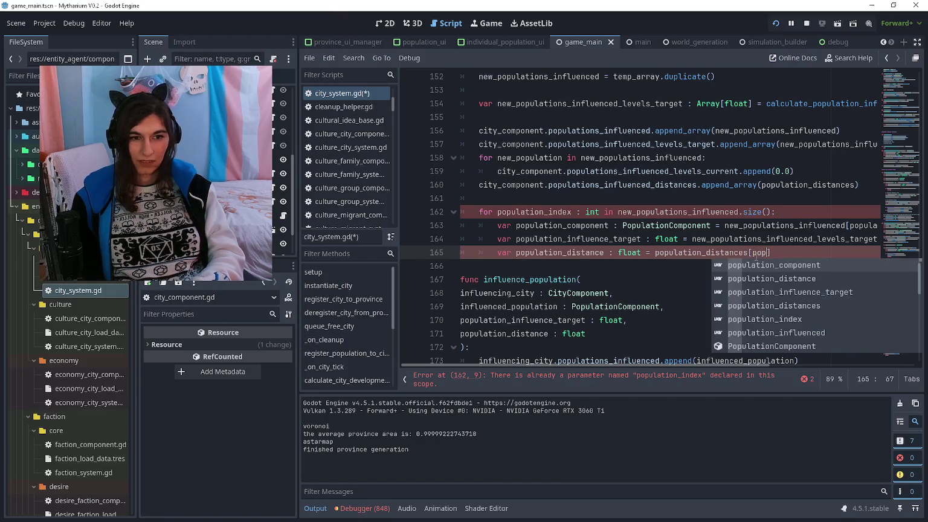
text(n)
key(Return)
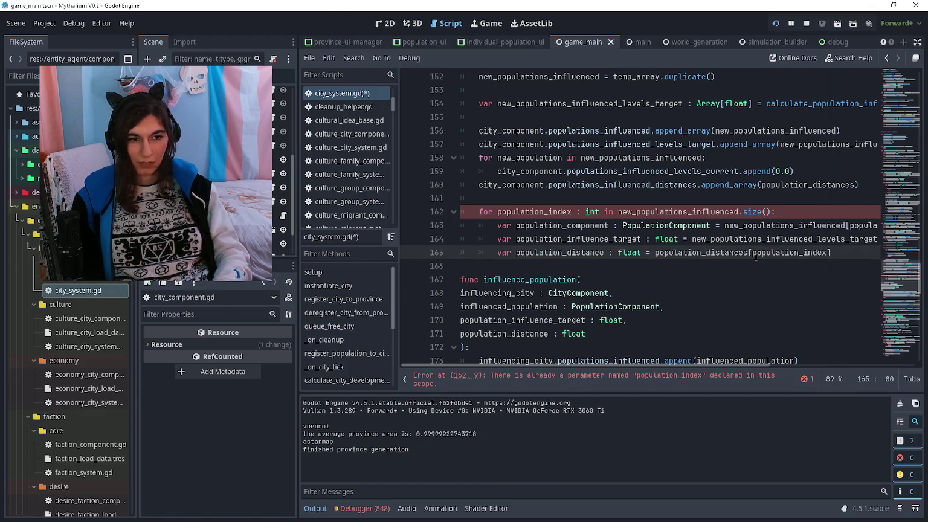
key(Down)
Add the call influence_population(city_component, population_component, population_influence_target, population_distance) in the loop
key(Up)
key(End)
key(Return)
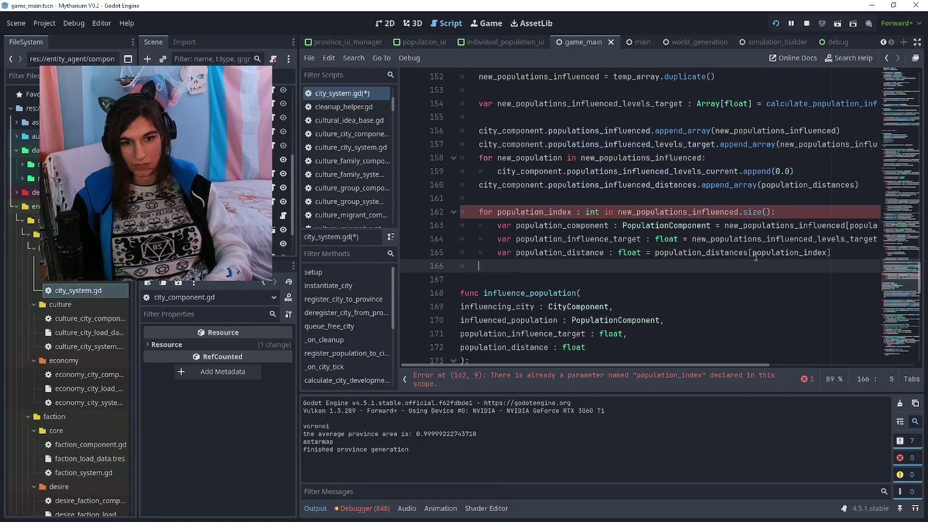
text(influen)
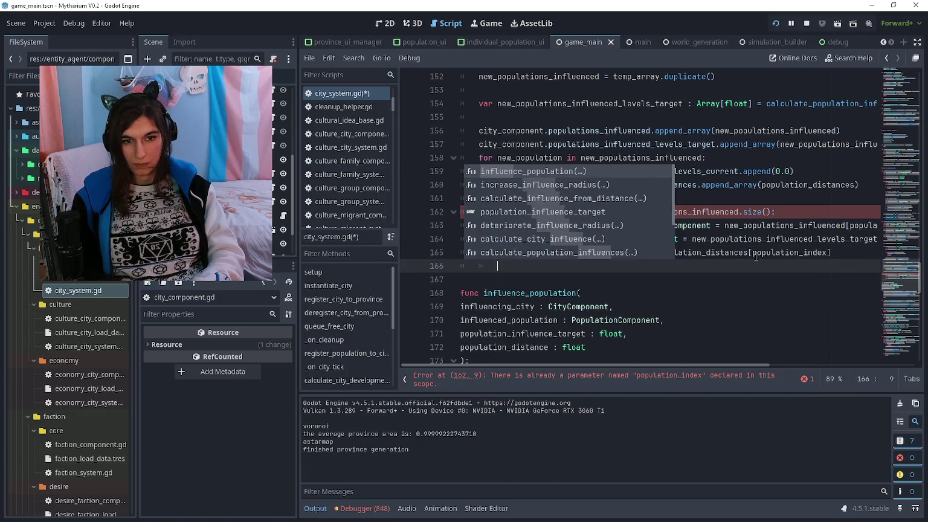
text(ce_))
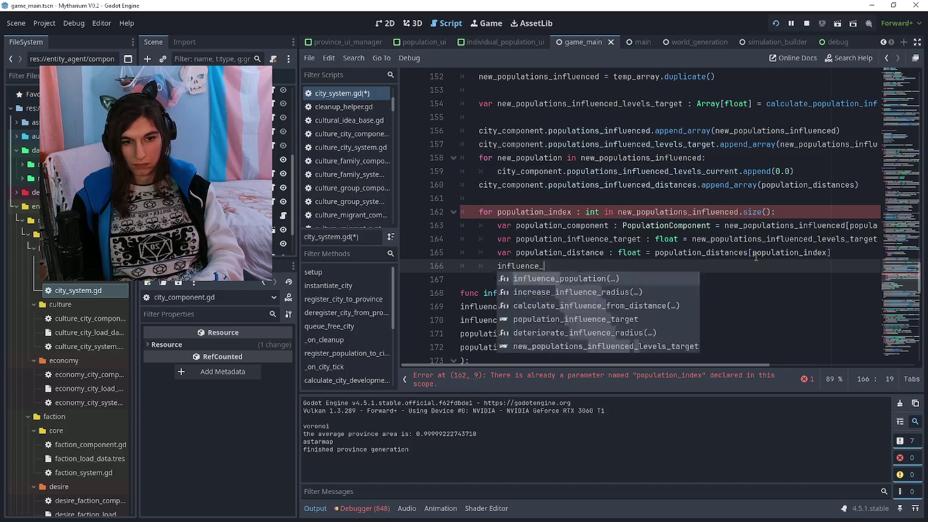
key(BackSpace)
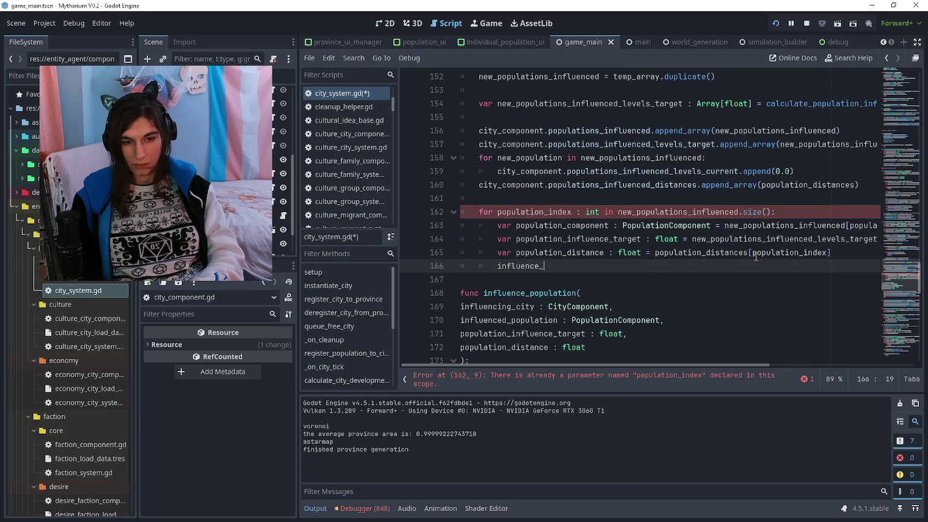
text(population())
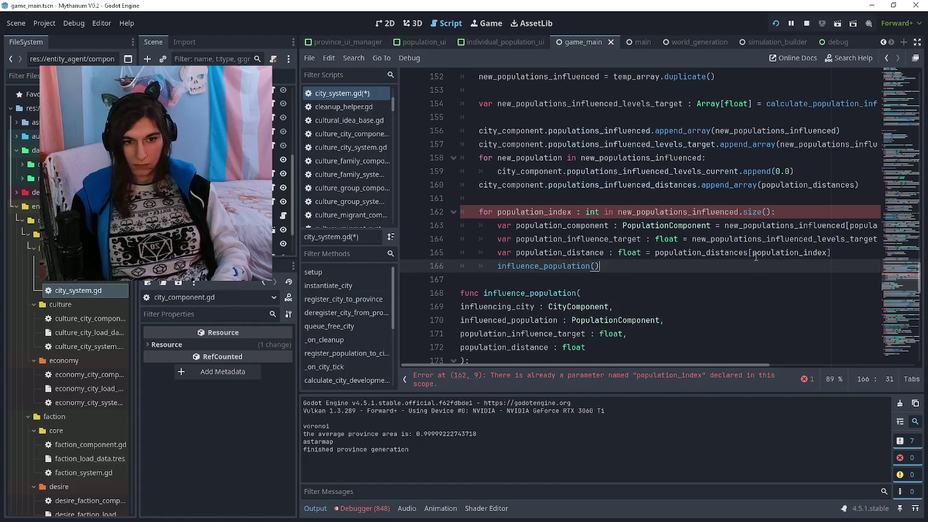
text(city_component)
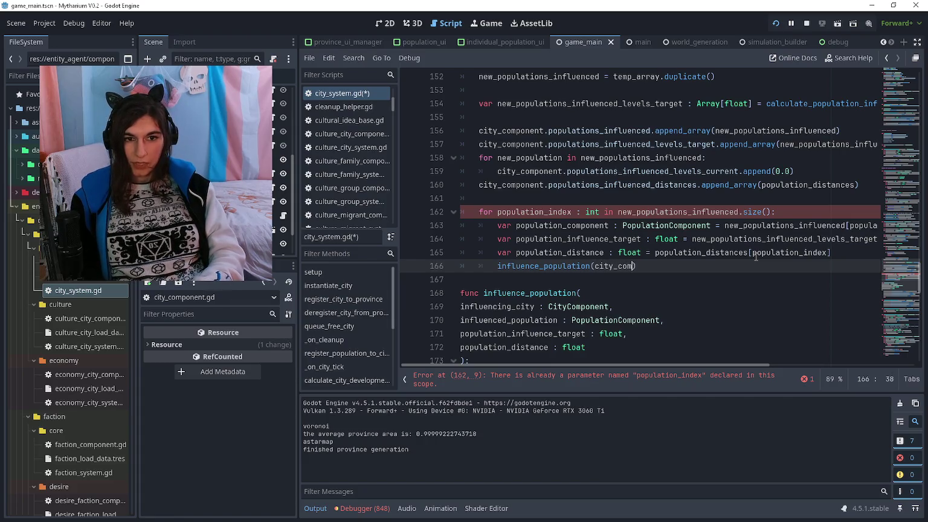
text(, )
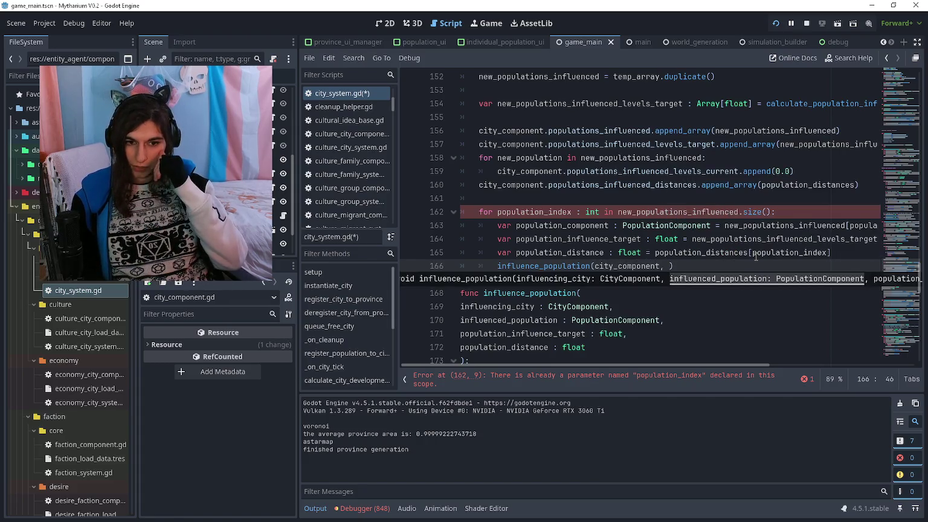
text(population_compone)
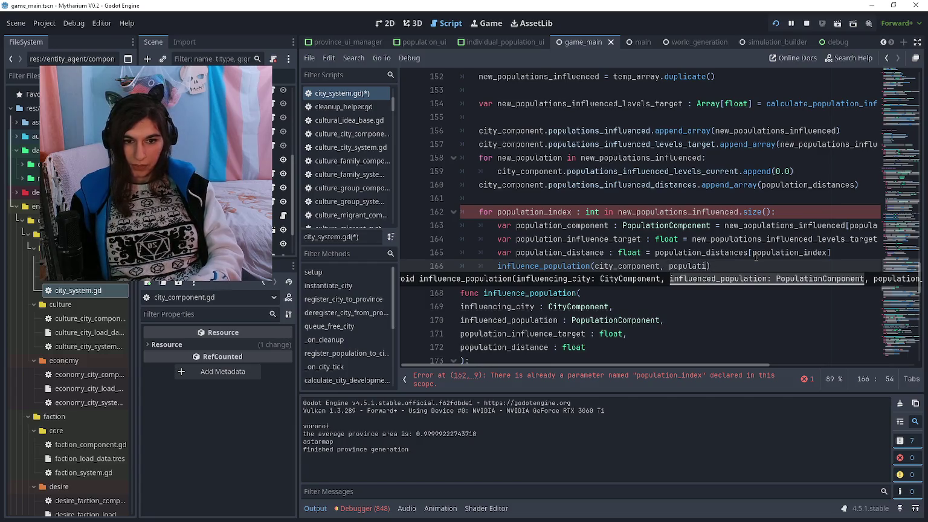
text(nt, popi)
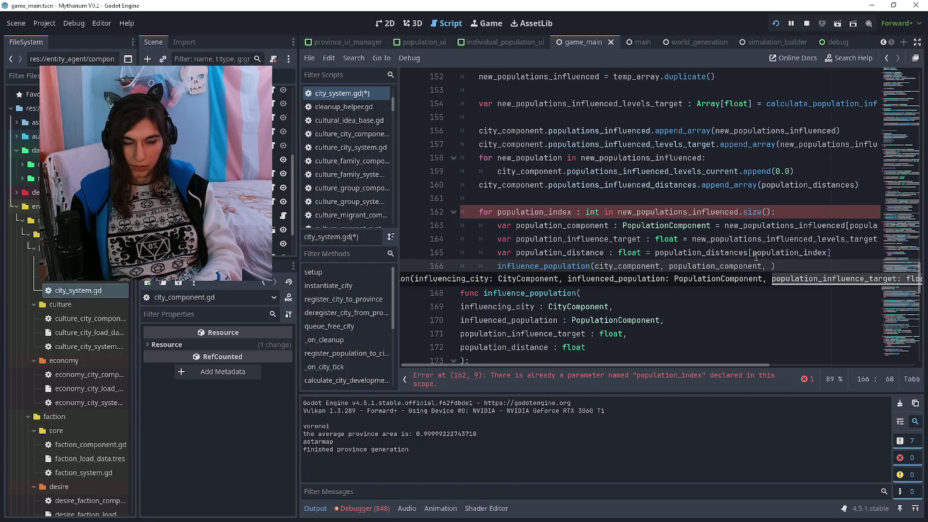
text(ulat)
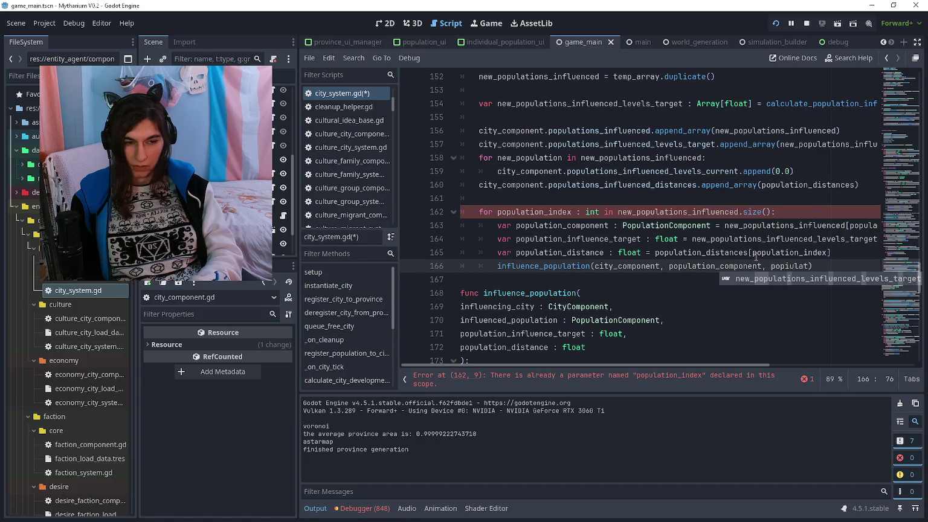
key(ctrl+BackSpace)
text(populationinflue)
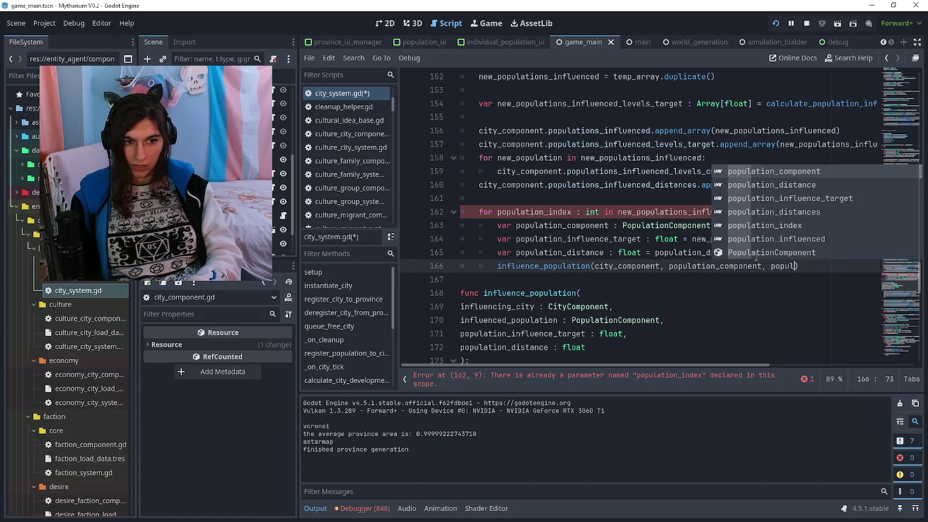
key(Return)
text(, po)
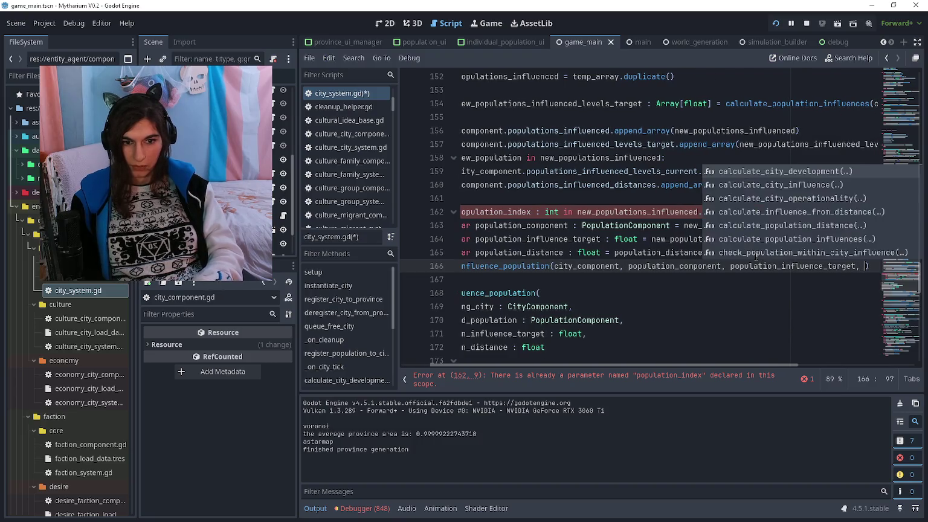
text(pulationdistan)
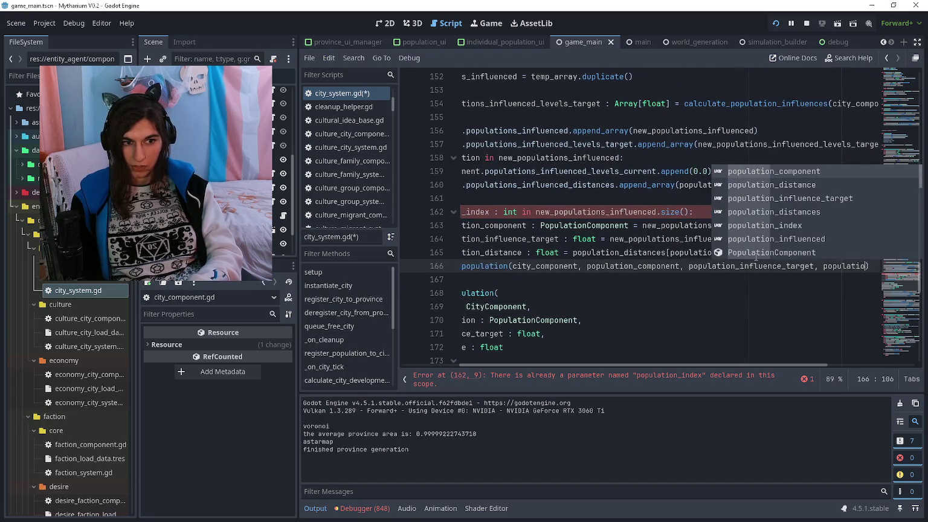
key(Return)
Insert a blank line above the influence_population call
key(ctrl+Left)
key(ctrl+Left)
key(ctrl+Left)
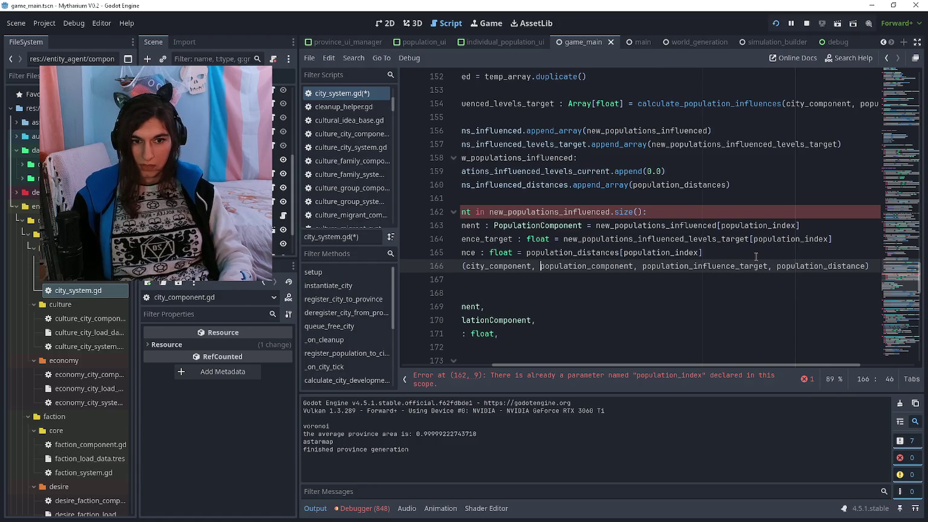
key(Home)
key(Home)
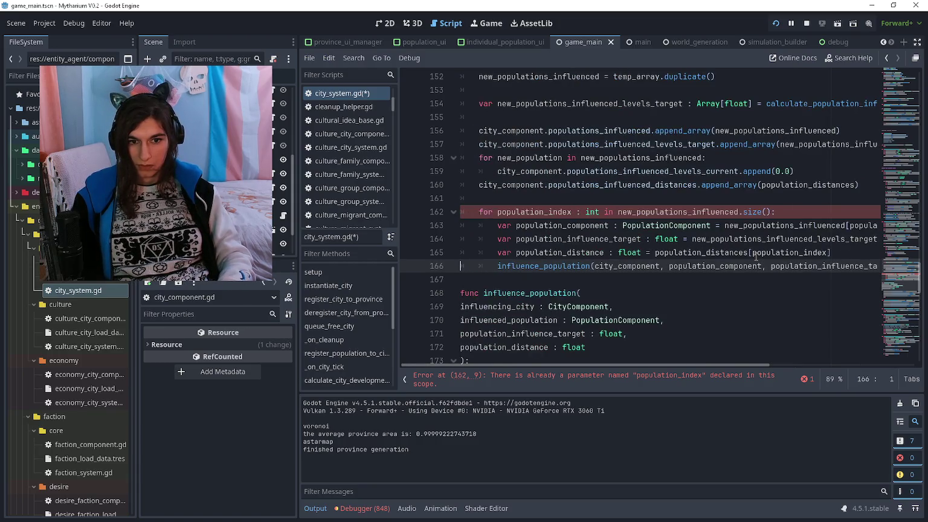
key(Return)
key(Up)
key(Up)
key(Up)
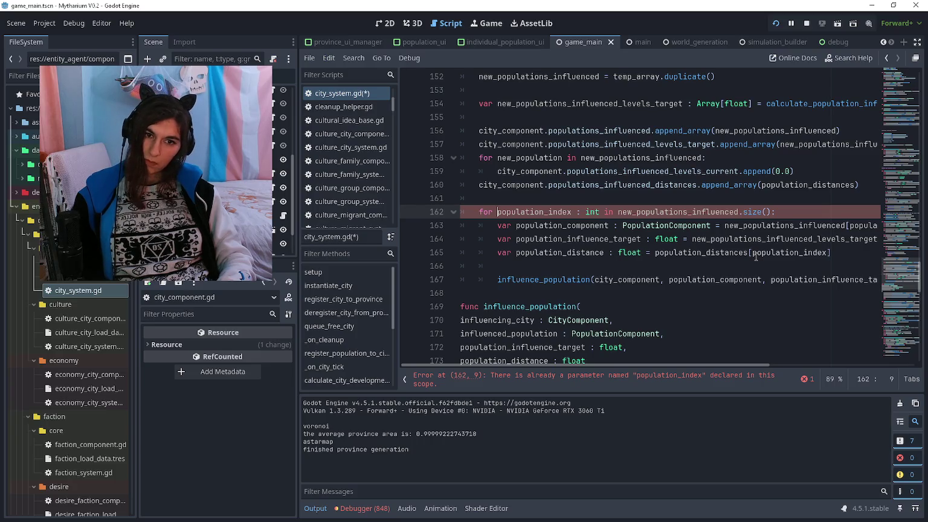
Select population_index in the loop and find its uses within city_system.gd
scroll(756, 257, up, 3)
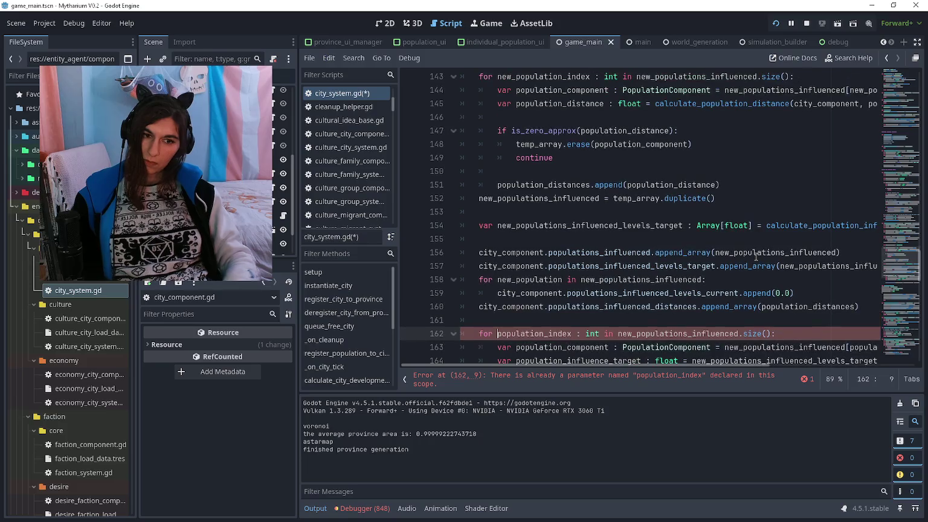
scroll(610, 257, down, 3)
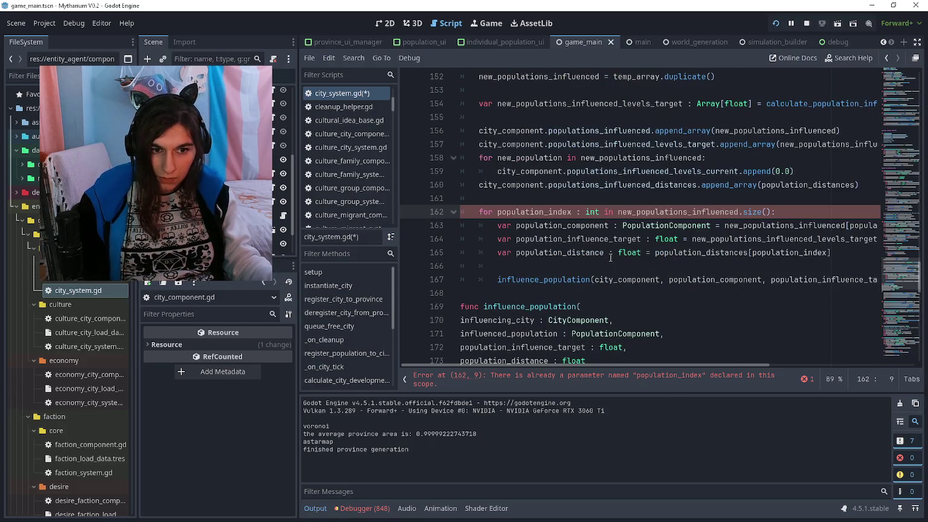
click(562, 212)
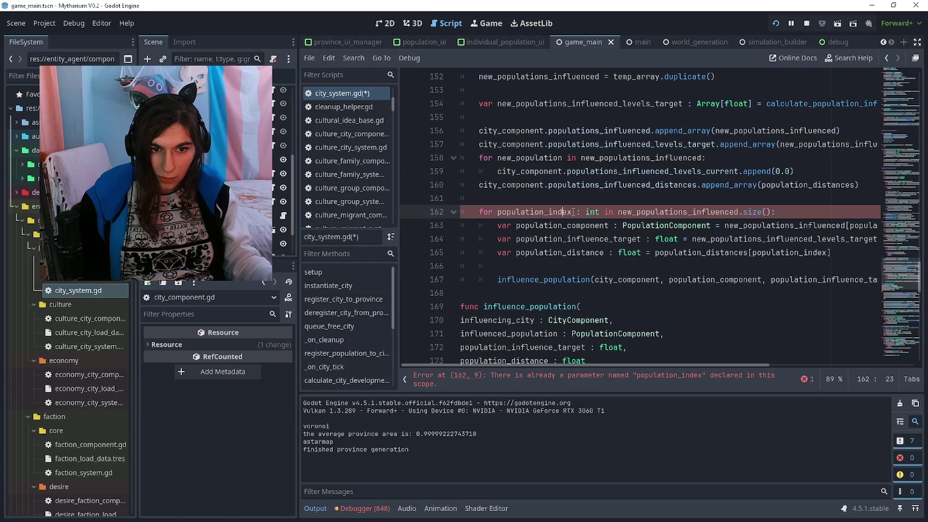
double_click(567, 211)
key(ctrl+shift+f)
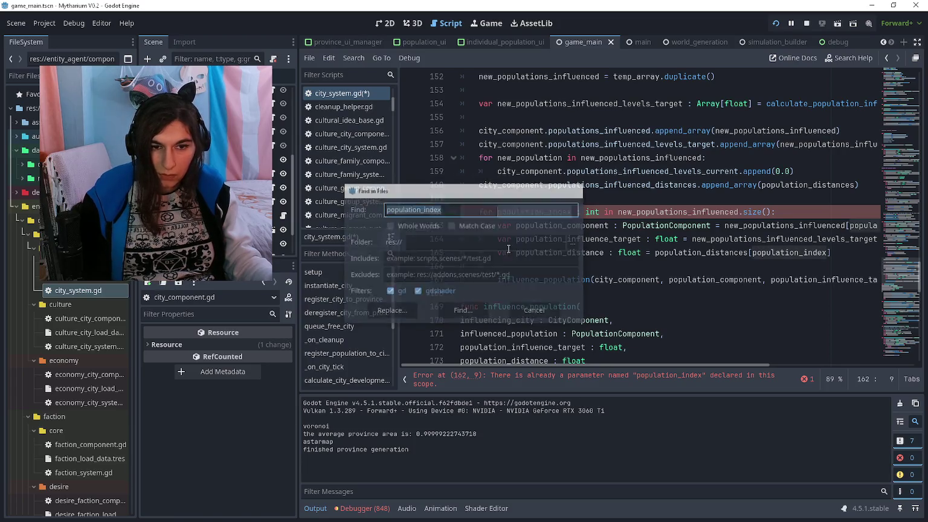
key(Escape)
scroll(531, 229, up, 14)
key(ctrl+f)
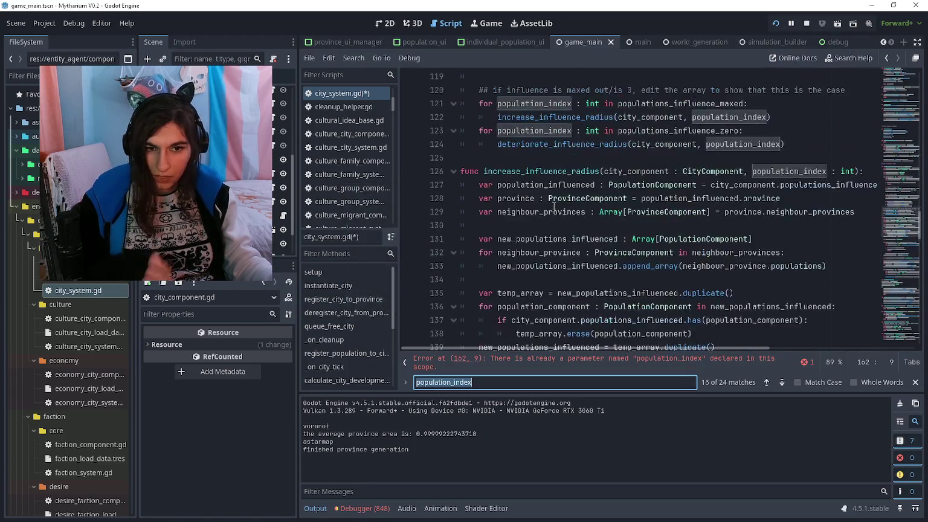
scroll(553, 206, up, 3)
scroll(552, 213, down, 3)
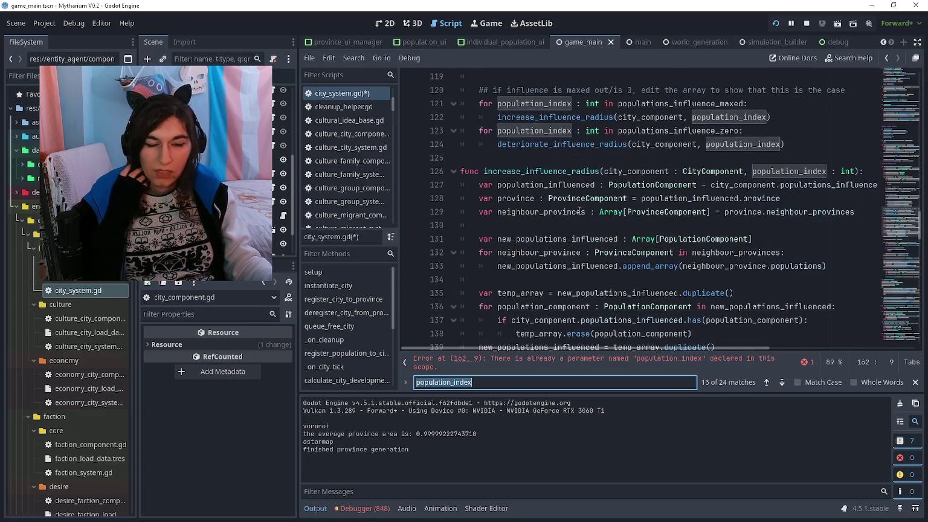
scroll(577, 208, down, 10)
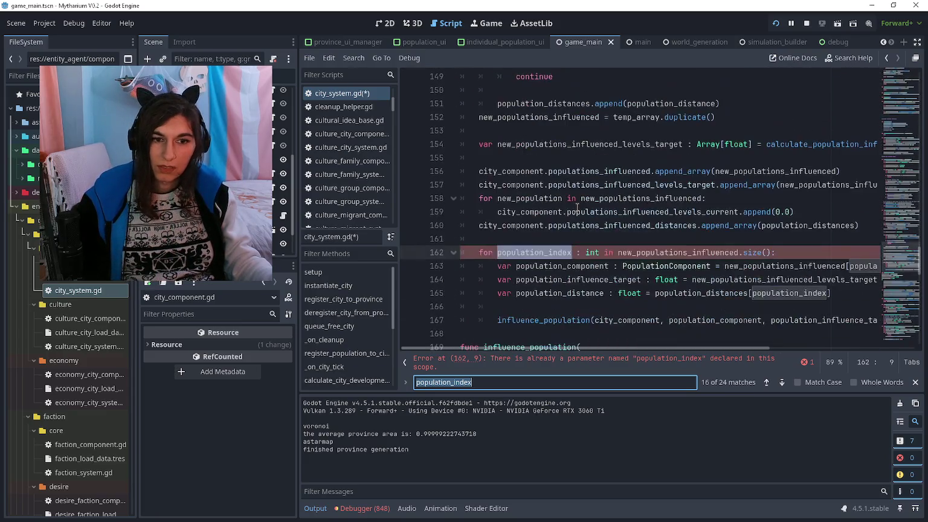
key(Escape)
Prefix new_ to the loop variable and each population_index lookup on lines 162–165
text(new_)
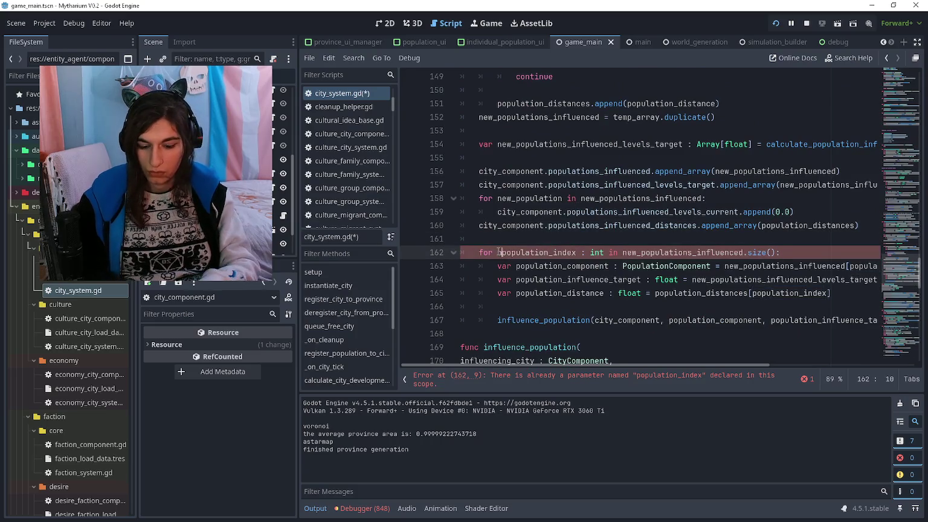
key(Down)
key(End)
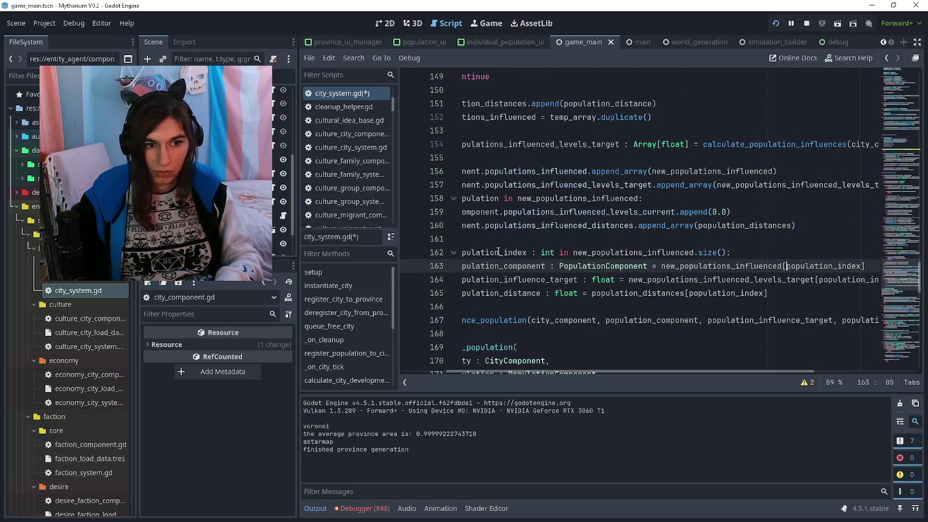
text(new_)
key(Escape)
key(Down)
key(Right)
text(new_)
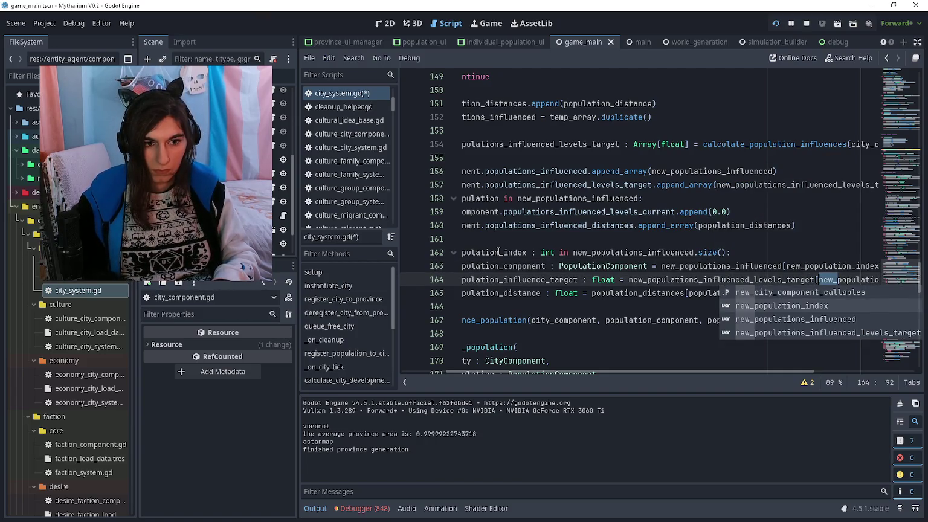
key(Escape)
key(Down)
text(new_)
key(Home)
key(Home)
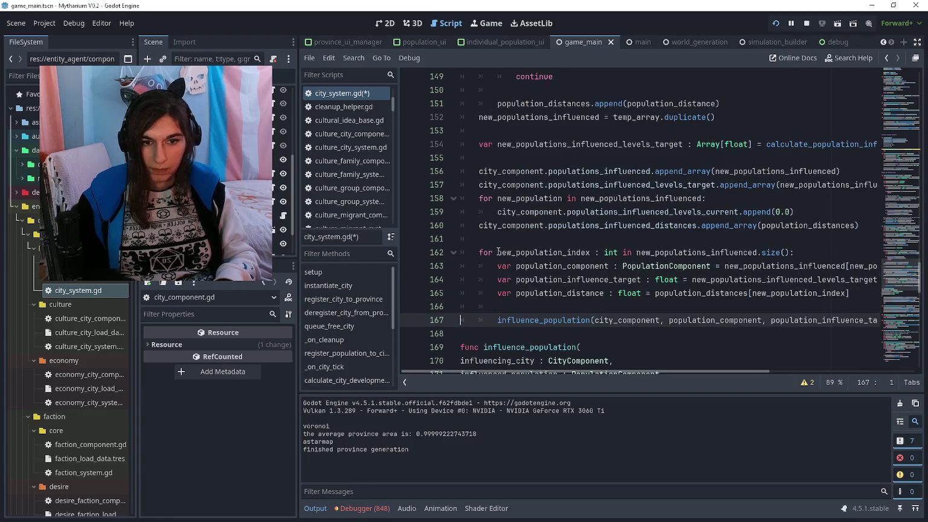
Delete the bulk append_array lines, including the distances one, before the per-population loop
key(Up)
key(Up)
key(Up)
key(Up)
key(Up)
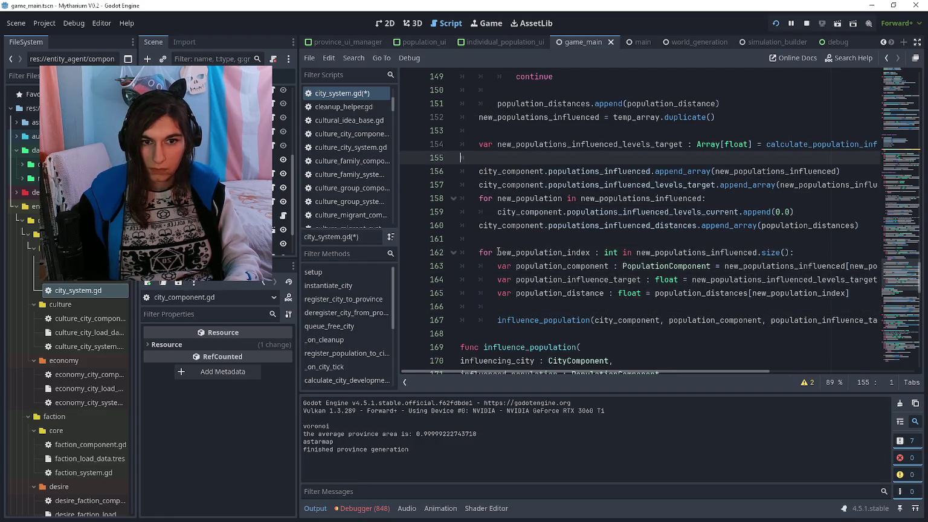
key(Down)
key(ctrl+shift+k)
key(ctrl+shift+k)
key(ctrl+shift+k)
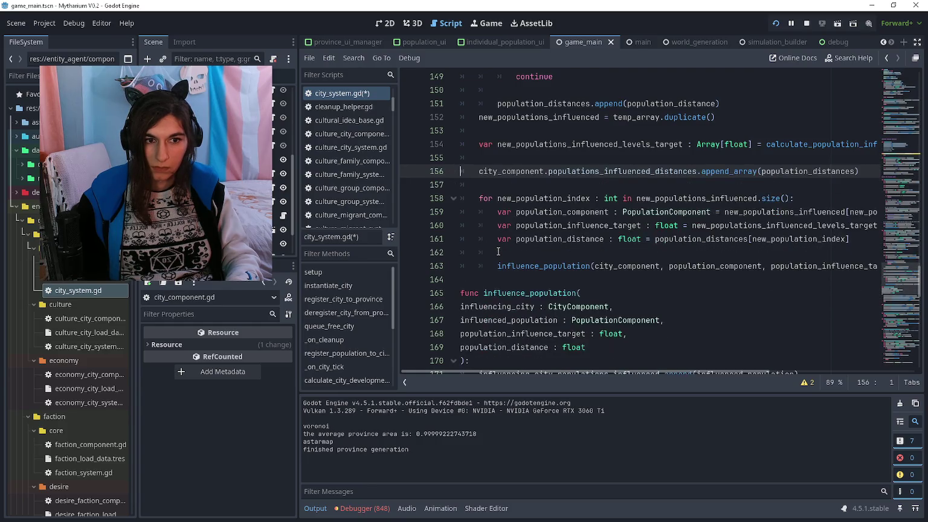
key(ctrl+z)
key(ctrl+z)
key(ctrl+z)
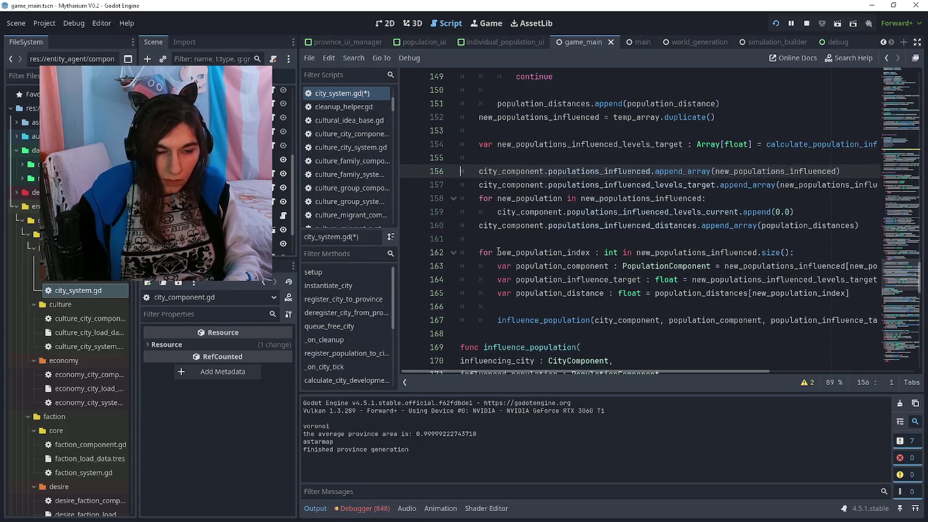
key(ctrl+shift+k)
key(ctrl+shift+k)
key(ctrl+shift+k)
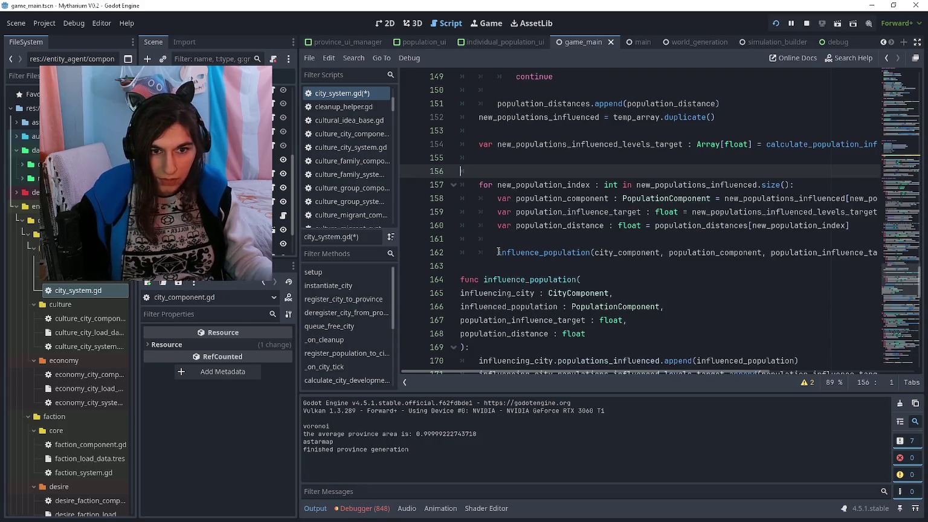
key(ctrl+shift+k)
key(ctrl+shift+k)
Delete the leftover pass line in influence_population
scroll(620, 205, down, 3)
scroll(620, 206, down, 1)
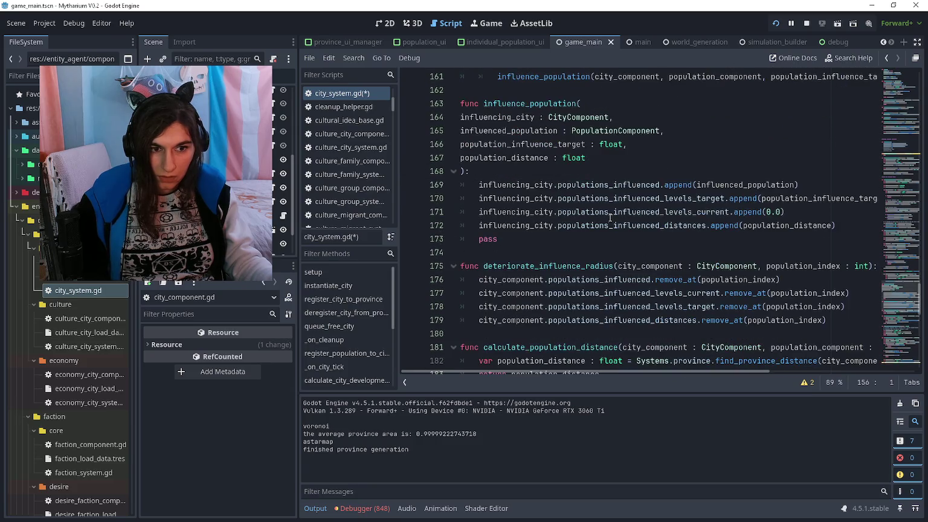
click(609, 198)
click(577, 243)
key(ctrl+shift+k)
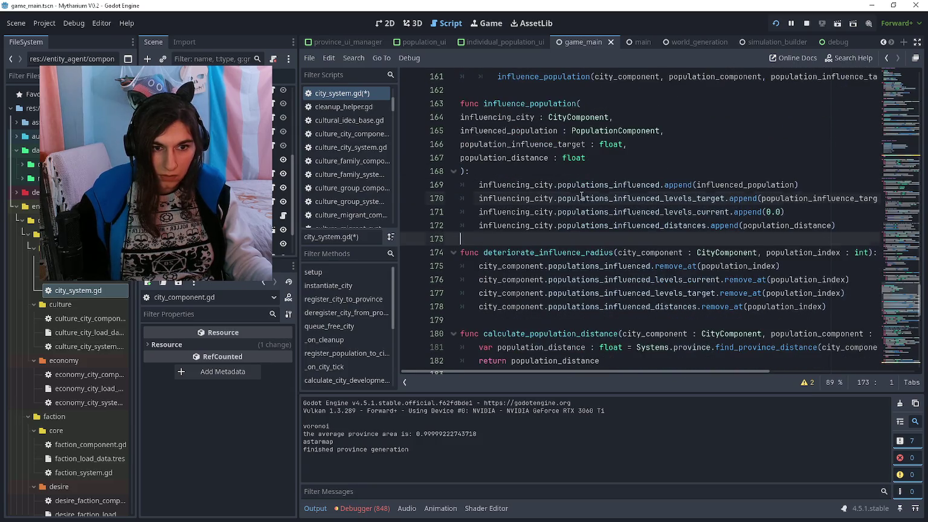
click(582, 196)
click(587, 200)
click(589, 212)
click(589, 225)
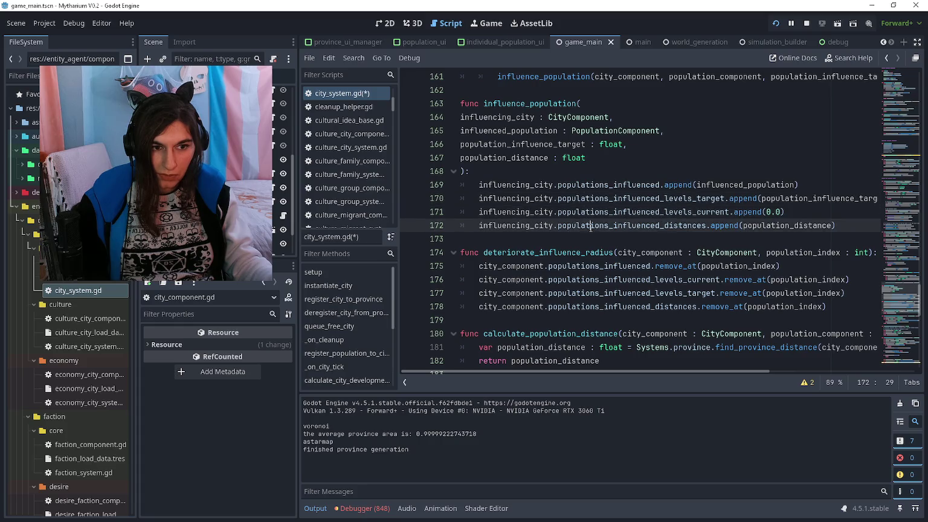
scroll(590, 218, down, 8)
scroll(589, 207, down, 5)
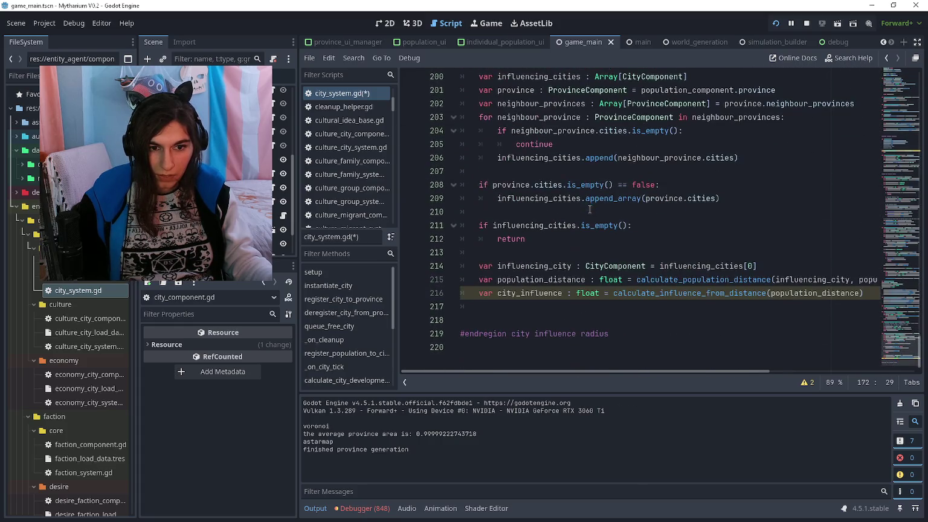
Rename the influence_population function definition to gain_influenced_population
click(564, 307)
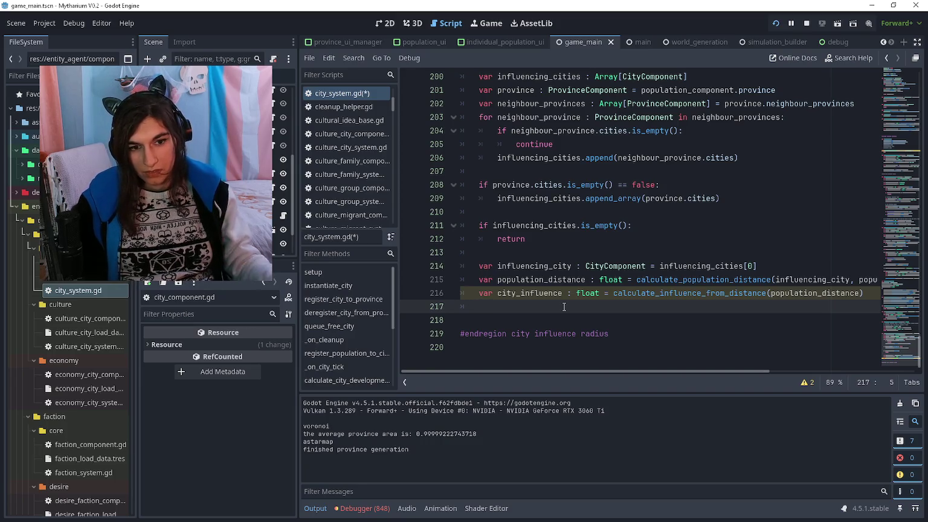
scroll(563, 307, up, 11)
scroll(564, 279, up, 4)
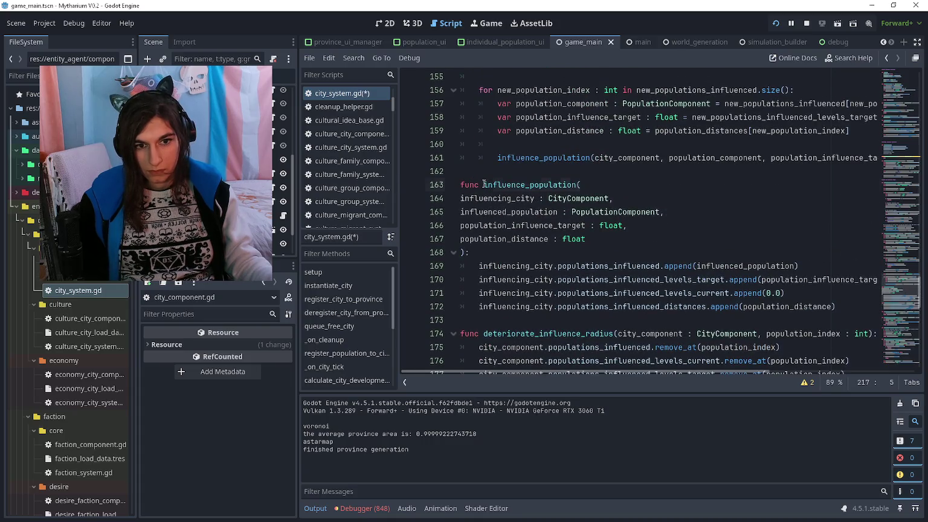
click(484, 184)
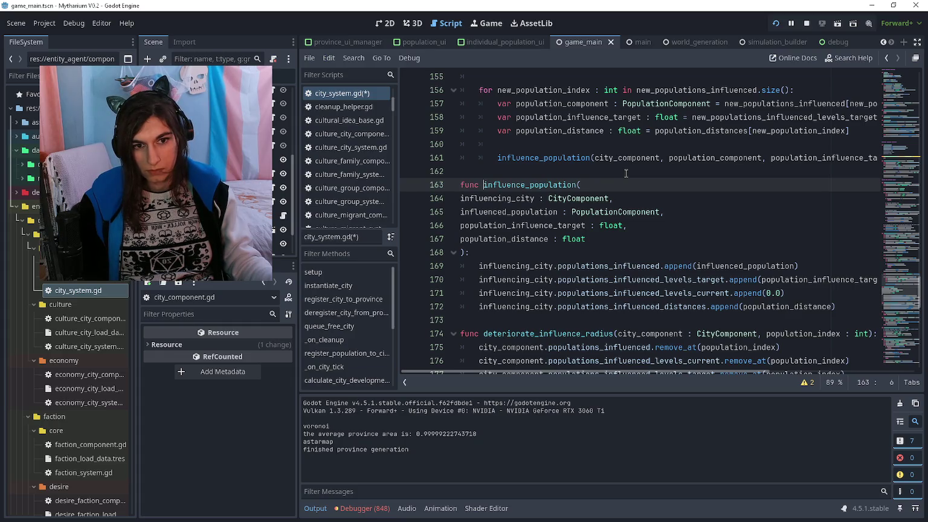
text(gain_)
key(Right)
key(Right)
key(Right)
key(Right)
key(Right)
text(d)
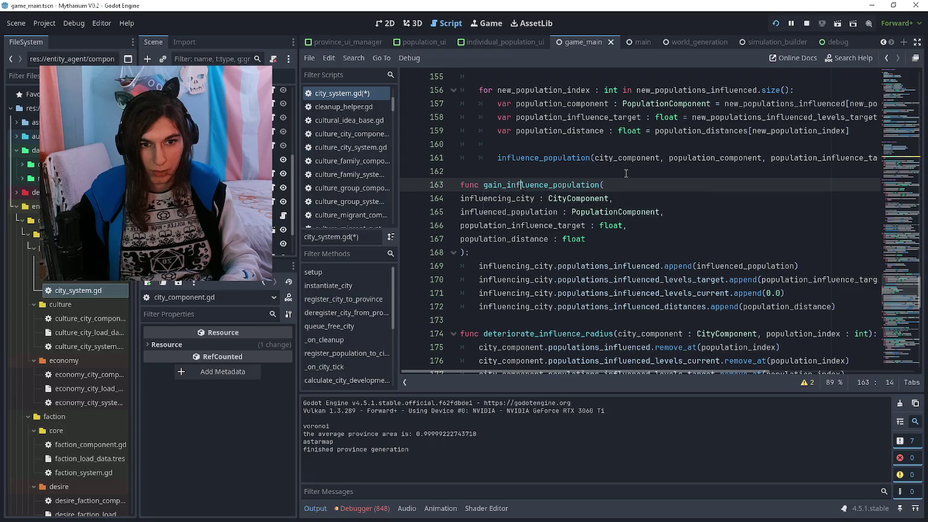
Rename the loop's call on line 161 to gain_influenced_population as well
key(Up)
key(Up)
text(gain_)
key(Right)
key(Right)
key(Right)
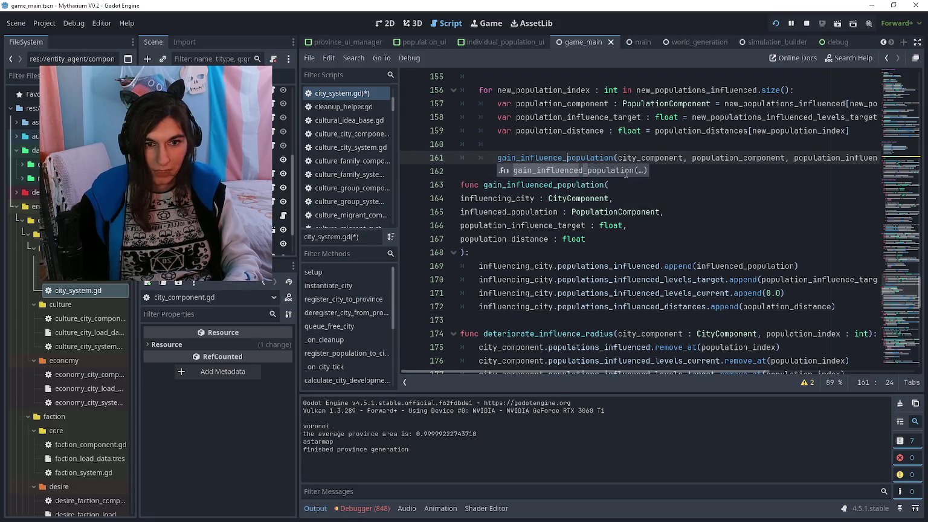
text(d)
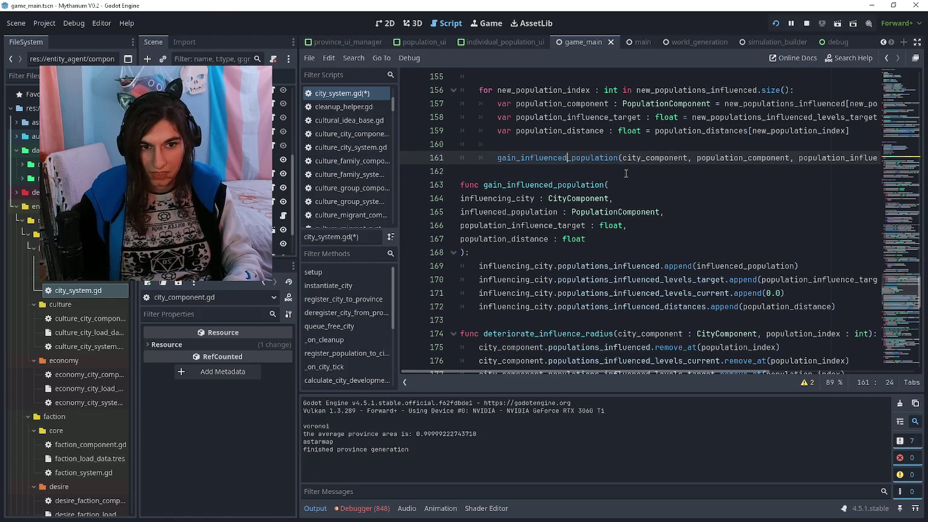
click(625, 174)
key(ctrl+End)
key(Up)
key(Up)
key(Up)
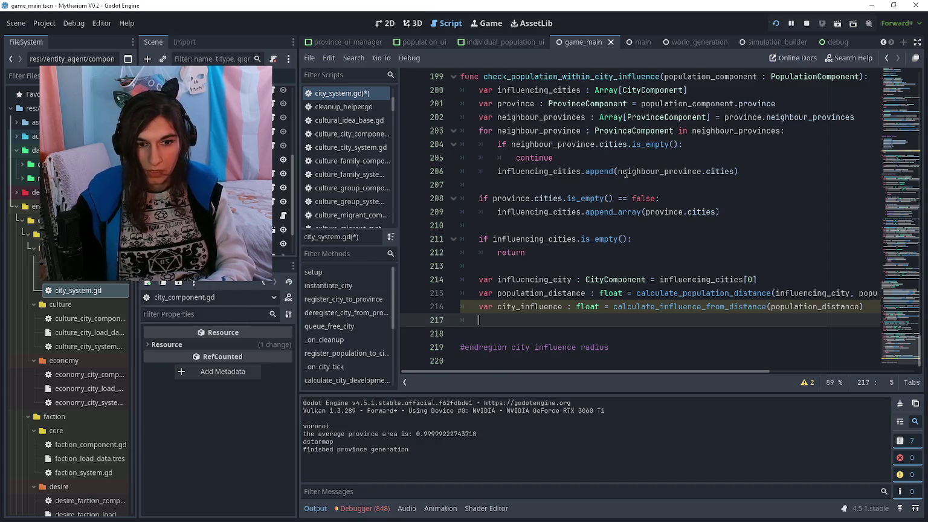
After line 217, call gain_influenced_population with influencing_city, population_component and city_influence
key(Return)
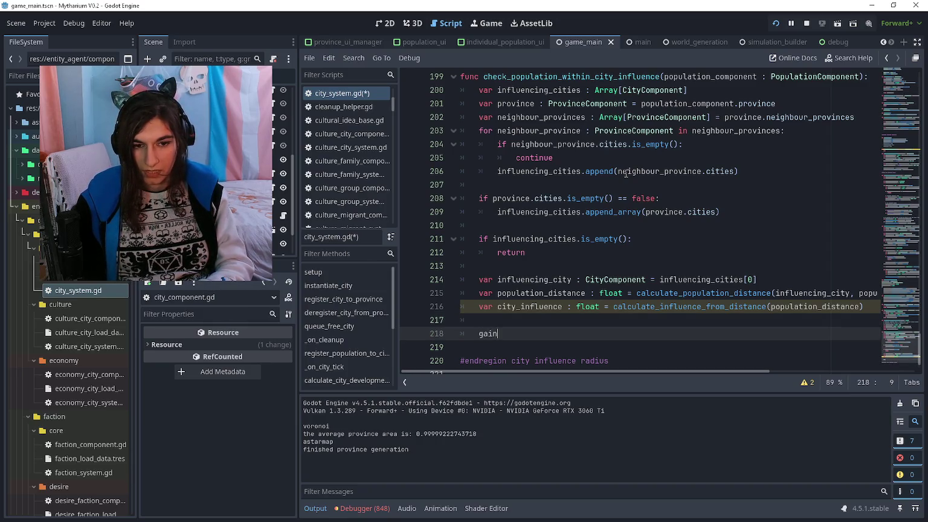
text(_influen)
key(Return)
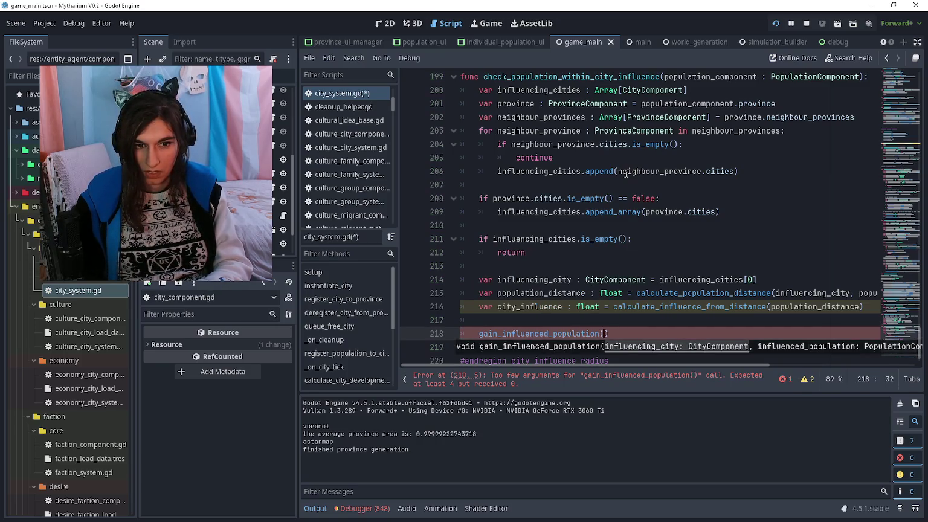
text(influencing_city)
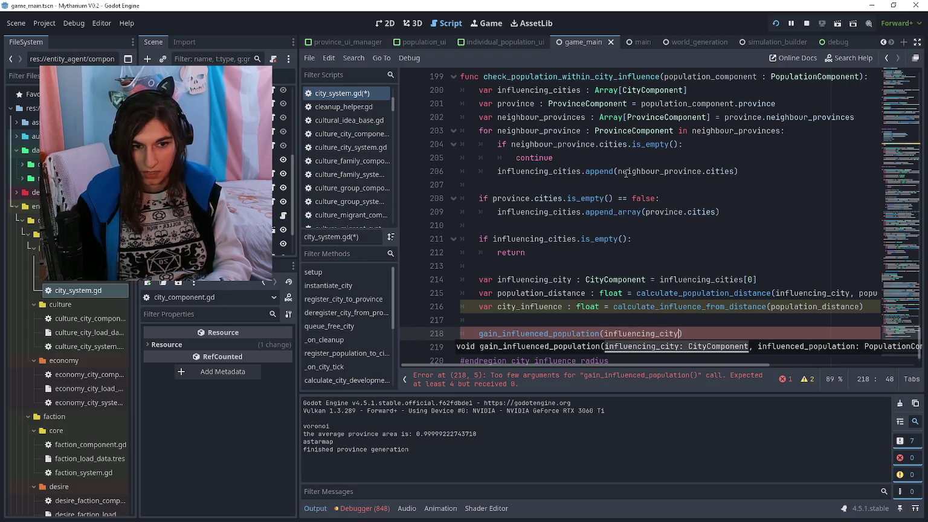
text(, )
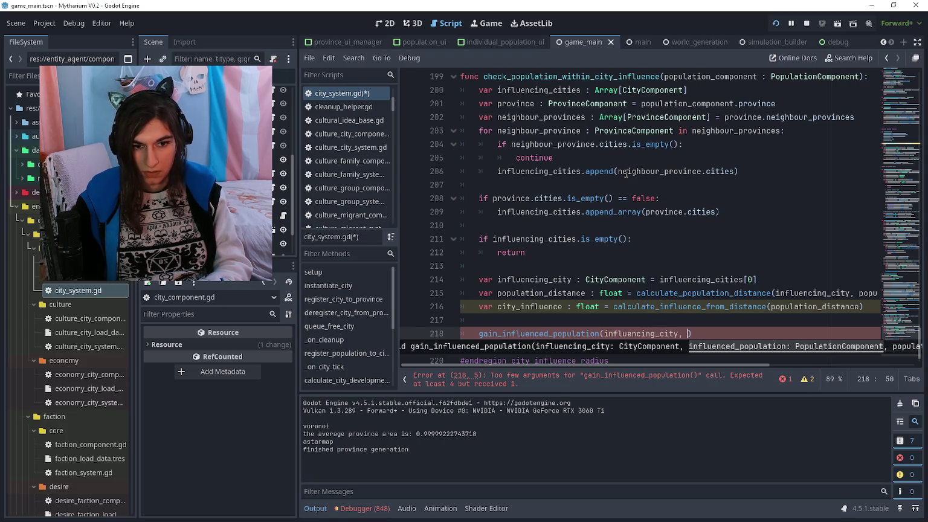
text(population_distance)
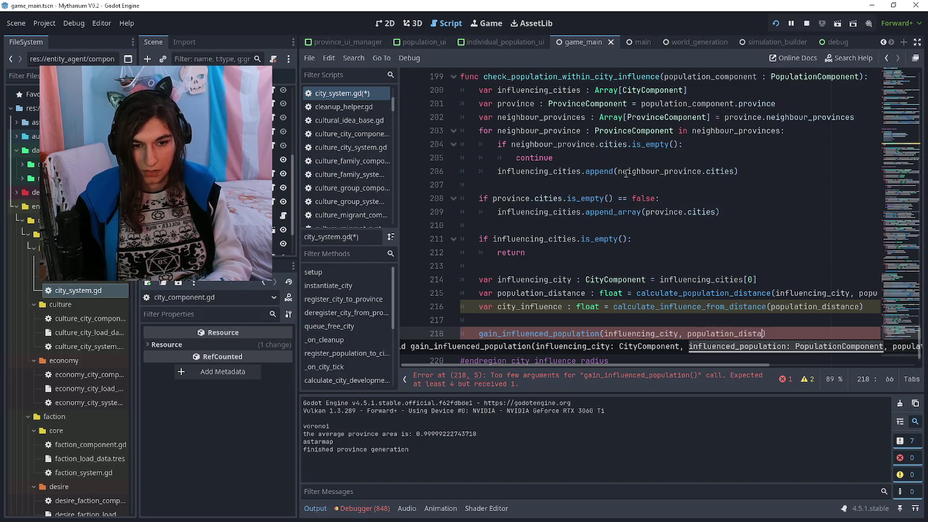
key(BackSpace)
key(BackSpace)
key(BackSpace)
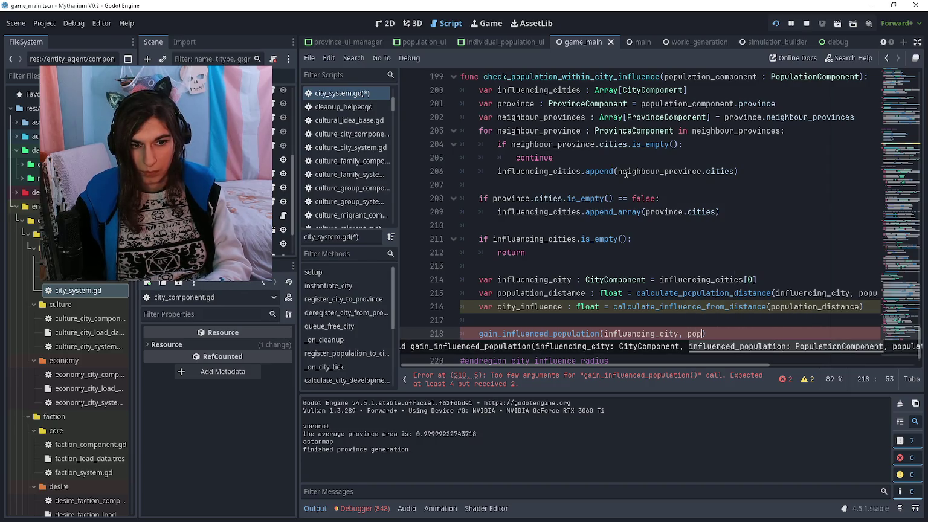
text(ulation)
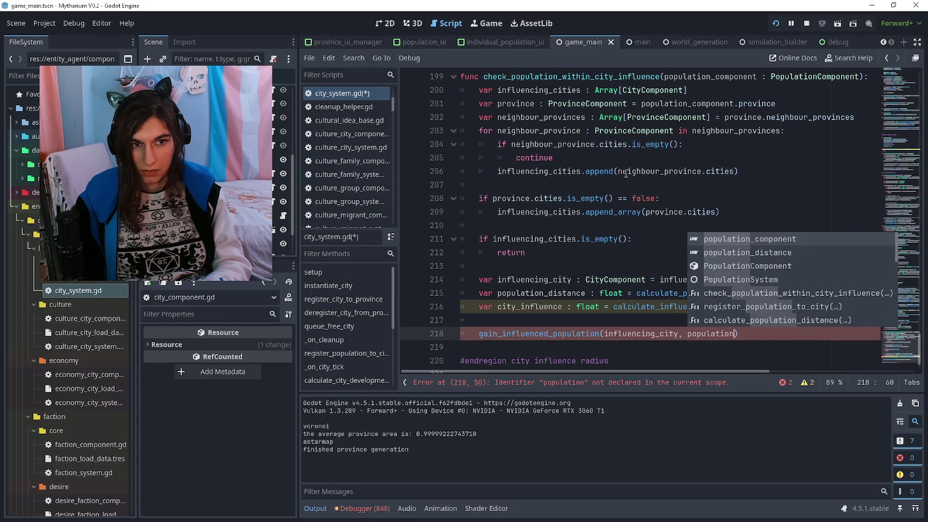
text(_com)
key(Return)
text(, pop)
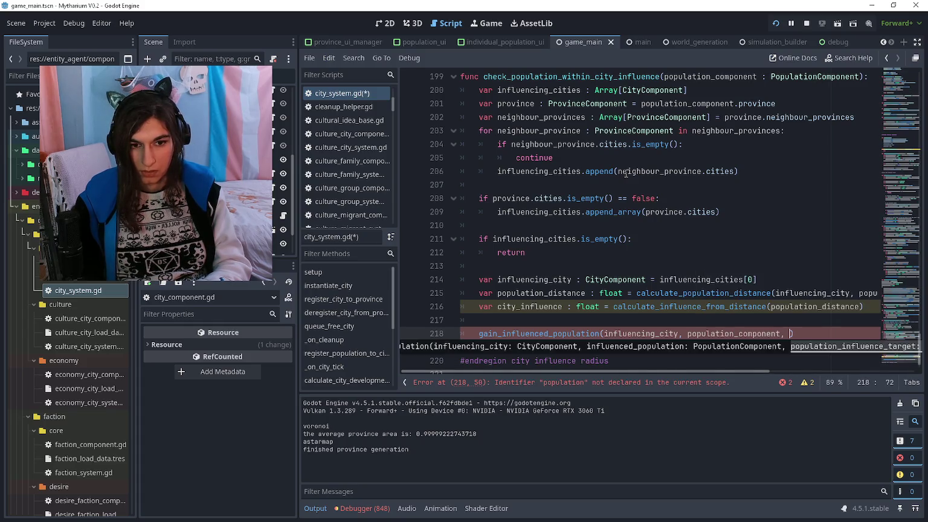
text(ulation_)
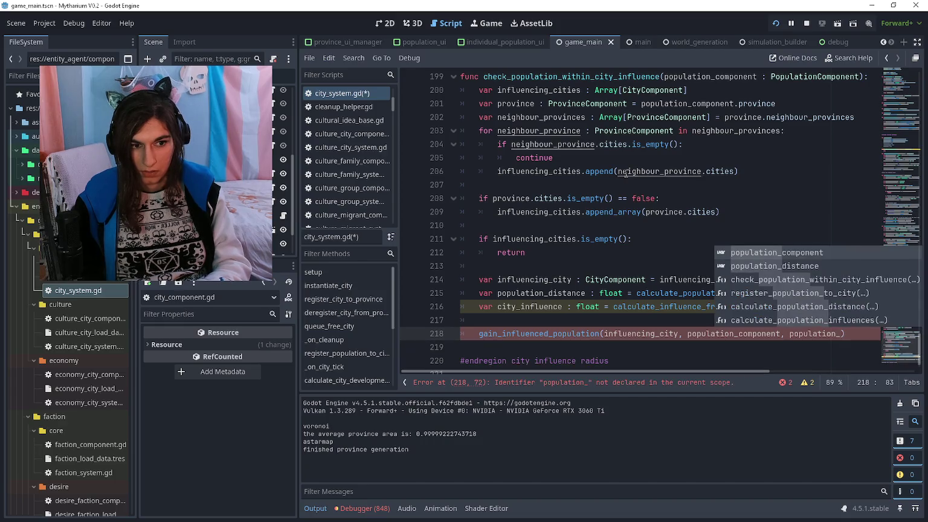
key(BackSpace)
key(BackSpace)
key(BackSpace)
text(city_influen)
text(ce, population_)
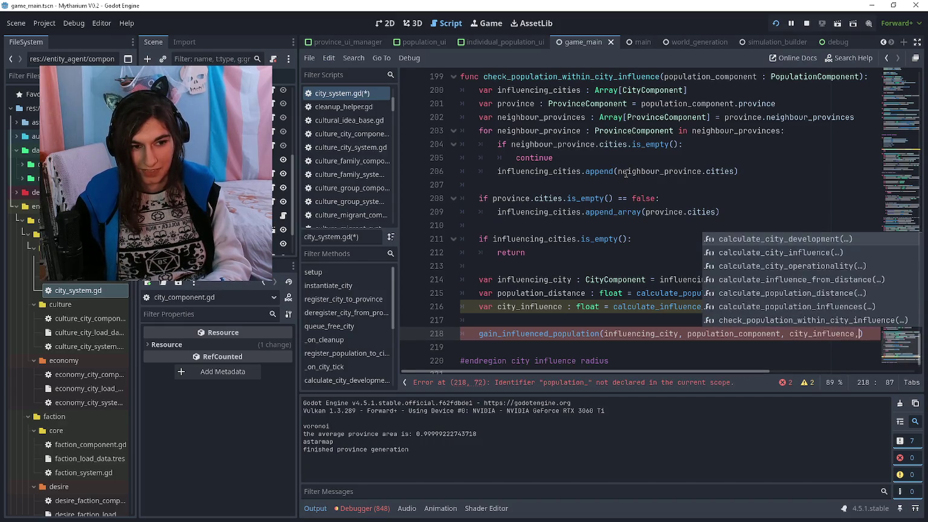
Rename city_influence on line 216 to population_target_influence
key(Escape)
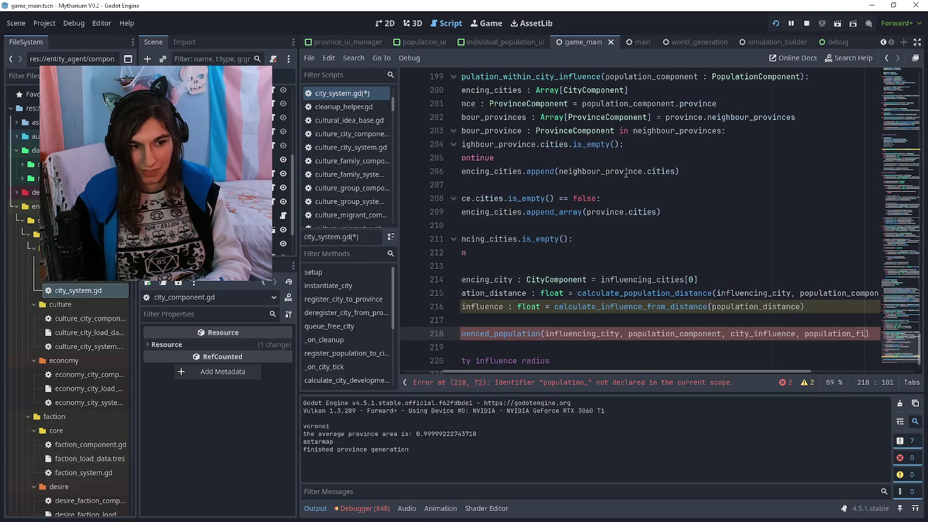
key(Up)
key(Up)
key(Home)
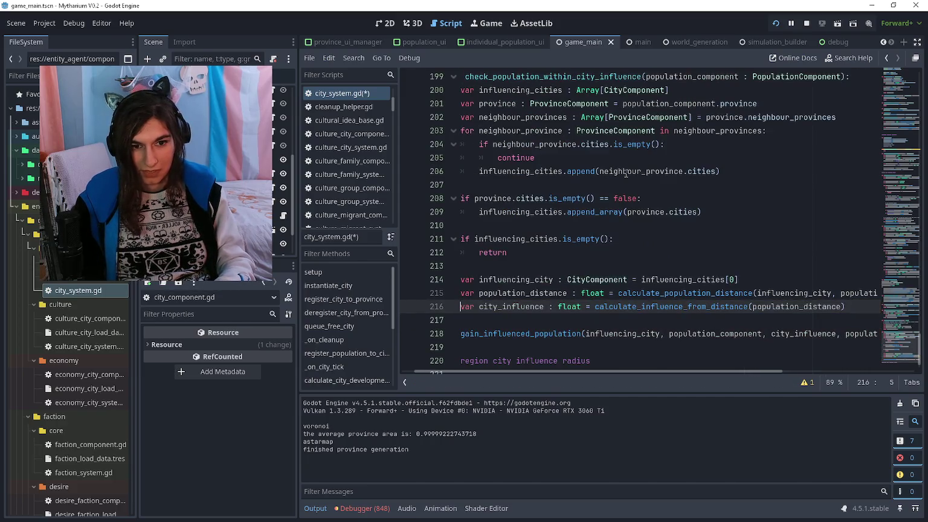
key(ctrl+Right)
key(ctrl+Right)
key(ctrl+shift+Left)
text(pop)
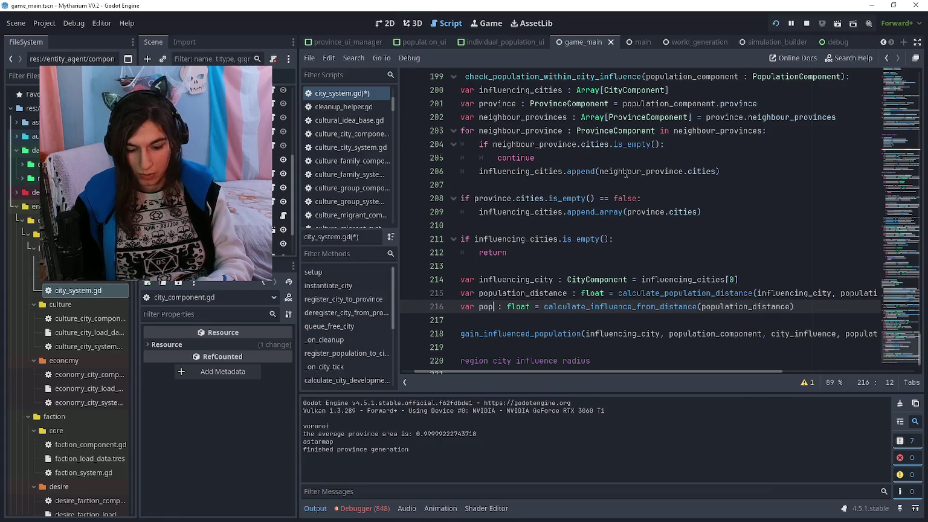
text(ulation_target_)
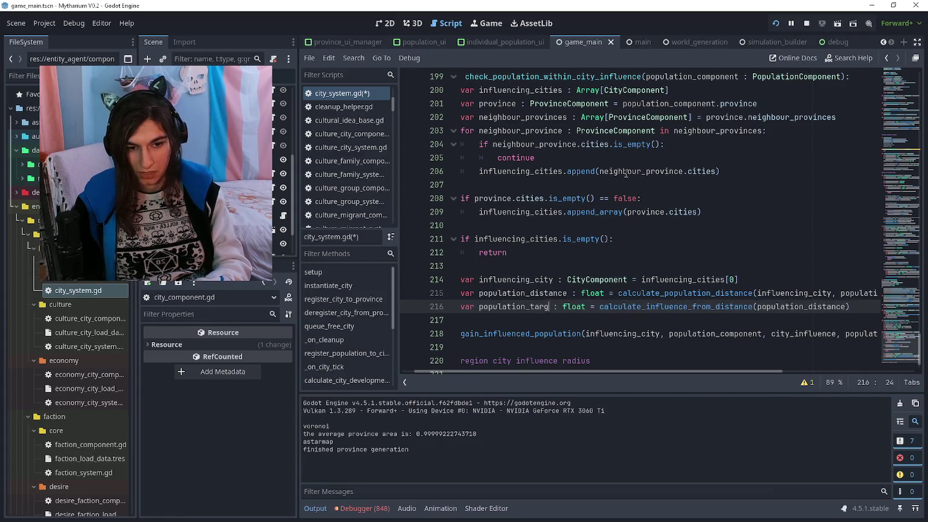
text(influence)
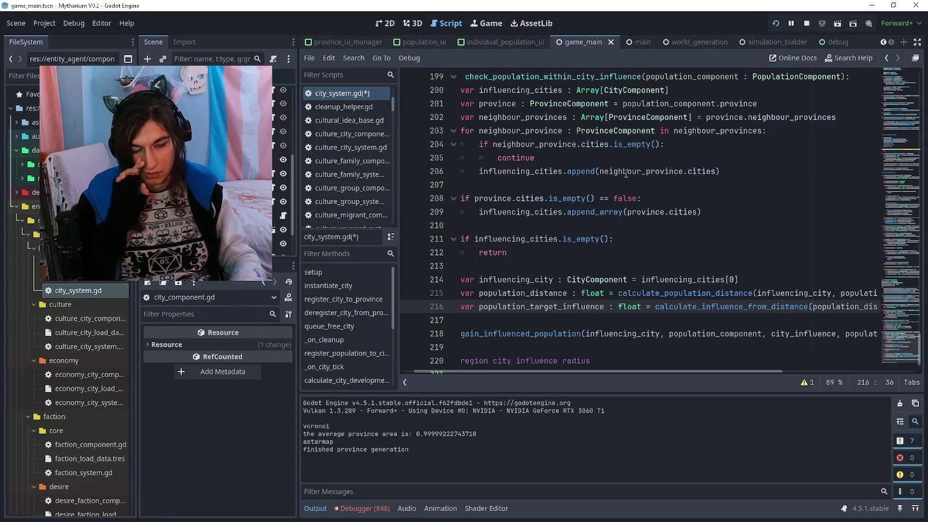
scroll(609, 188, up, 3)
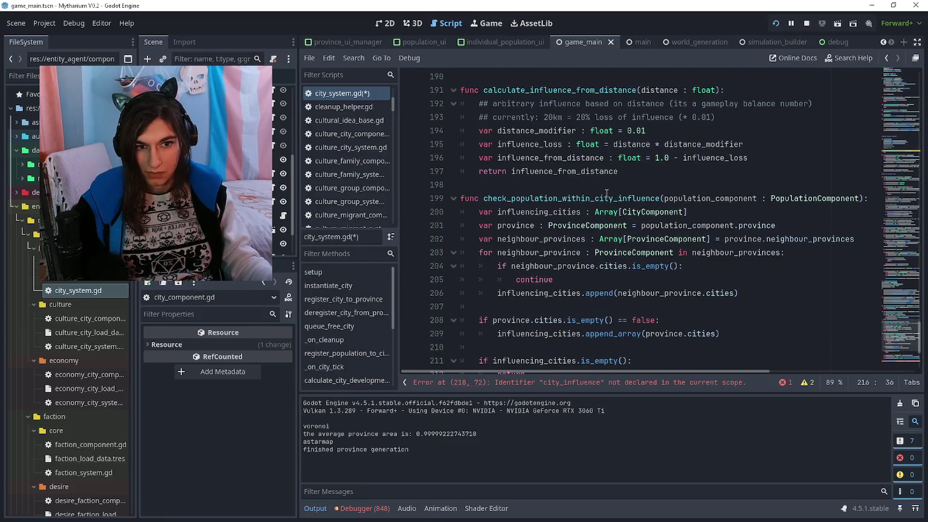
In city_component.gd, move the populations_influenced_distances declaration to follow populations_influenced
scroll(609, 195, up, 2)
scroll(609, 199, up, 4)
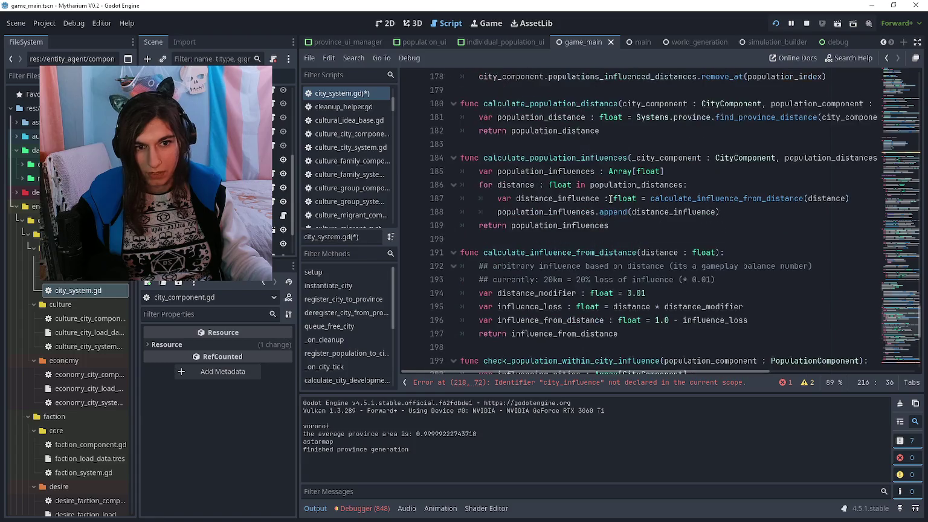
ctrl+click(584, 154)
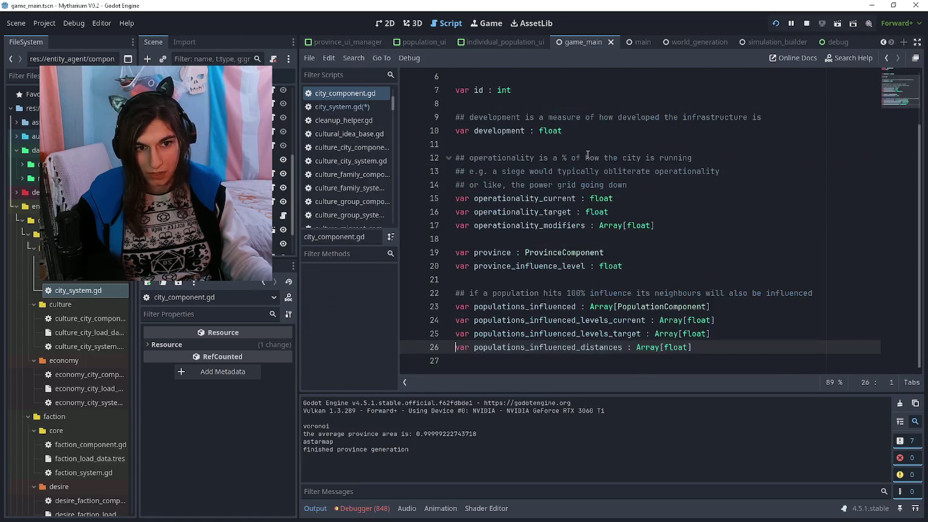
key(ctrl+x)
click(511, 321)
key(ctrl+v)
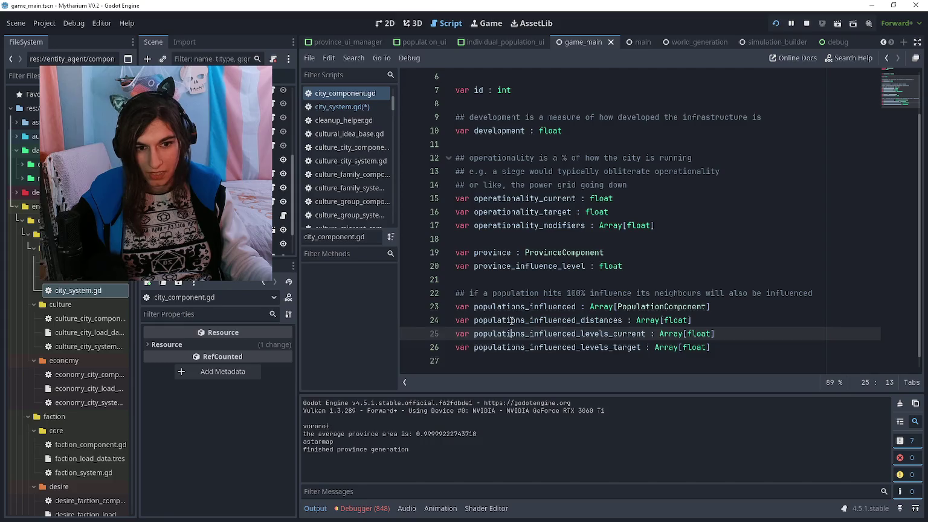
In city_system.gd, move the distances removal and append lines up to follow populations_influenced
key(alt+Left)
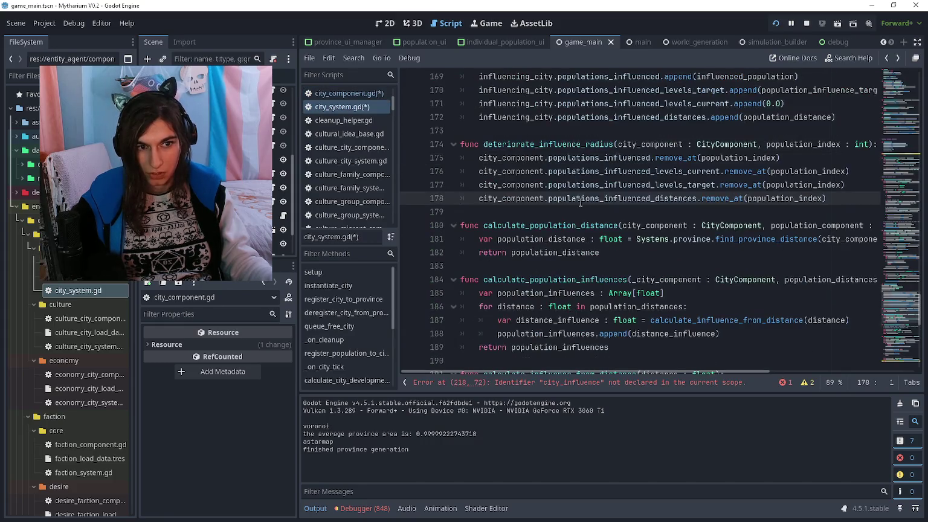
key(alt+Up)
key(alt+Up)
click(544, 185)
scroll(545, 170, up, 2)
click(548, 198)
key(alt+Up)
key(alt+Up)
key(Down)
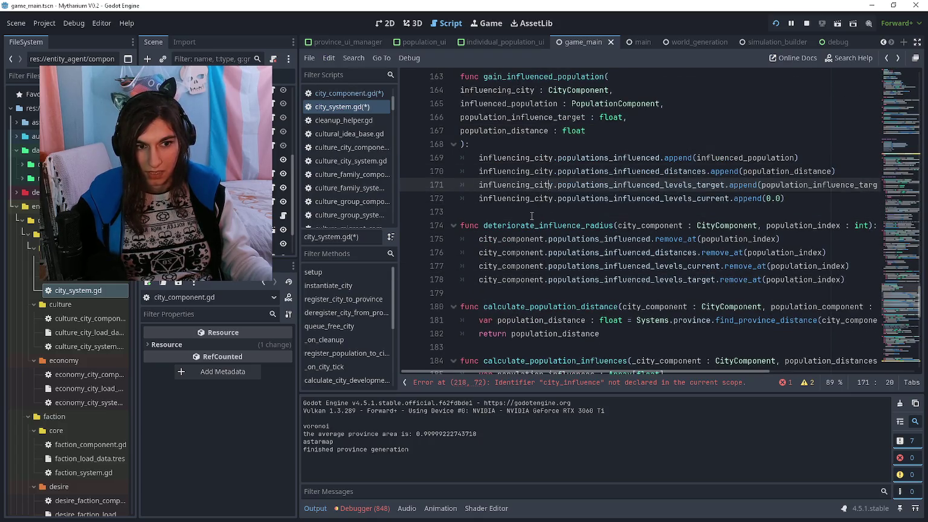
click(547, 213)
scroll(534, 222, down, 12)
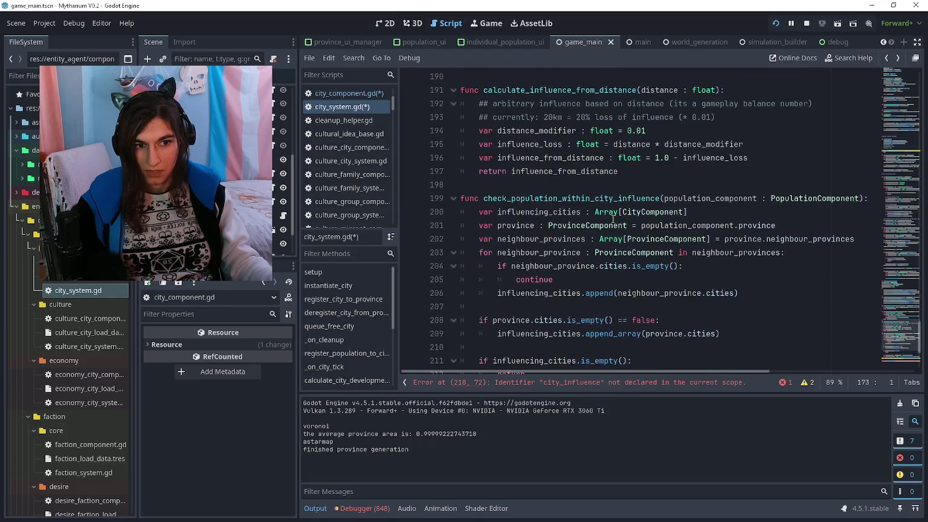
click(699, 290)
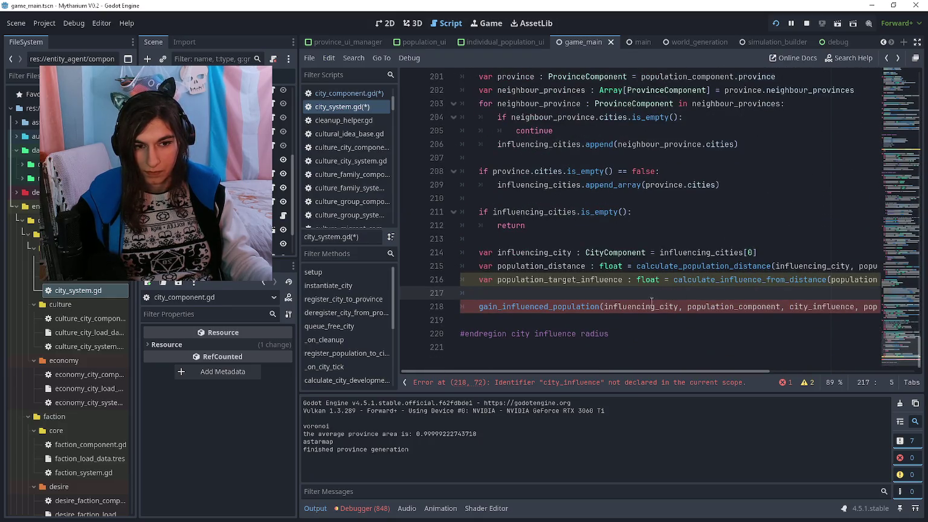
scroll(651, 300, up, 15)
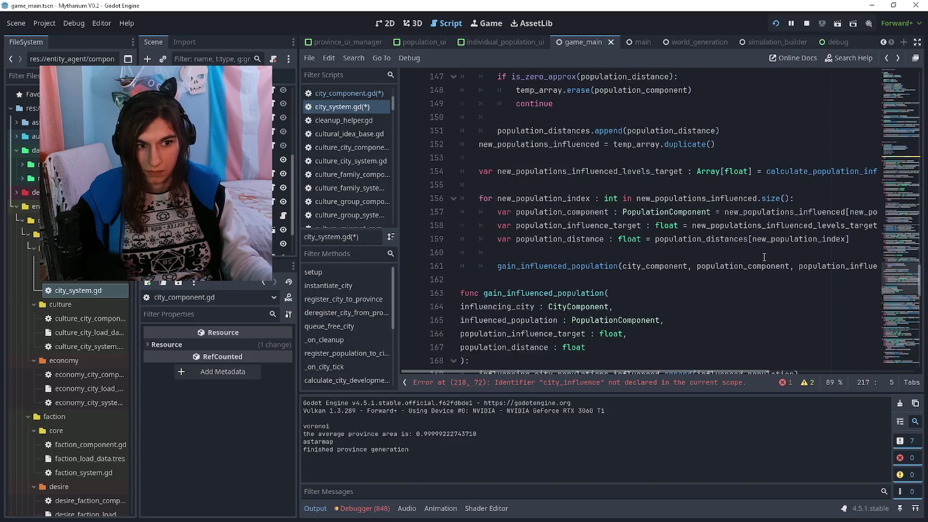
Move population_distance to follow population_component in the call on line 161
scroll(764, 257, right, 5)
scroll(722, 263, left, 5)
click(722, 265)
scroll(722, 264, right, 3)
drag(763, 266, 860, 266)
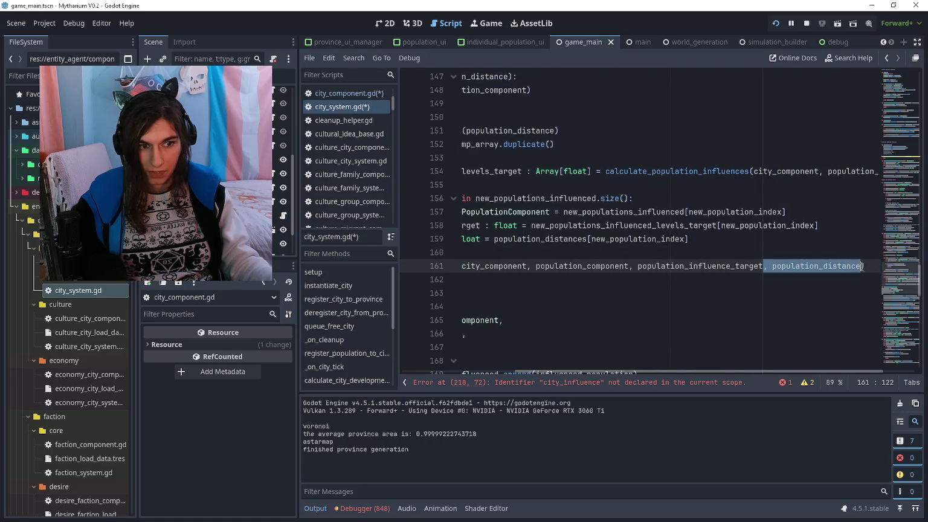
key(BackSpace)
key(ctrl+v)
scroll(673, 275, left, 5)
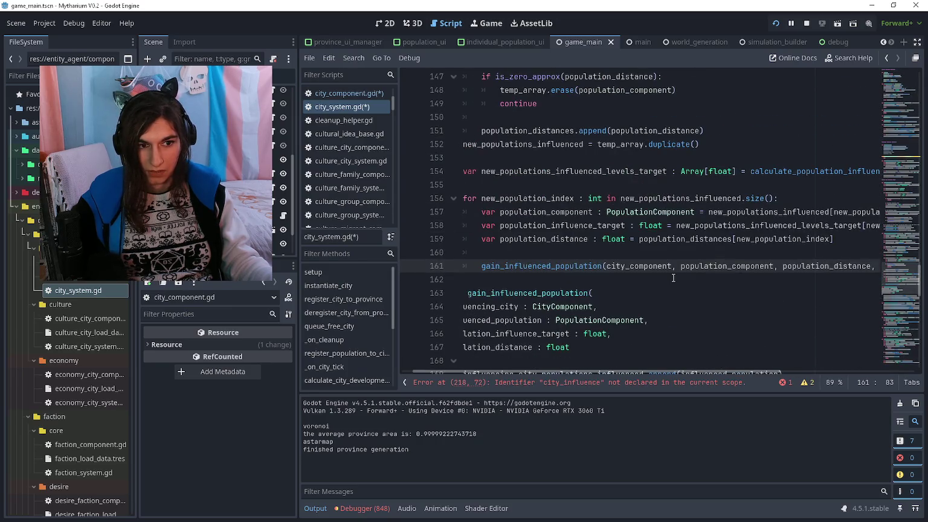
Move the population_distance parameter line above population_influence_target and fix the trailing commas
click(675, 282)
scroll(675, 282, down, 4)
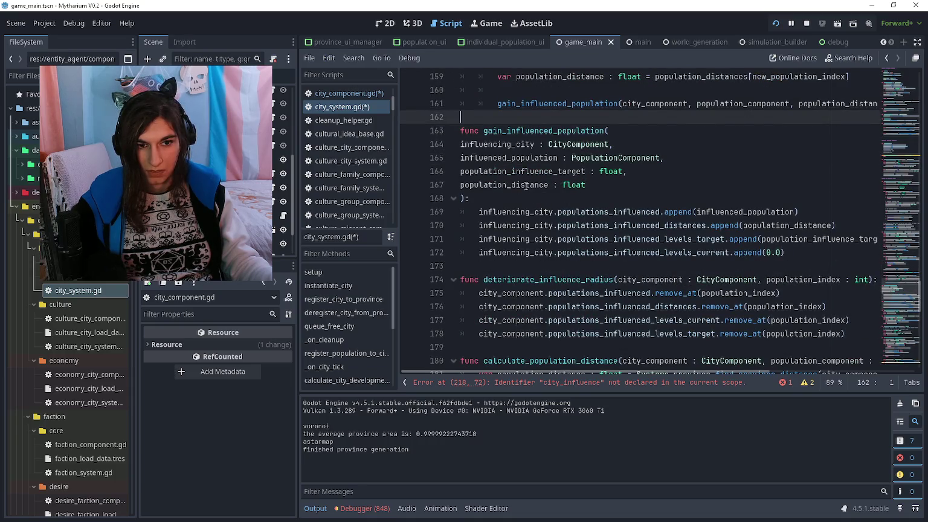
mouse_move(458, 185)
mouse_down()
mouse_move(601, 191)
mouse_move(459, 183)
mouse_up()
click(622, 180)
key(BackSpace)
click(682, 158)
key(Return)
key(ctrl+v)
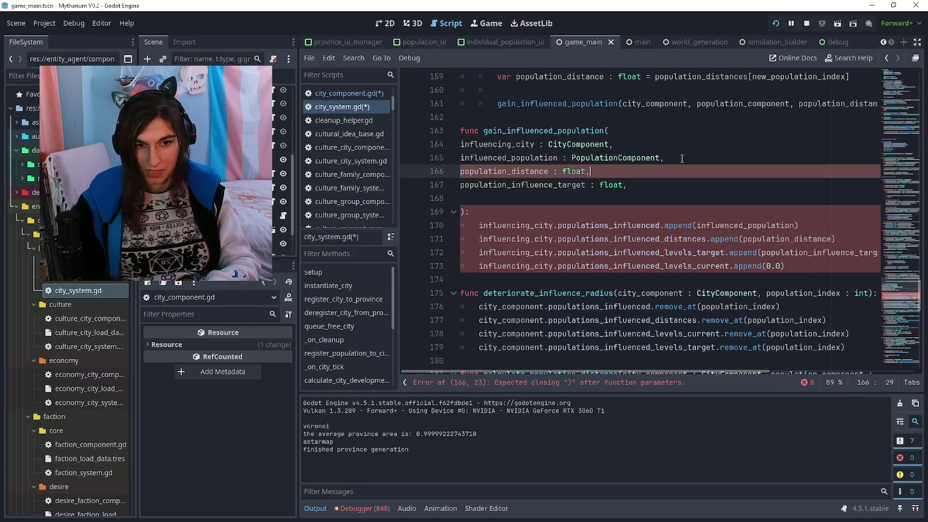
key(Down)
key(End)
key(BackSpace)
key(Down)
key(BackSpace)
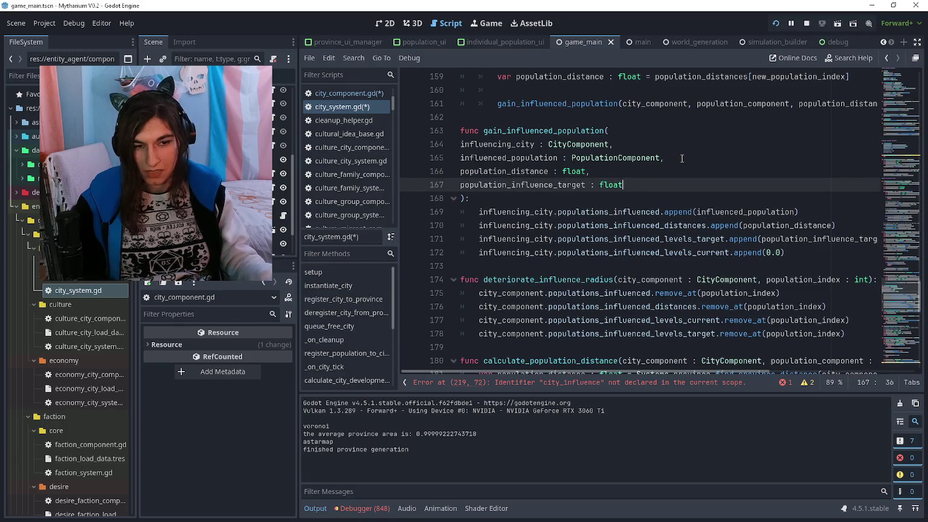
scroll(682, 170, down, 3)
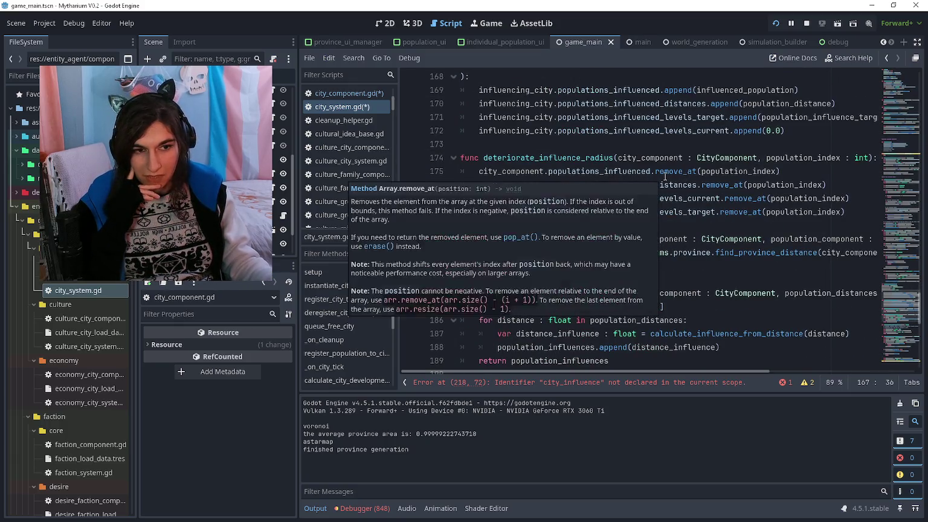
Replace 'city_influence, population_distance' on line 218 with population_distance, population_target_influence
scroll(638, 206, down, 1)
click(638, 208)
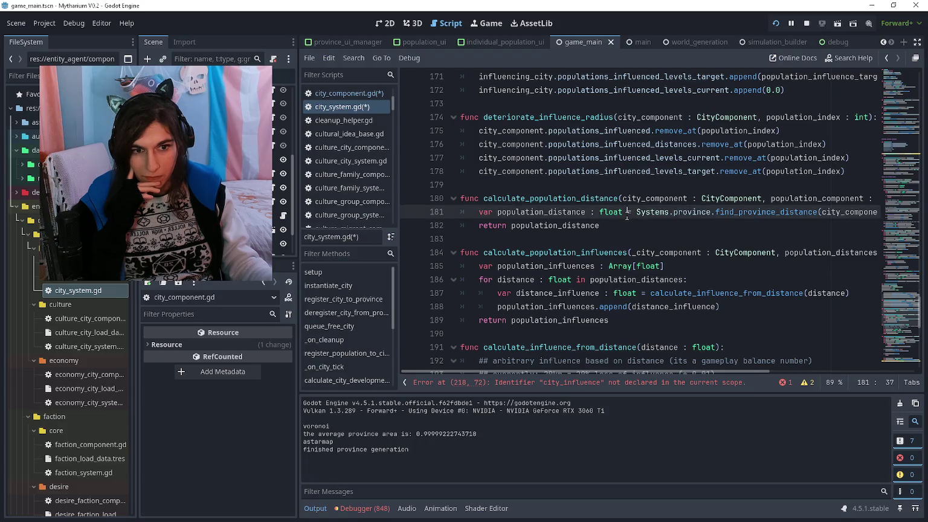
scroll(634, 205, down, 2)
scroll(632, 204, down, 2)
scroll(631, 204, down, 6)
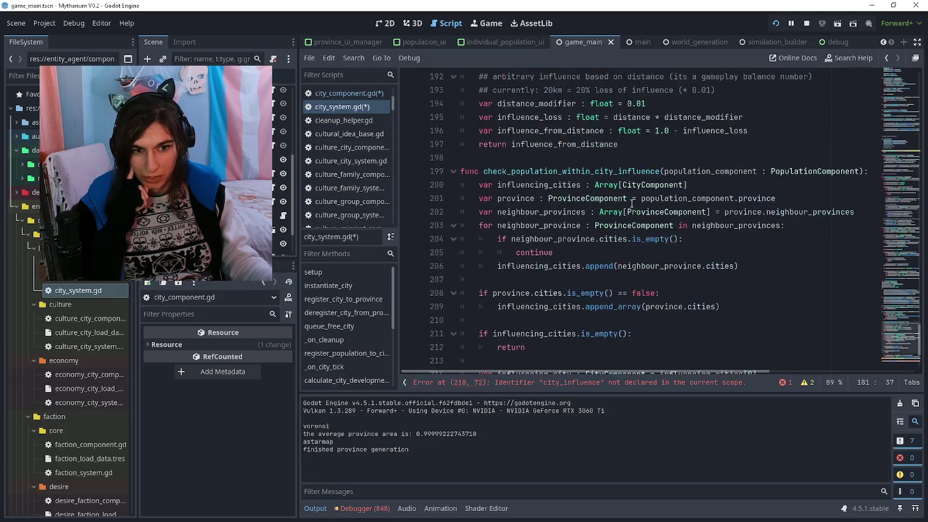
click(684, 296)
key(Down)
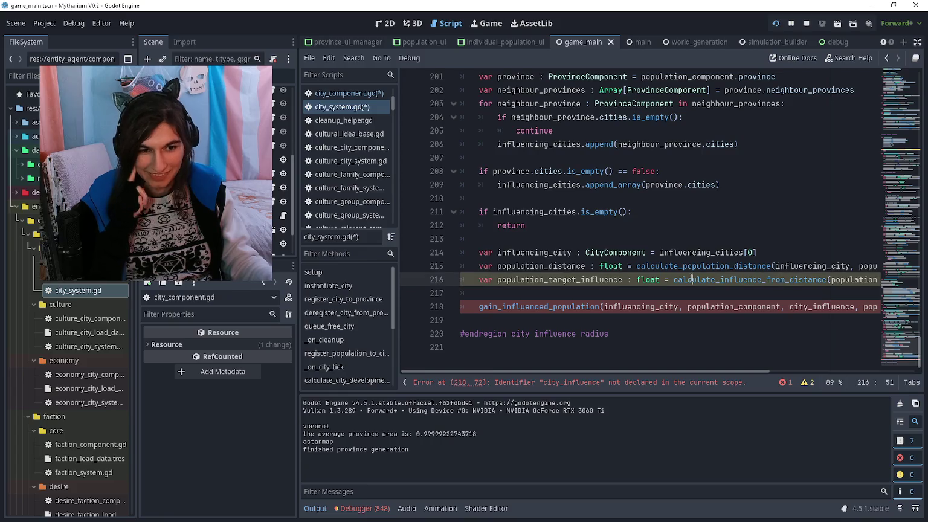
key(End)
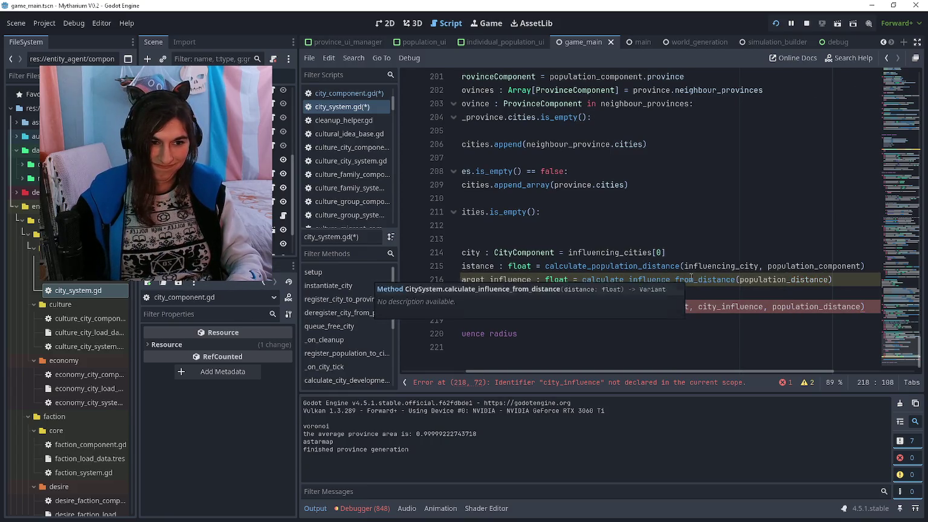
key(ctrl+shift+Left)
key(ctrl+shift+Left)
key(ctrl+shift+Left)
text(population_d)
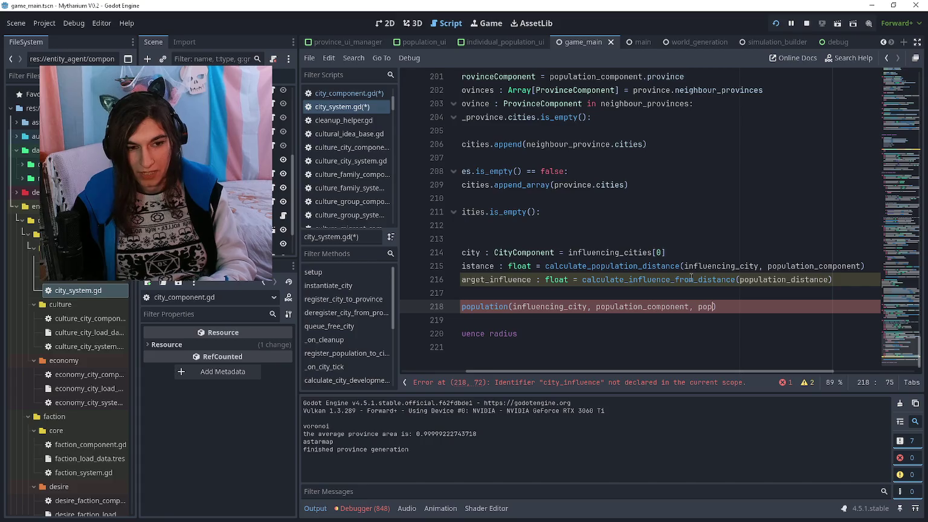
text(istance, pop)
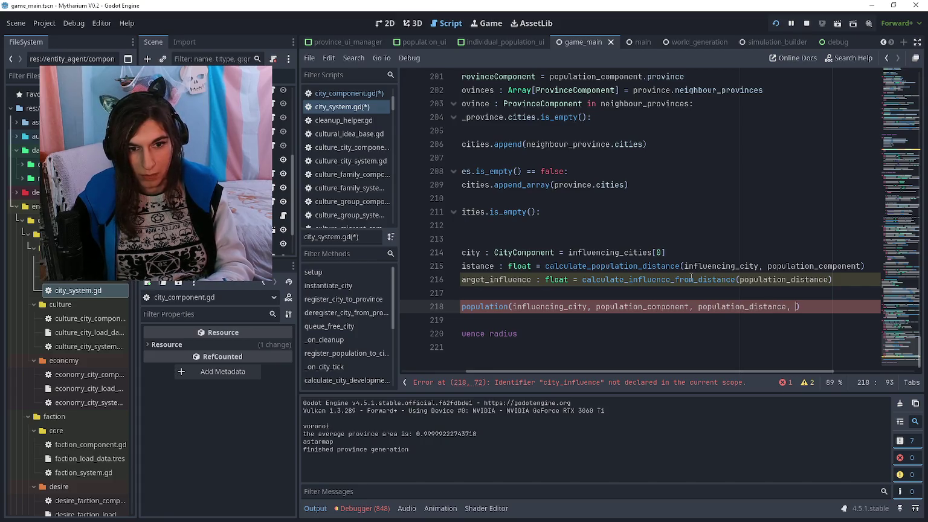
text(ulat)
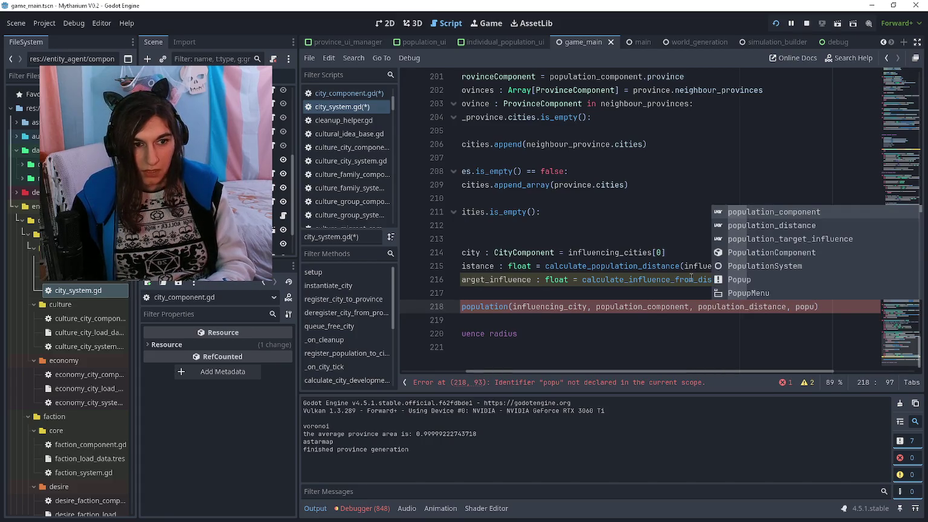
key(Return)
key(Down)
key(Down)
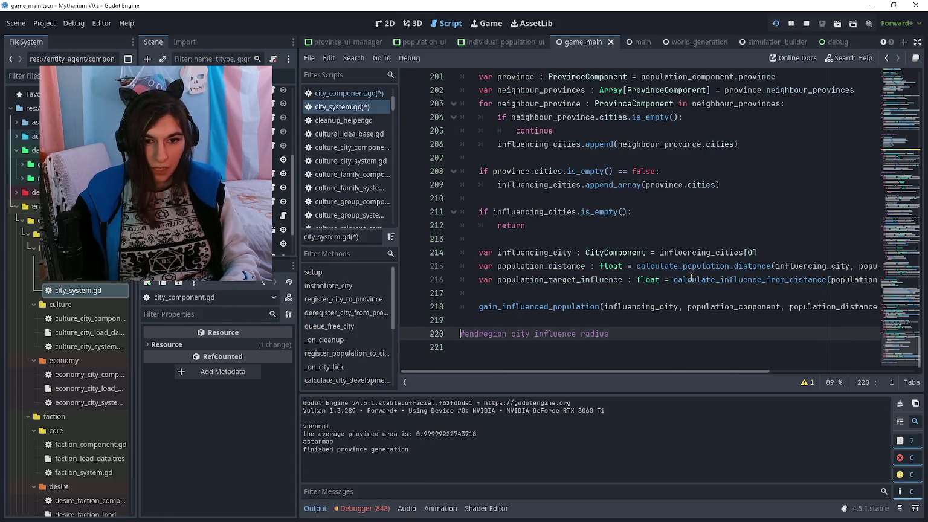
key(Up)
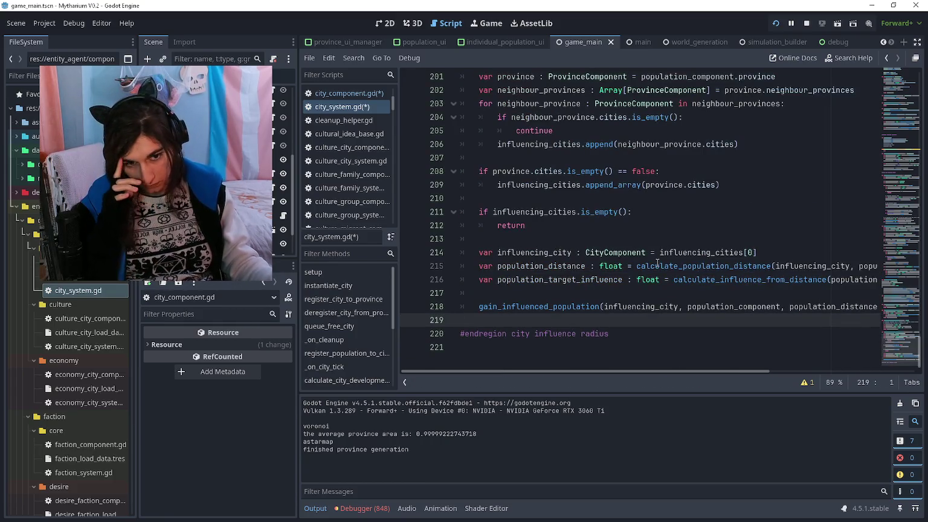
Check the edited lines 219–221 and the target influence line of the call
mouse_move(657, 264)
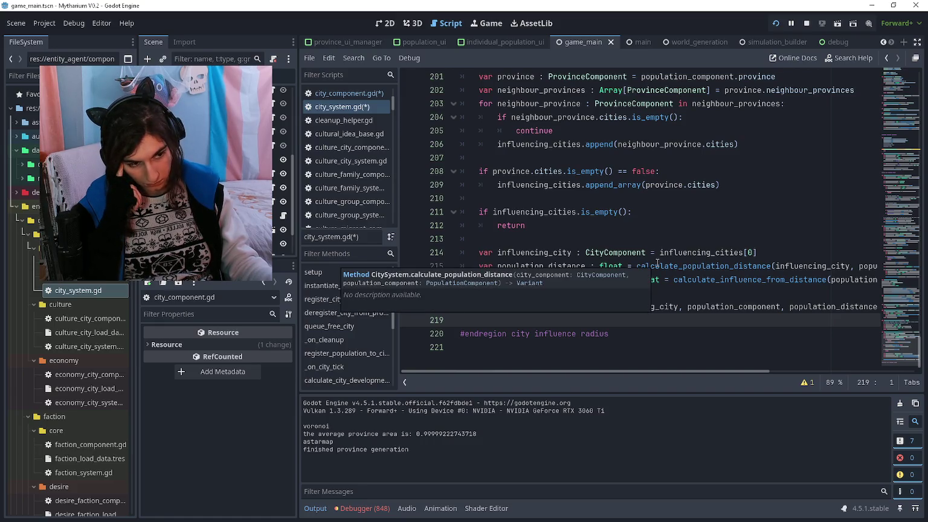
click(631, 354)
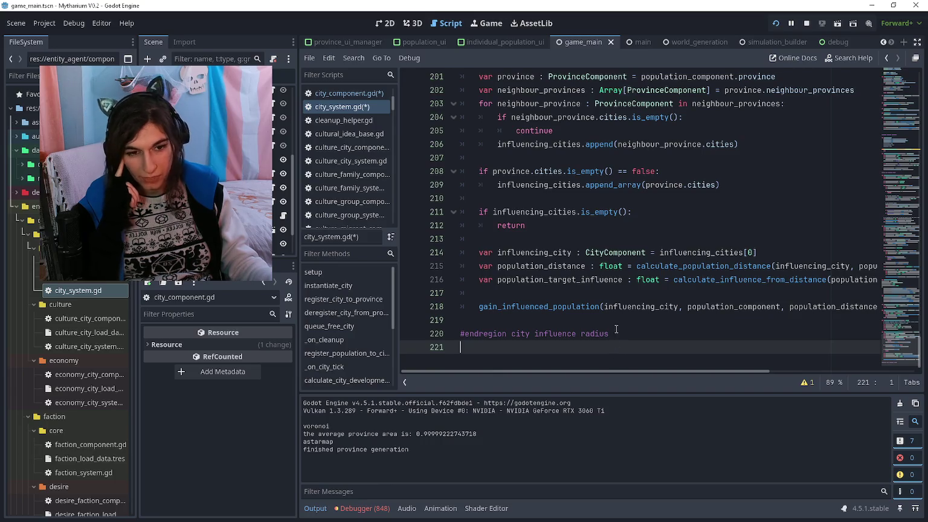
click(616, 325)
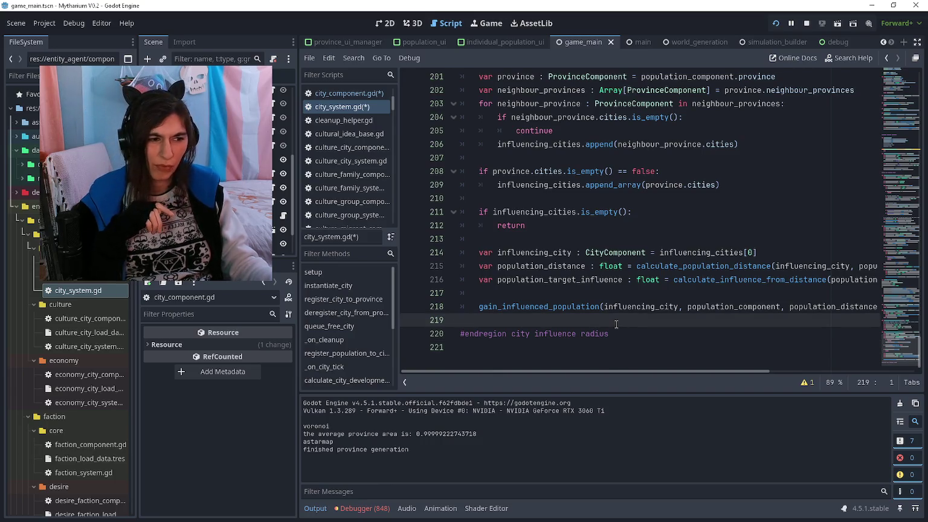
scroll(616, 325, up, 1)
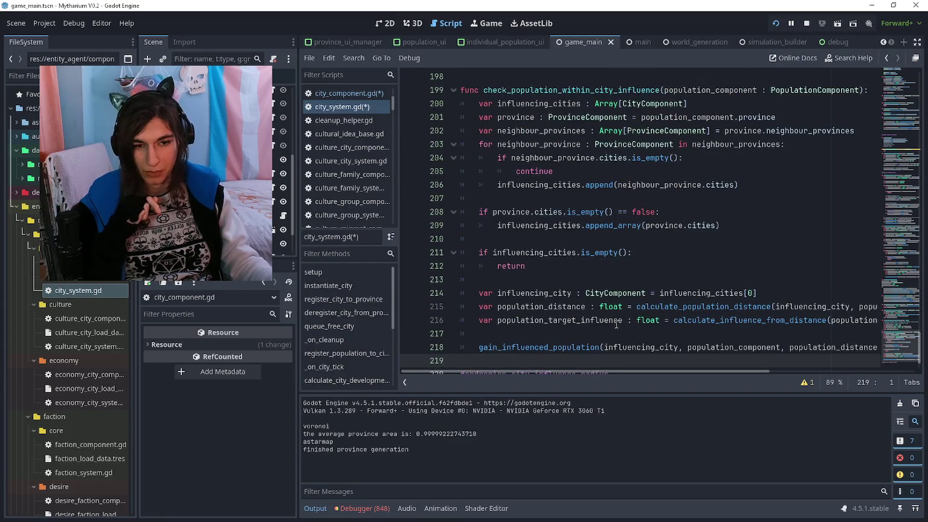
scroll(616, 324, down, 1)
click(614, 342)
scroll(613, 342, up, 1)
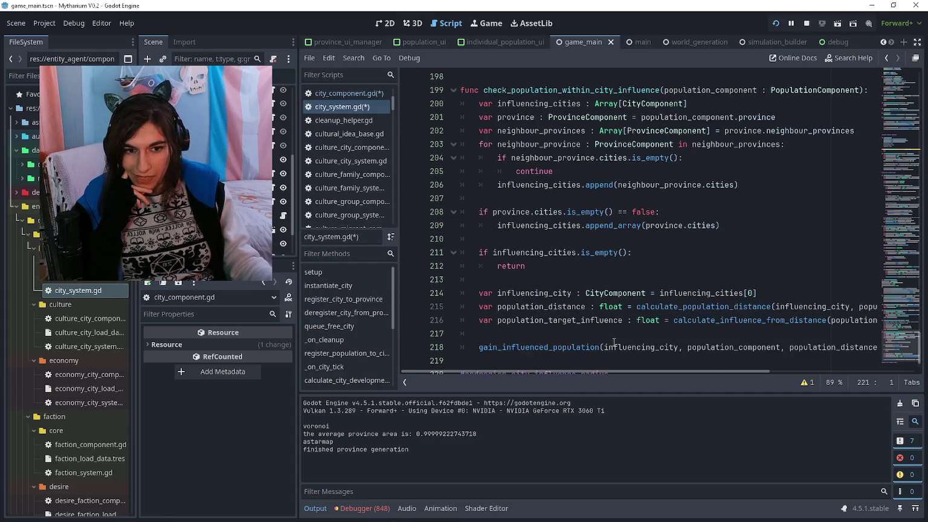
scroll(613, 342, up, 1)
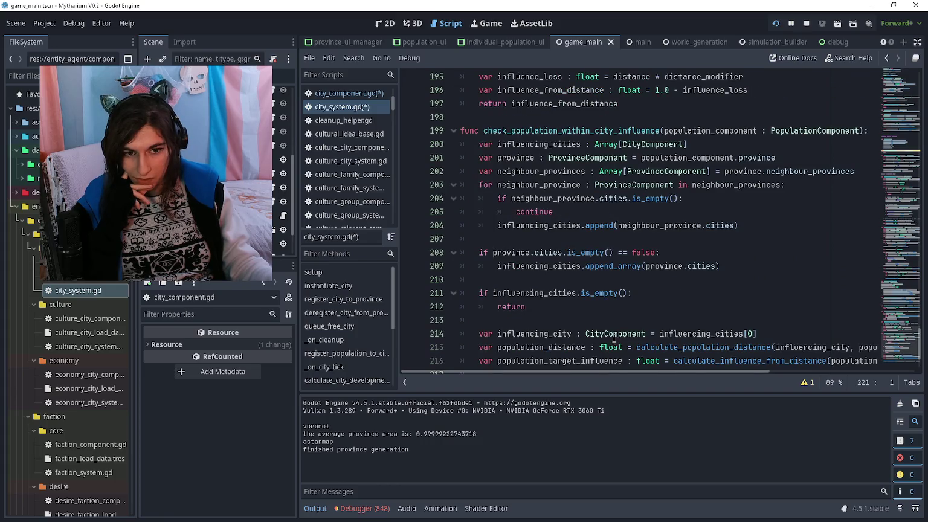
scroll(614, 335, up, 2)
scroll(611, 326, down, 3)
click(610, 320)
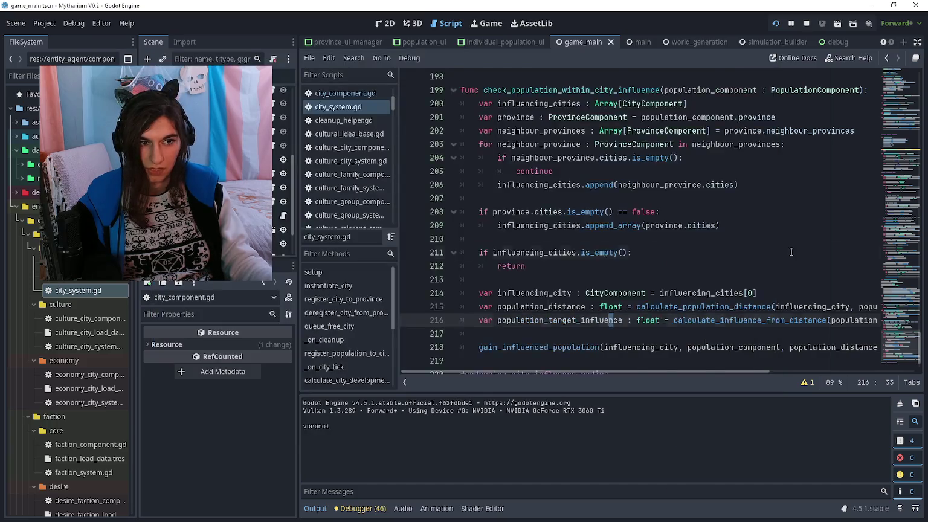
Inspect the gain_influenced_population parameter list, placing the caret after population_distance
click(790, 251)
scroll(790, 251, up, 10)
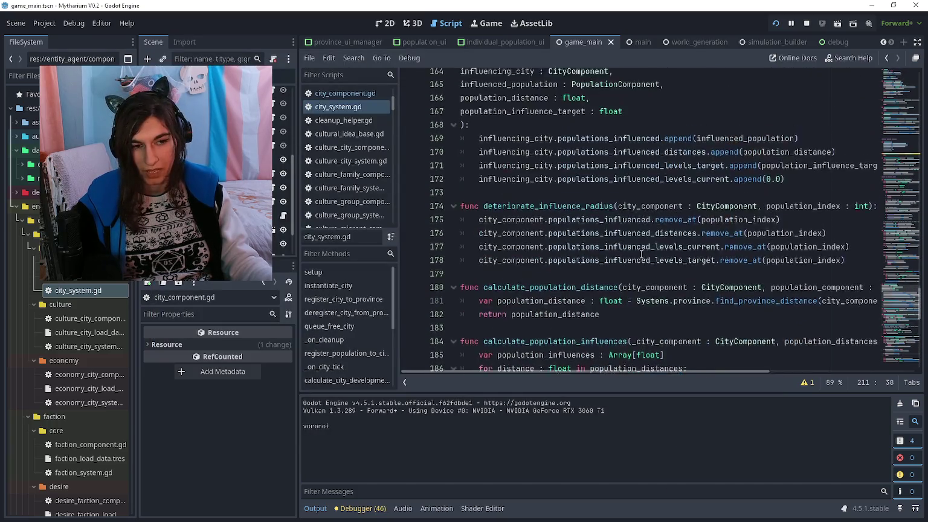
scroll(642, 254, up, 3)
click(583, 252)
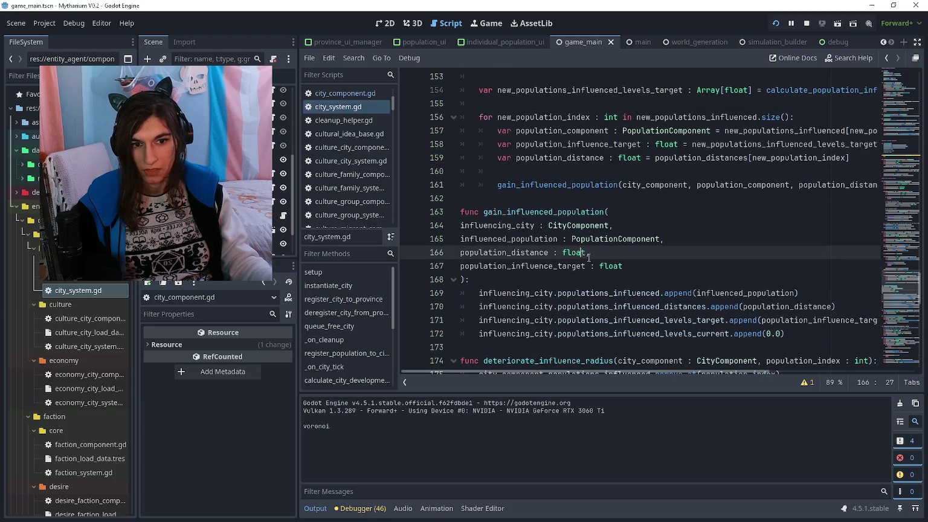
scroll(606, 253, up, 1)
scroll(606, 253, right, 4)
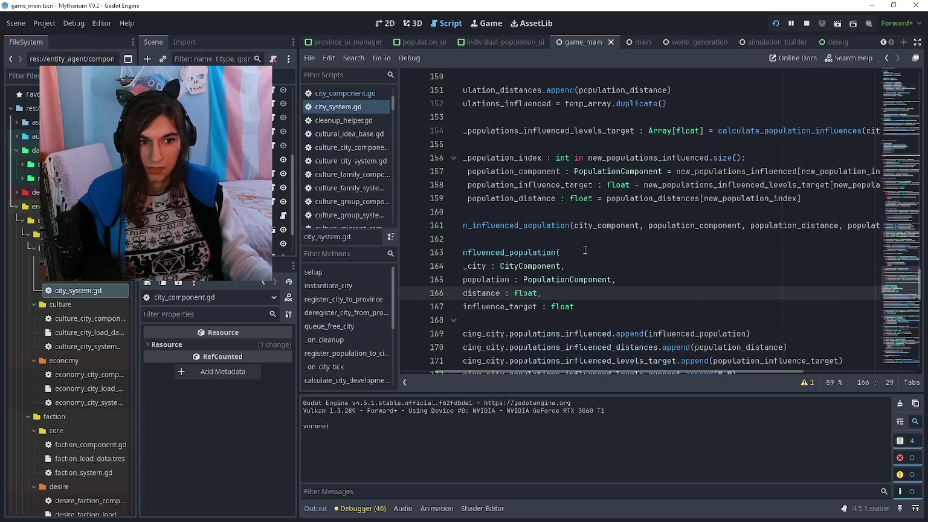
scroll(584, 250, left, 4)
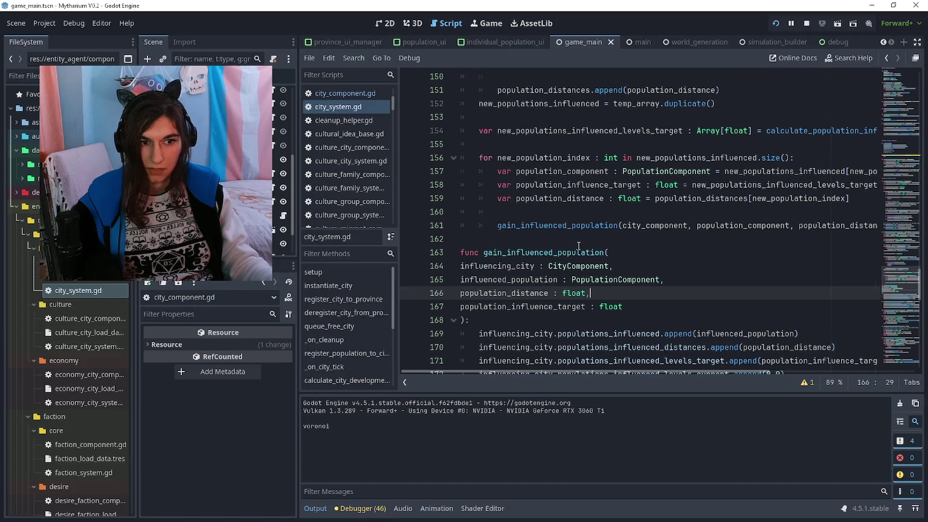
scroll(578, 246, right, 4)
scroll(578, 245, left, 4)
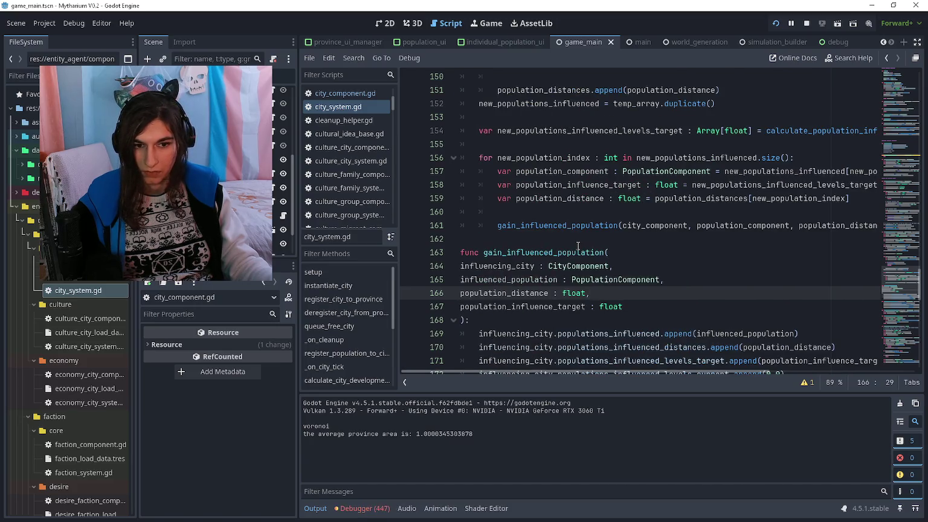
scroll(578, 246, down, 7)
scroll(578, 246, up, 2)
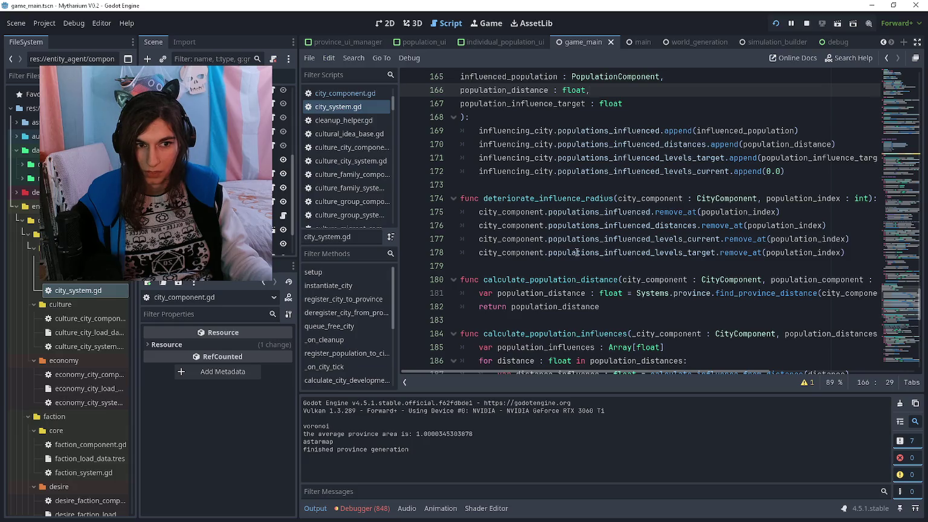
scroll(577, 253, up, 1)
scroll(575, 257, right, 6)
scroll(573, 262, left, 6)
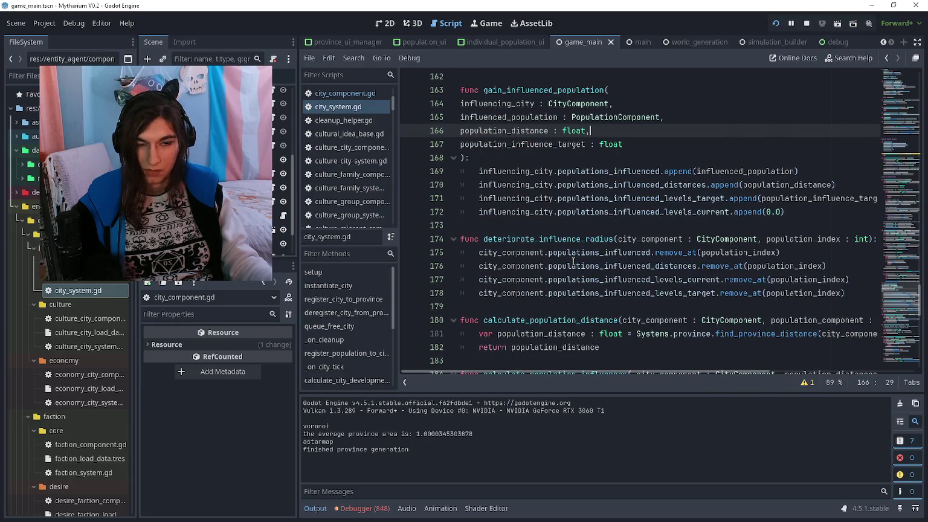
Fold and unfold gain_influenced_population to see whether its parameter lines collapse
click(454, 162)
click(455, 161)
click(456, 161)
click(455, 162)
Indent parameter lines 164–167 (influencing_city through population_influence_target) by one tab
scroll(455, 160, up, 3)
click(462, 172)
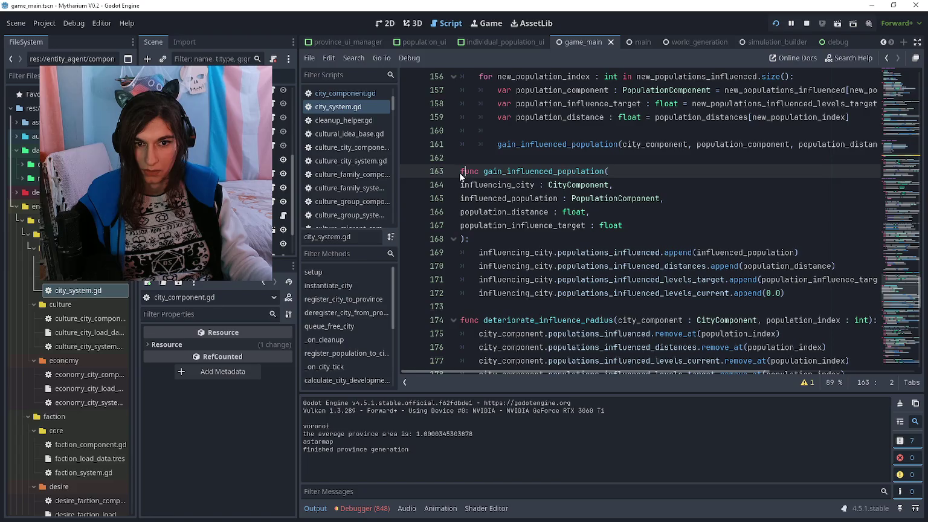
drag(459, 176, 461, 183)
click(461, 184)
key(Tab)
click(459, 198)
key(Tab)
click(461, 211)
key(Tab)
click(460, 225)
key(Tab)
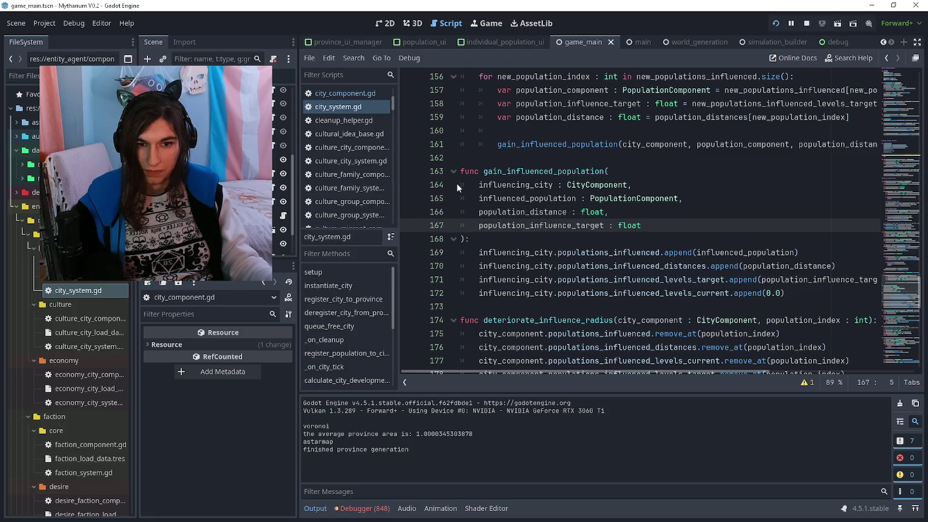
Fold and unfold the function to confirm the parameters now collapse with it
click(453, 171)
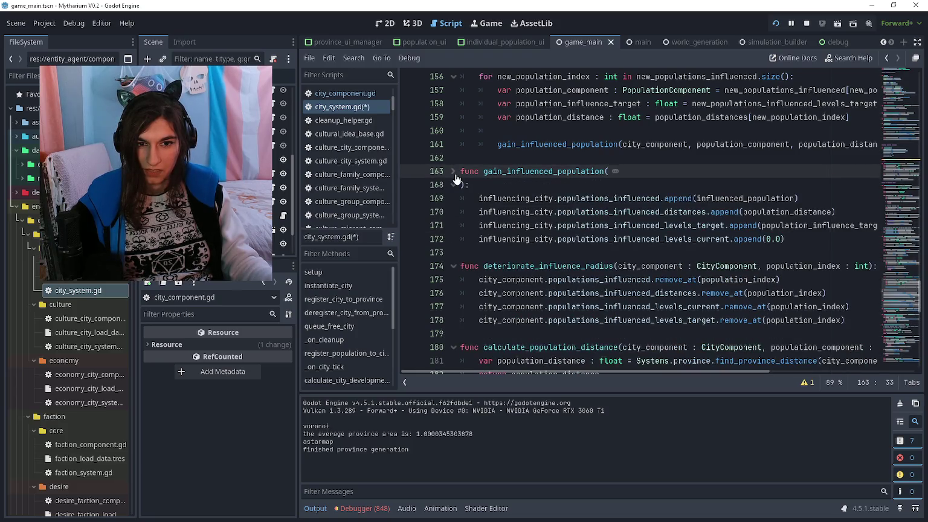
click(453, 172)
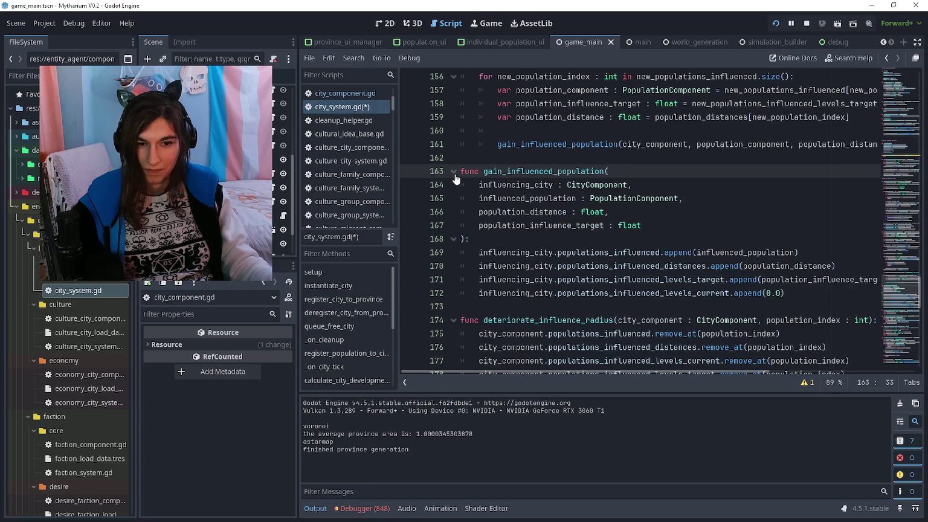
scroll(456, 179, down, 8)
scroll(457, 174, up, 5)
scroll(458, 173, down, 6)
scroll(457, 173, down, 6)
scroll(458, 174, up, 6)
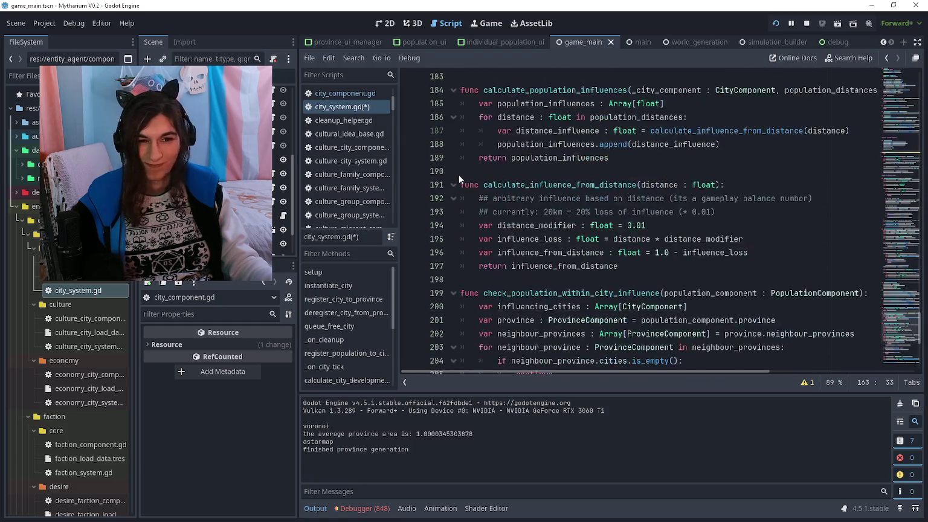
scroll(458, 173, up, 20)
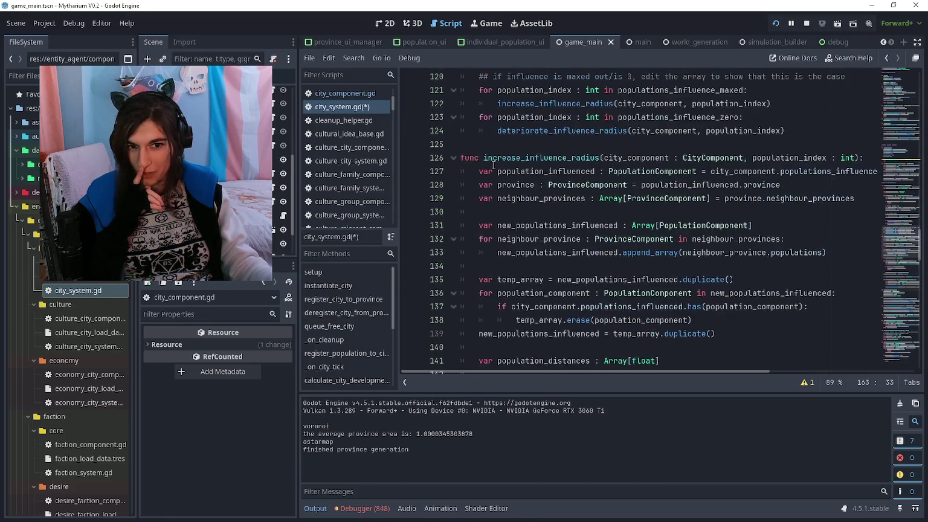
Select the check_population_within_city_influence signature on line 199, then jump to the script top via the minimap
scroll(532, 200, down, 10)
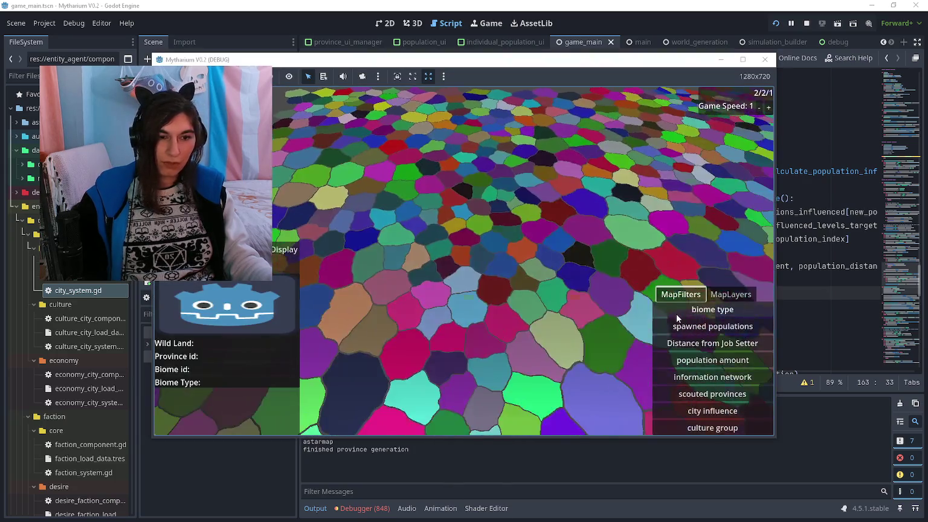
scroll(600, 249, up, 9)
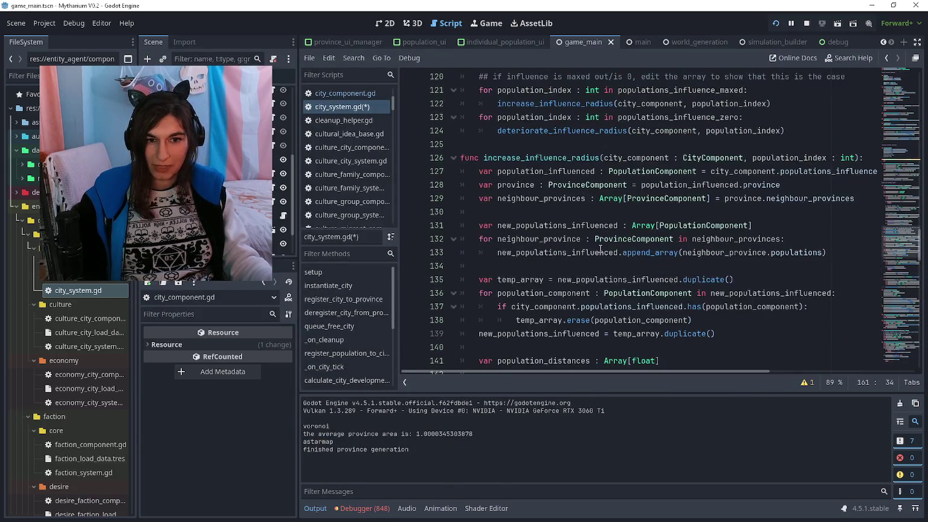
scroll(599, 249, down, 20)
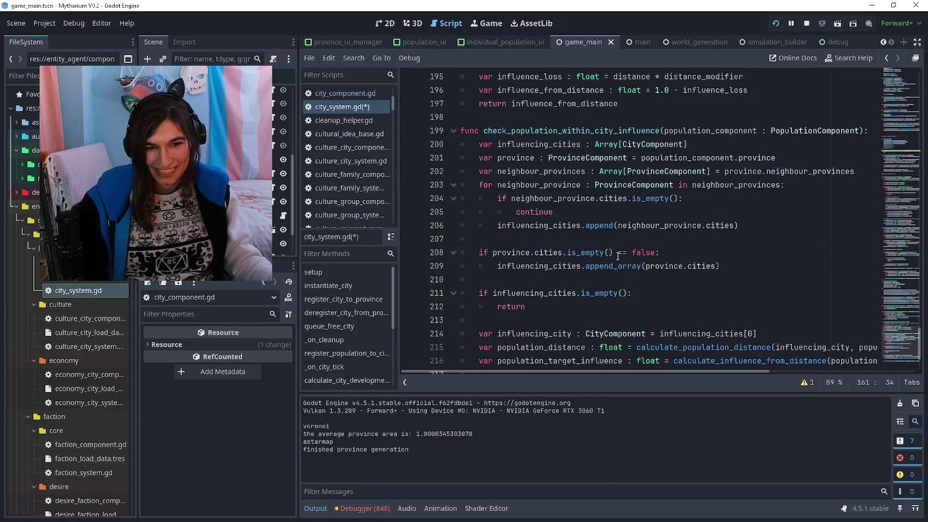
scroll(625, 251, down, 2)
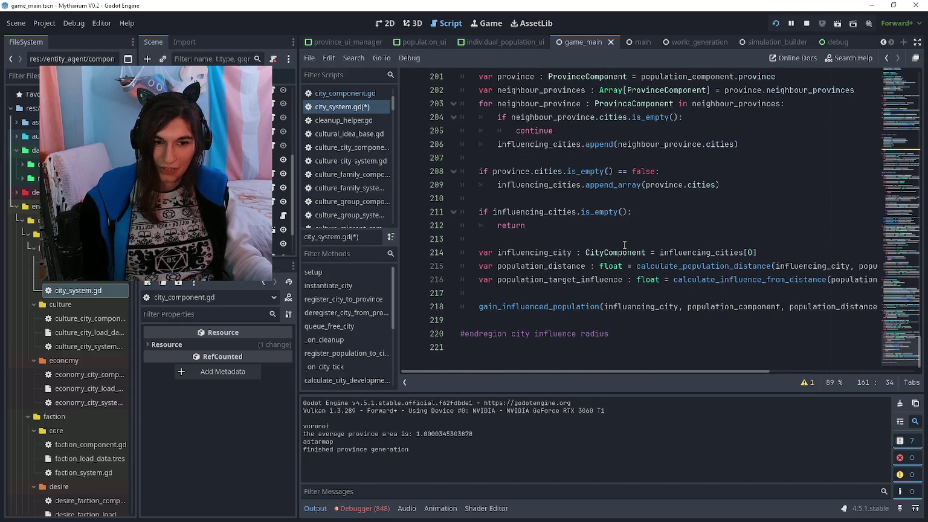
scroll(624, 245, up, 4)
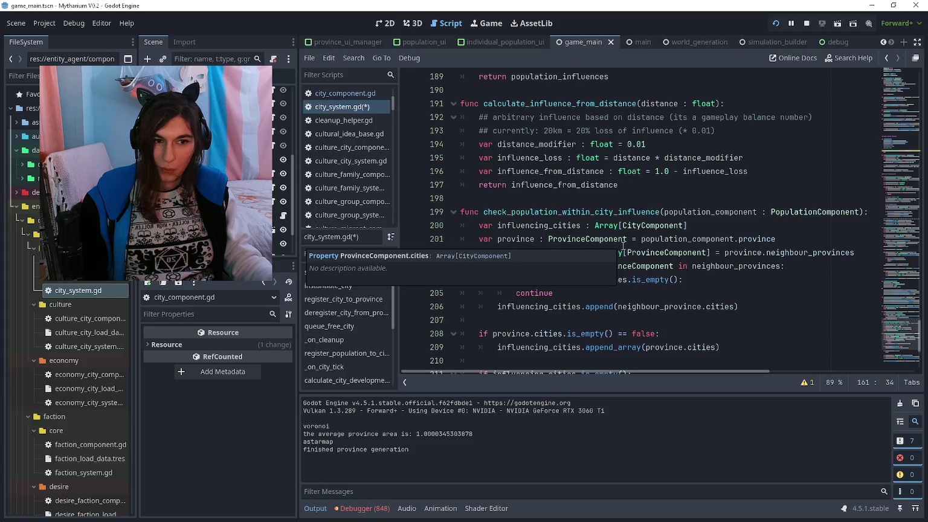
drag(483, 212, 859, 212)
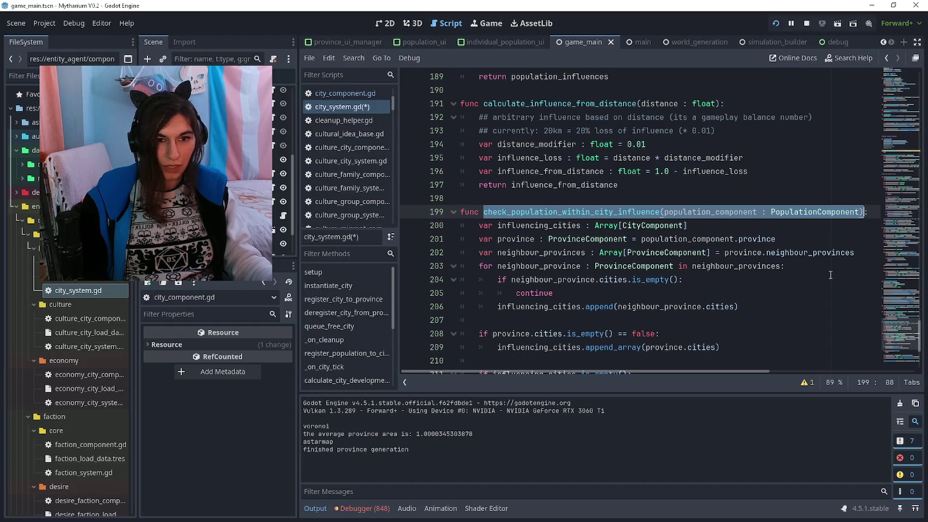
scroll(831, 274, up, 1)
scroll(807, 264, down, 1)
scroll(808, 264, up, 1)
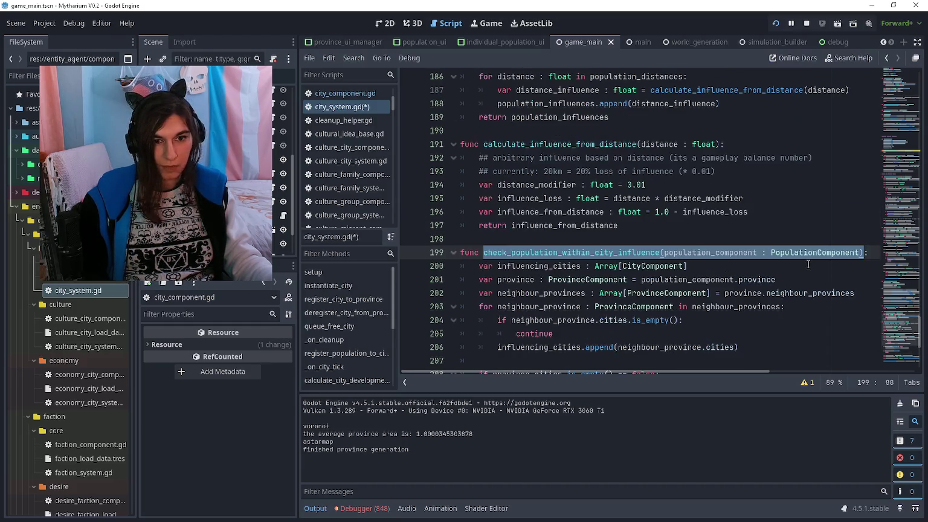
click(732, 269)
drag(862, 253, 480, 253)
key(ctrl+c)
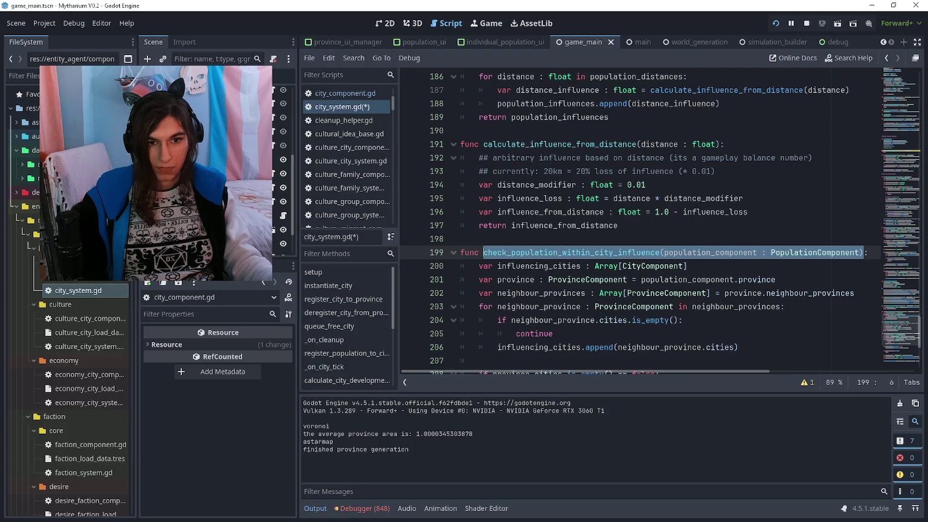
drag(907, 338, 908, 91)
Add a setup line passing check_population_within_city_influence to Systems.population.new_population_component_callables
click(648, 261)
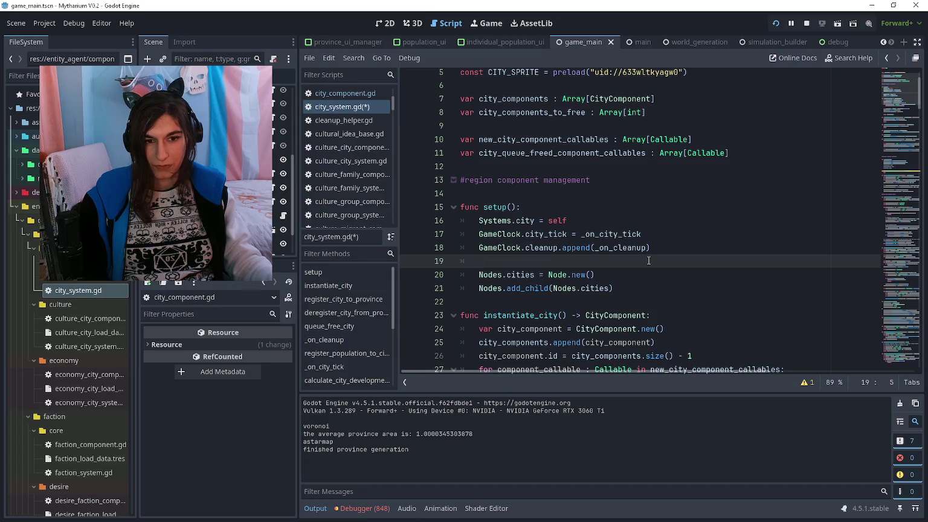
key(Up)
key(Up)
key(Return)
key(Return)
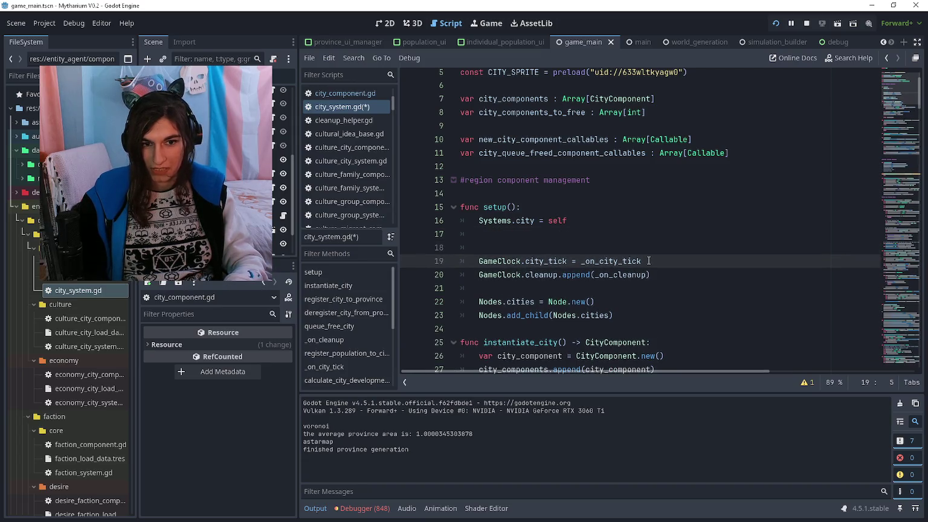
key(BackSpace)
key(BackSpace)
key(Up)
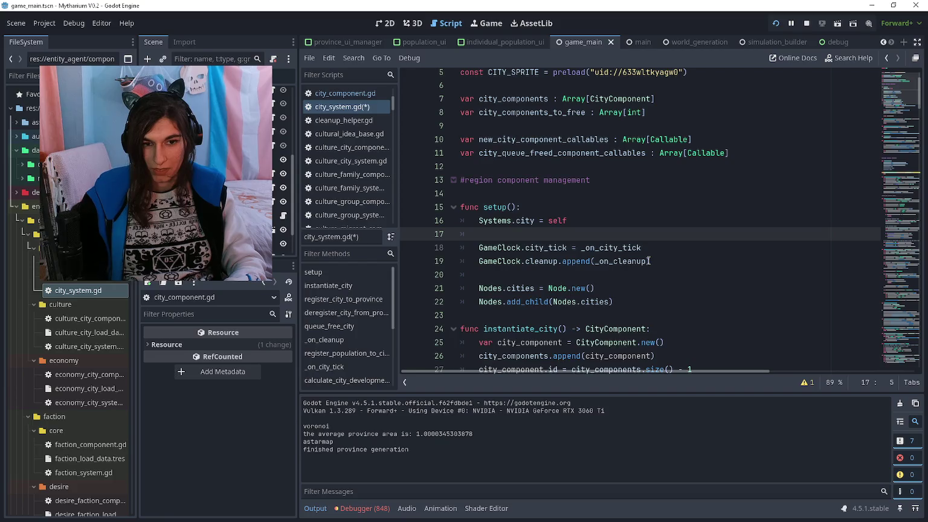
key(Return)
key(Up)
text(Sy)
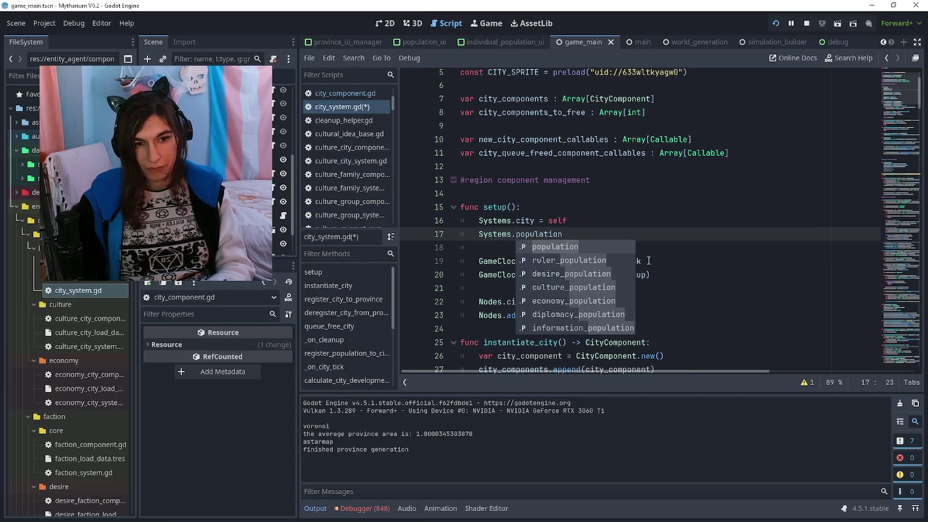
text(.)
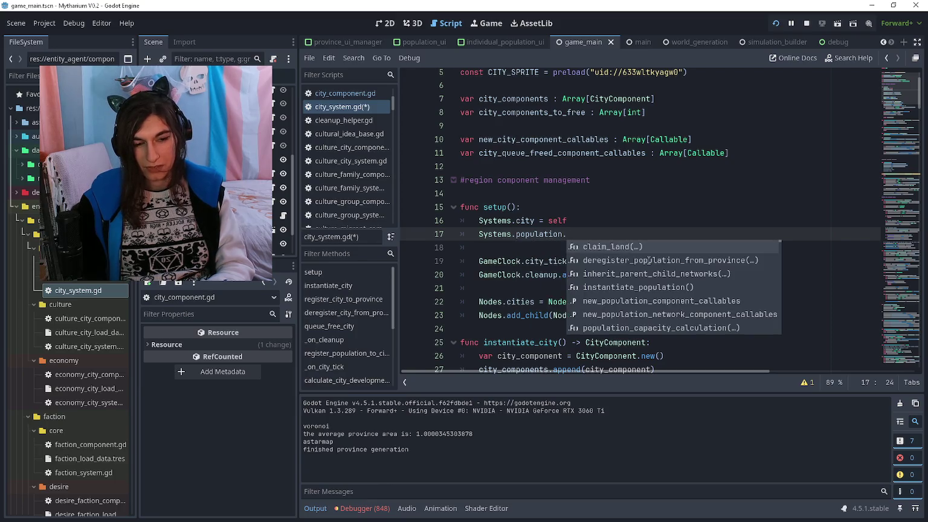
text(new_pop)
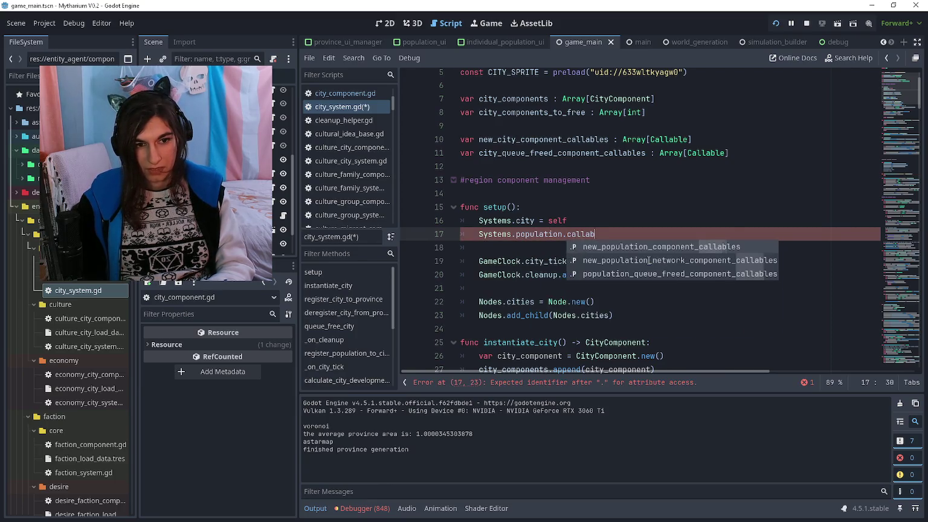
key(Return)
text(()
key(ctrl+v)
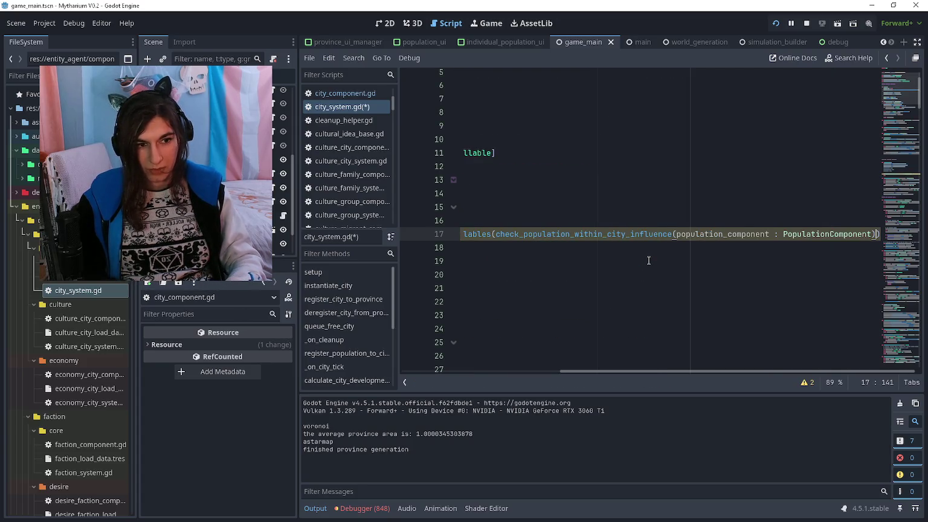
key(ctrl+shift+Left)
key(ctrl+shift+Left)
key(ctrl+shift+Left)
key(BackSpace)
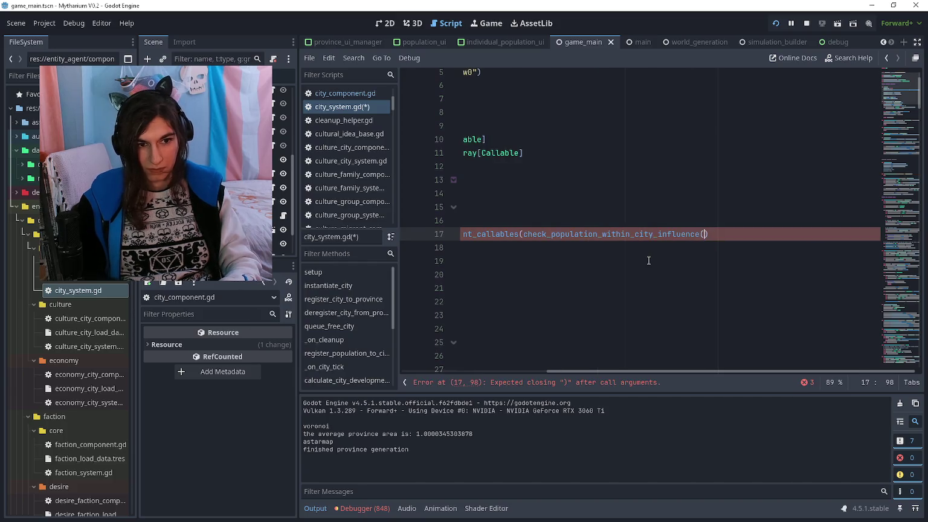
key(BackSpace)
Verify the callback's definition, then add .append after new_population_component_callables
key(Down)
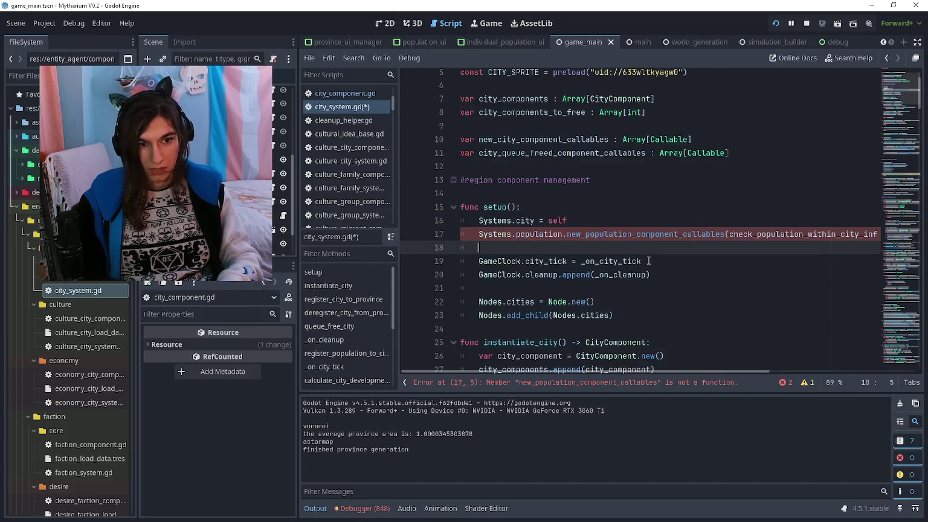
key(Up)
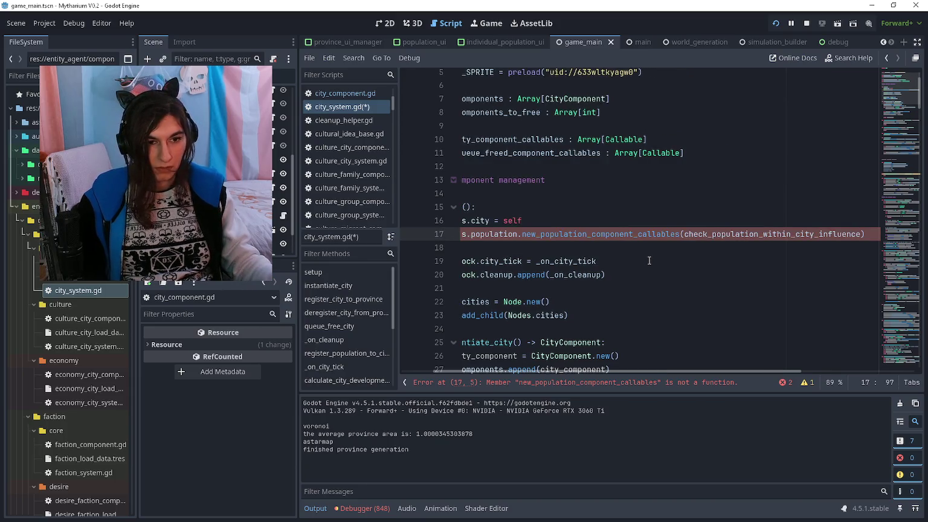
ctrl+click(753, 233)
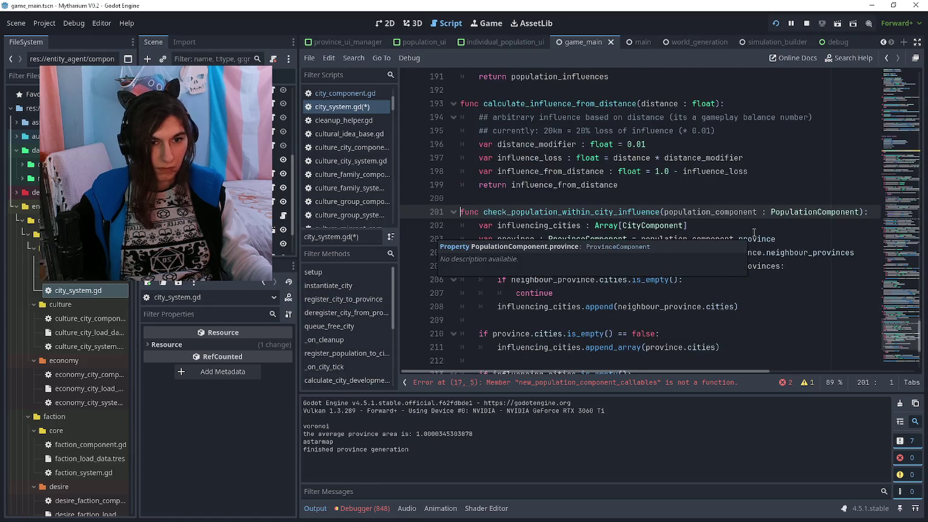
key(alt+Left)
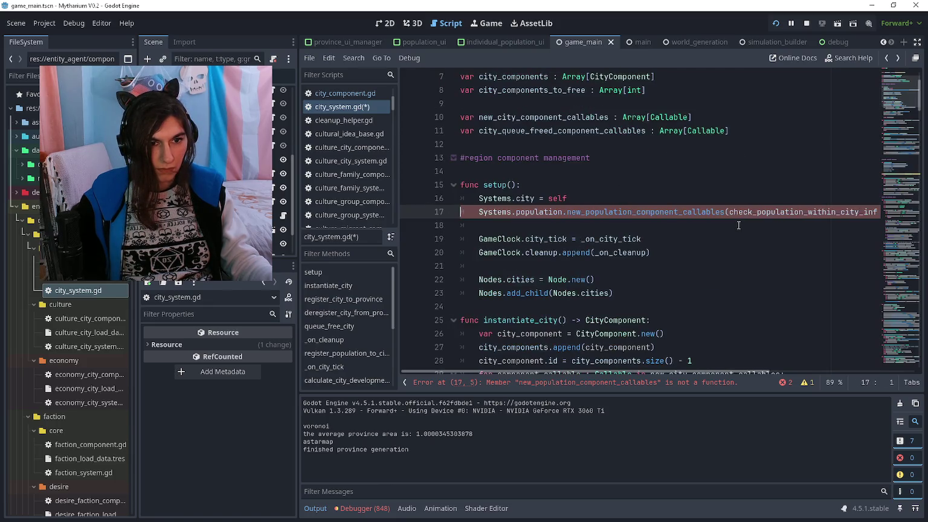
click(727, 215)
text(.append)
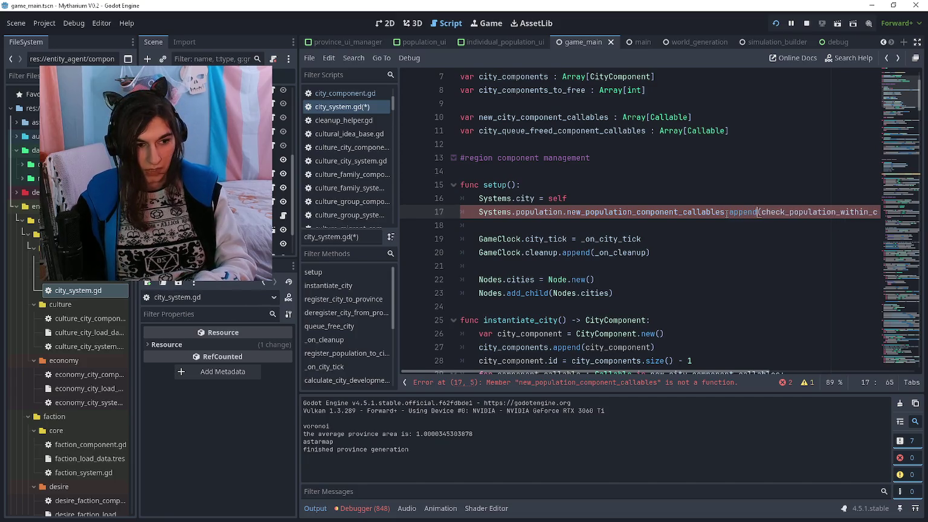
key(Escape)
click(689, 239)
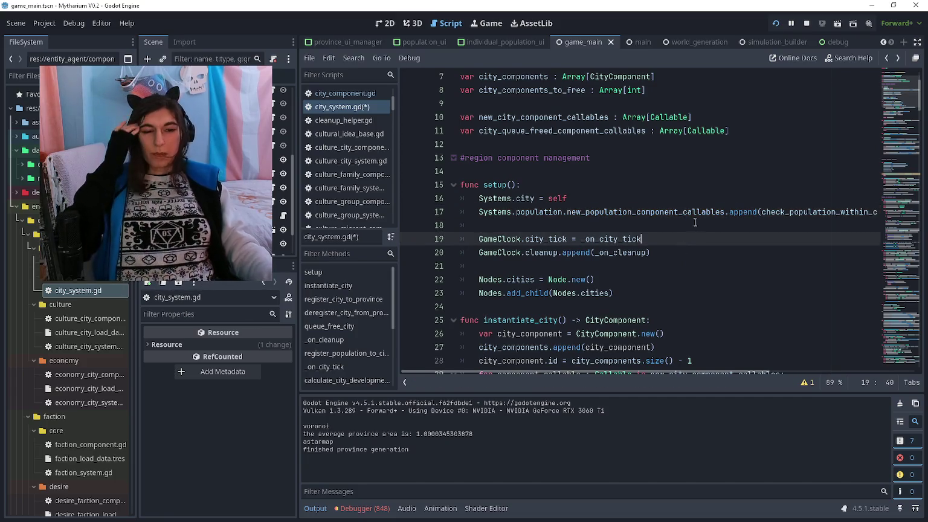
click(698, 212)
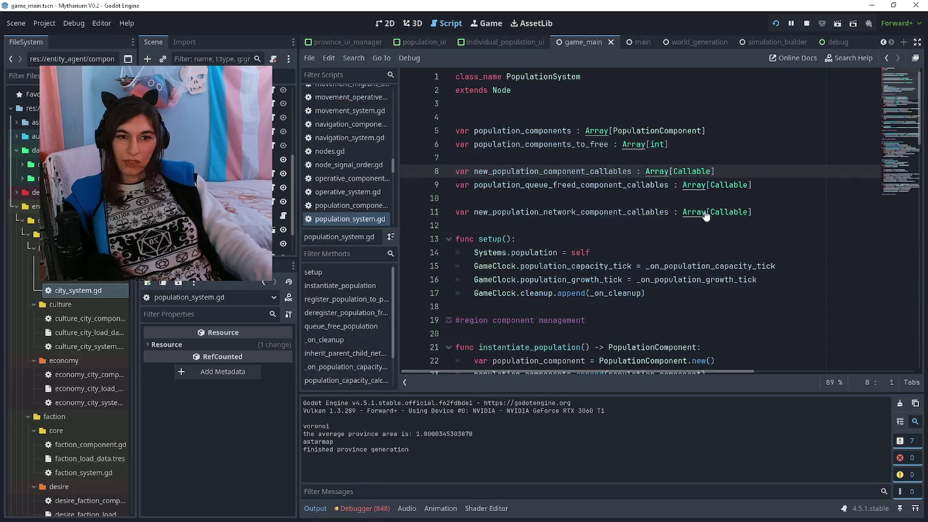
Inspect the Array[Callable] callables declarations on lines 8–9 of population_system.gd
ctrl+click(698, 212)
click(670, 213)
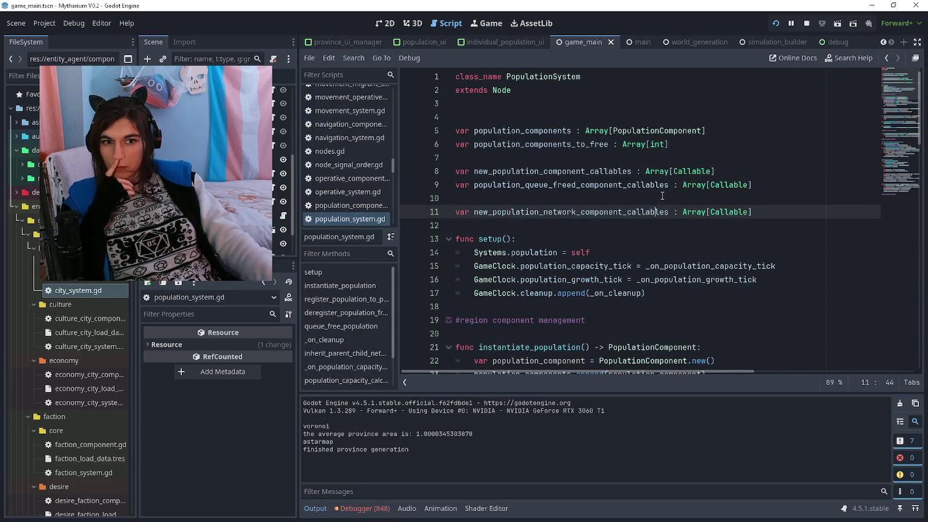
click(475, 169)
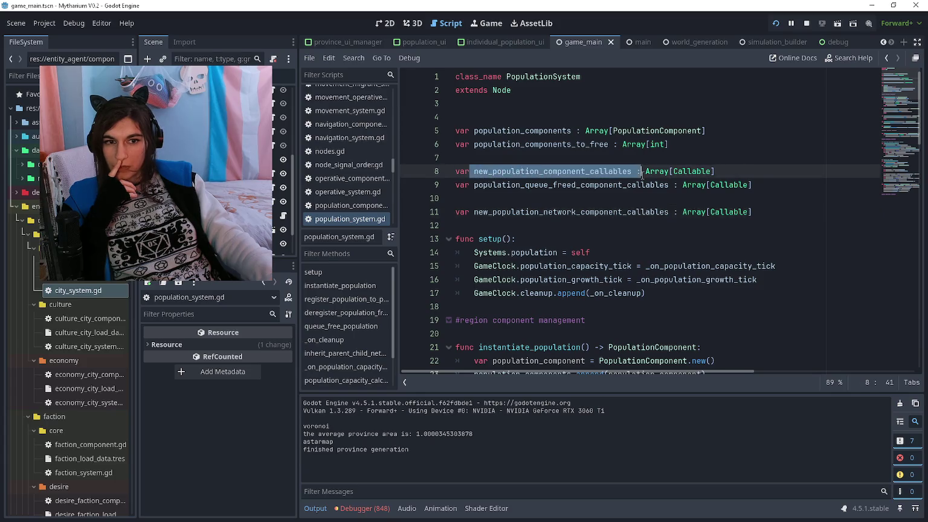
click(733, 167)
drag(734, 168, 639, 172)
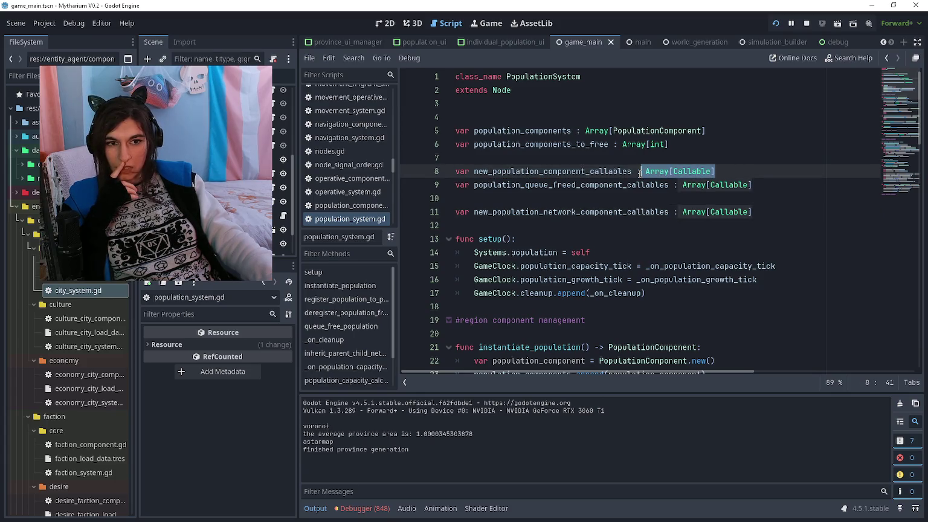
click(645, 171)
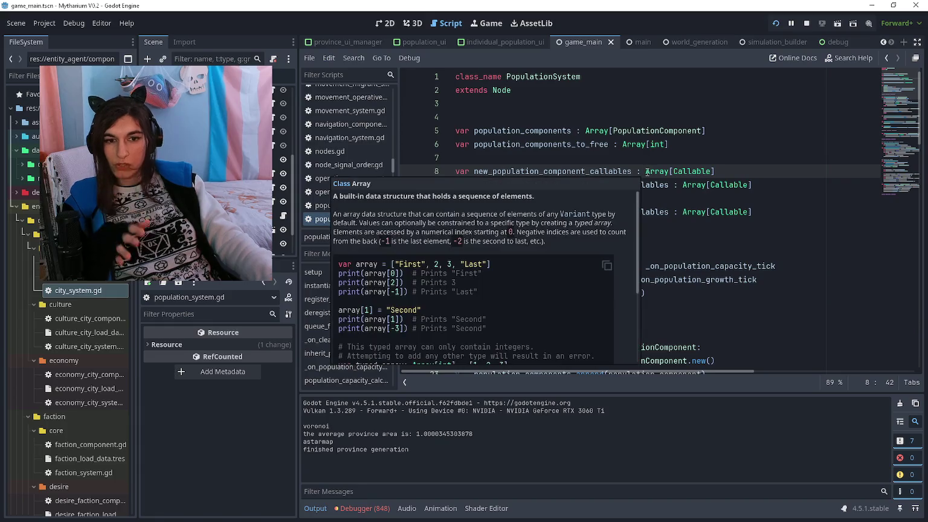
click(758, 192)
Review instantiate_population, setup and claim_land for where the callables are invoked
key(Page_Down)
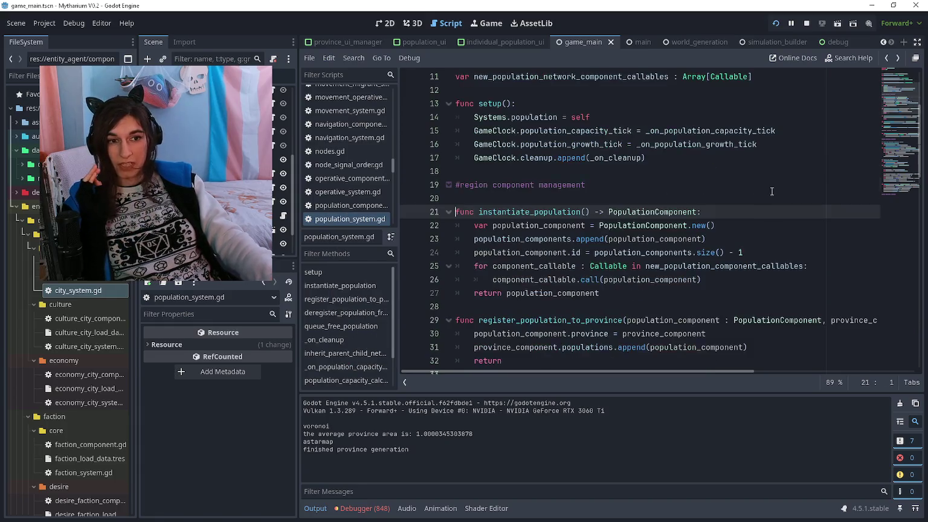
key(Up)
scroll(785, 190, up, 4)
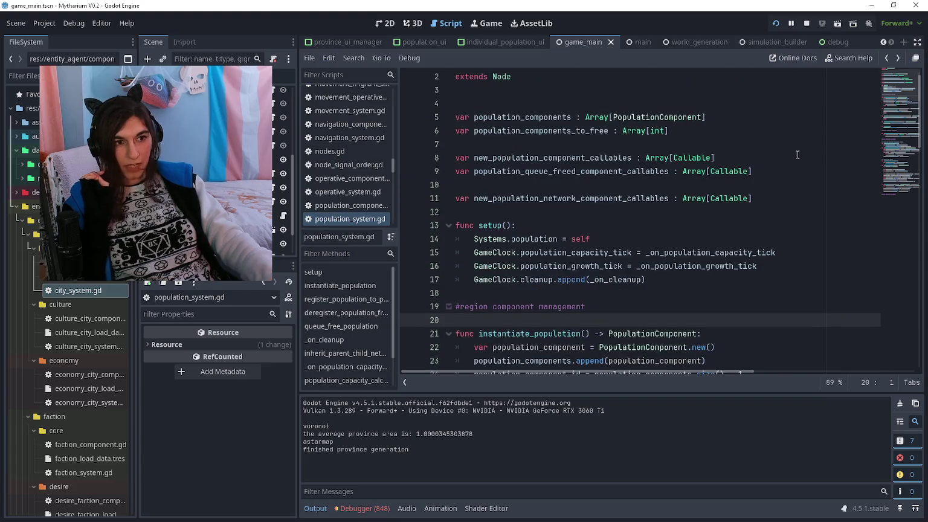
scroll(827, 186, down, 2)
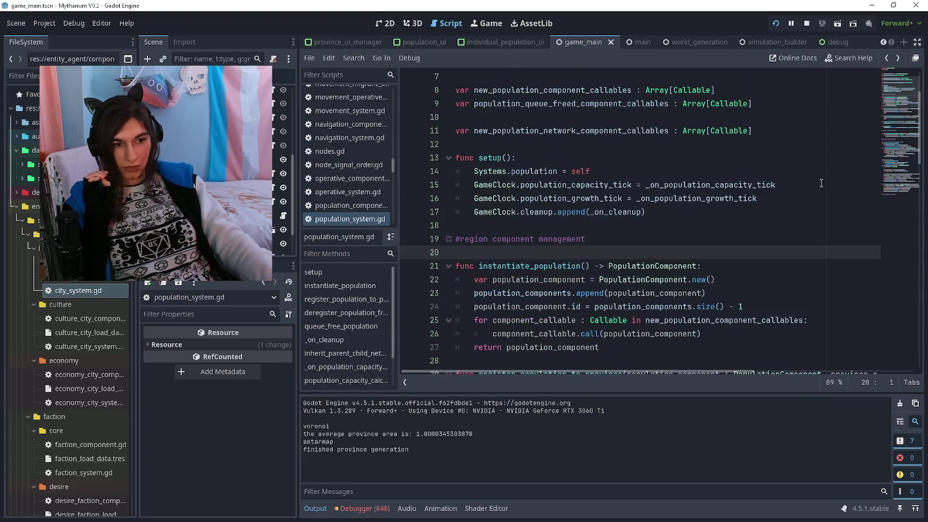
scroll(785, 200, up, 2)
click(803, 235)
scroll(779, 205, down, 20)
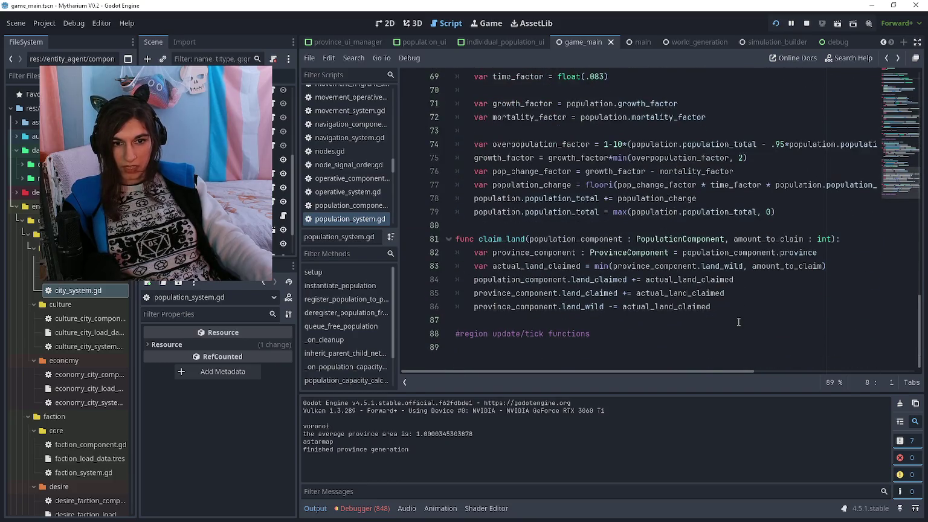
click(742, 310)
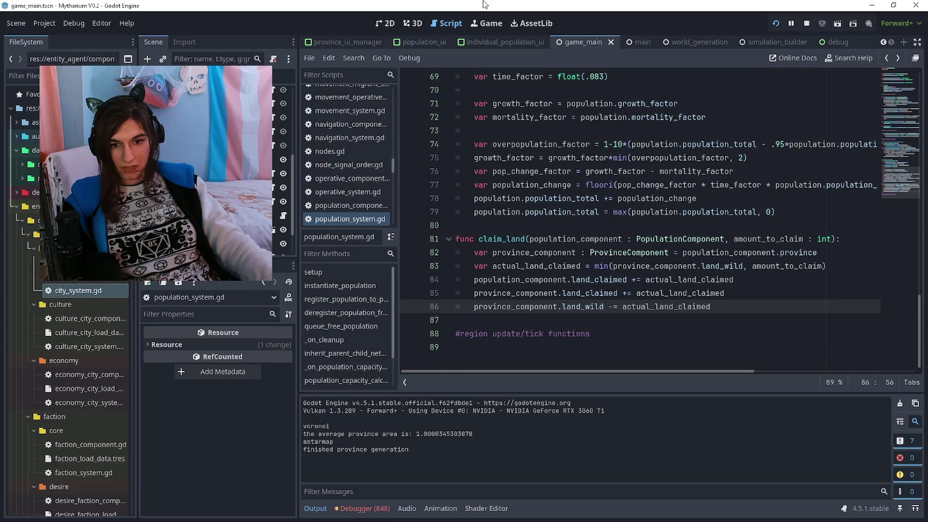
click(628, 321)
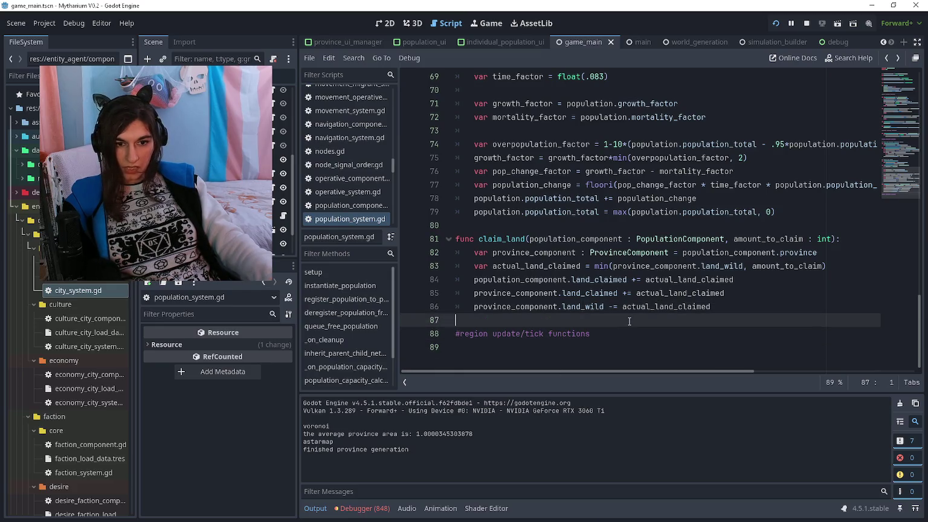
click(631, 333)
scroll(642, 331, up, 3)
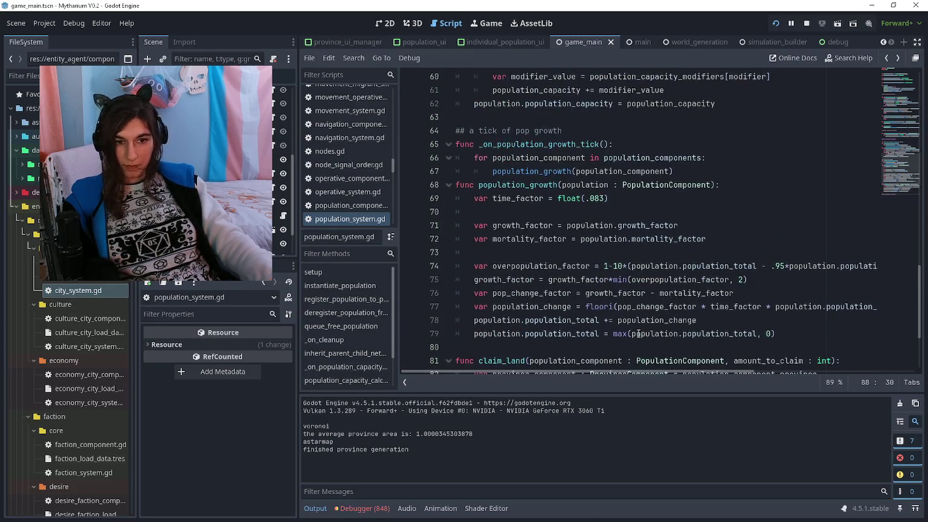
click(632, 347)
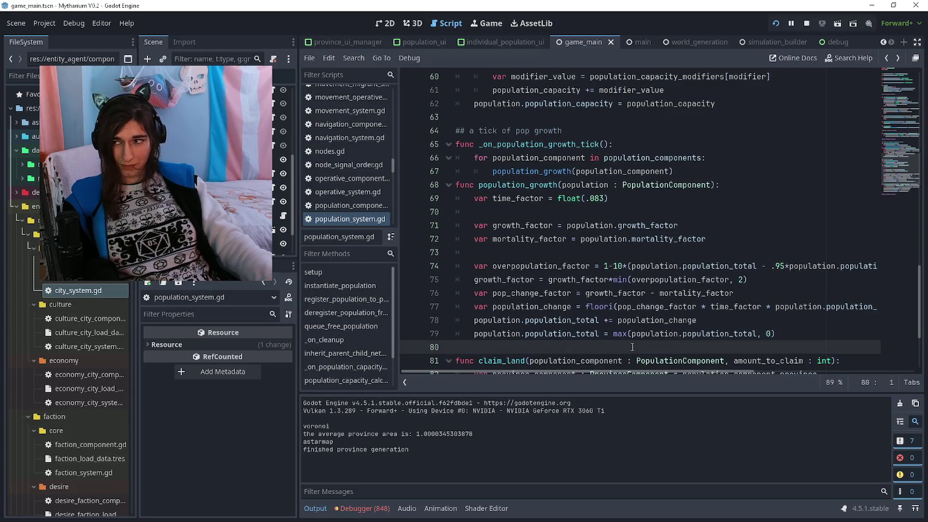
scroll(648, 312, up, 6)
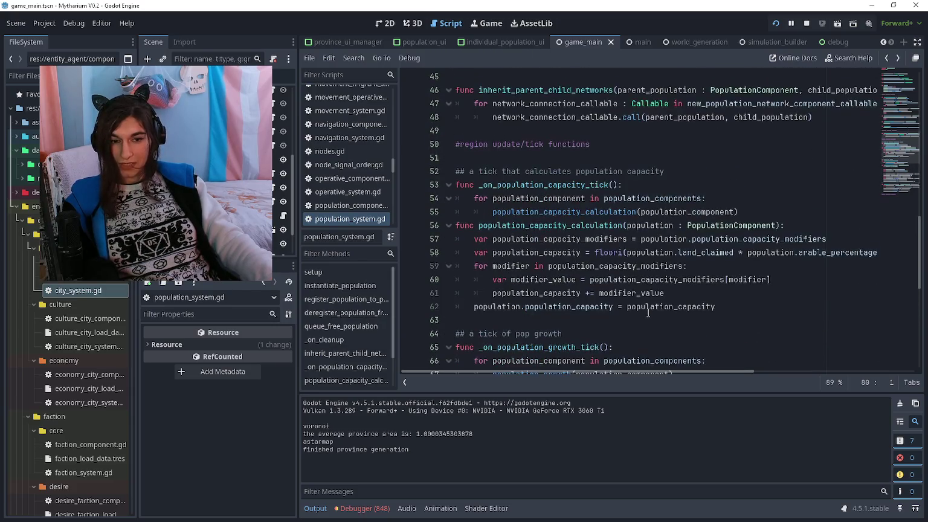
Scroll through the rest of population_system.gd, checking setup and the later functions
click(690, 197)
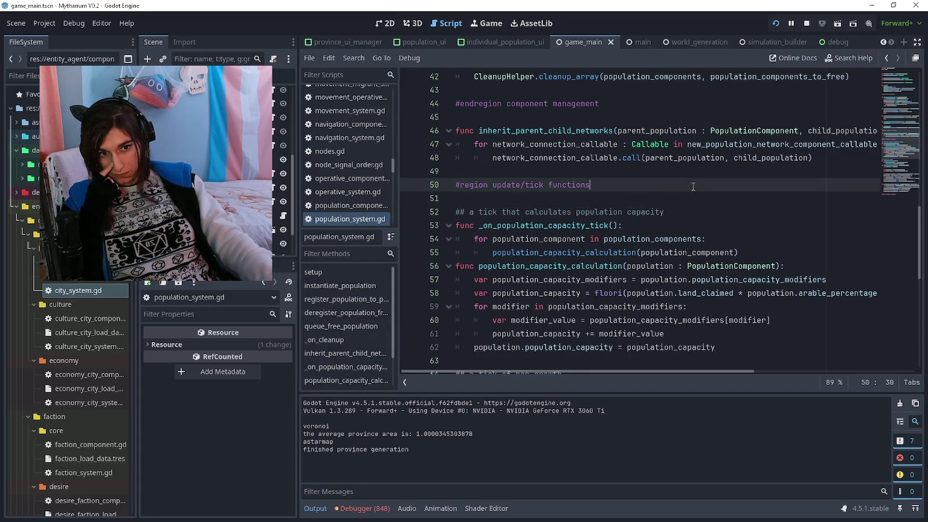
scroll(693, 198, up, 5)
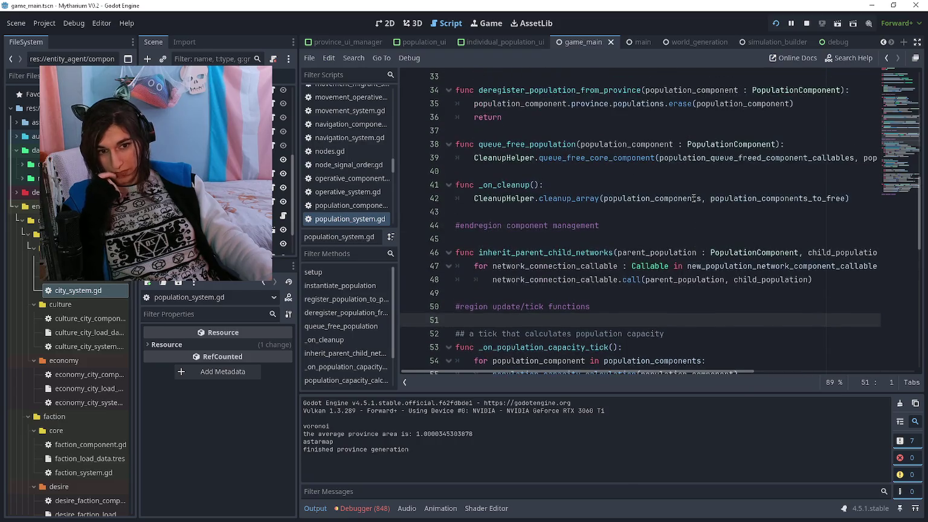
scroll(693, 197, up, 2)
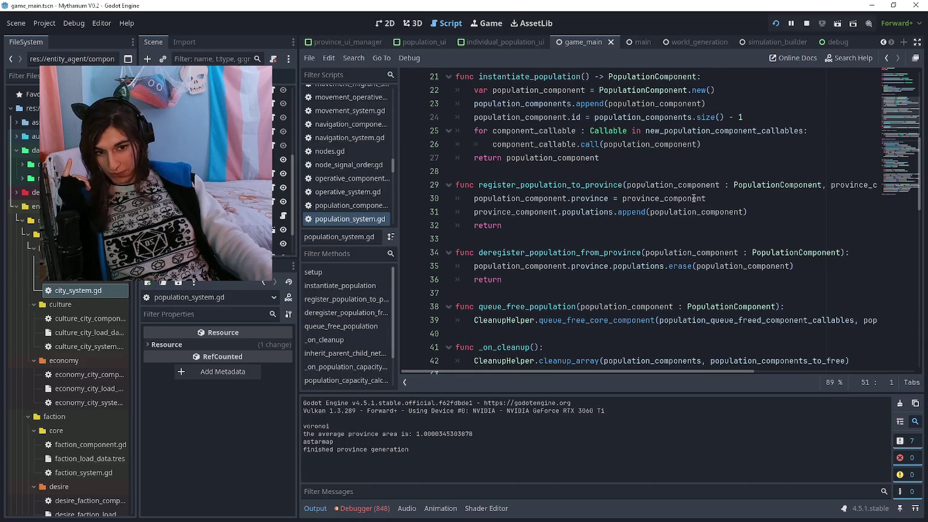
scroll(627, 215, up, 4)
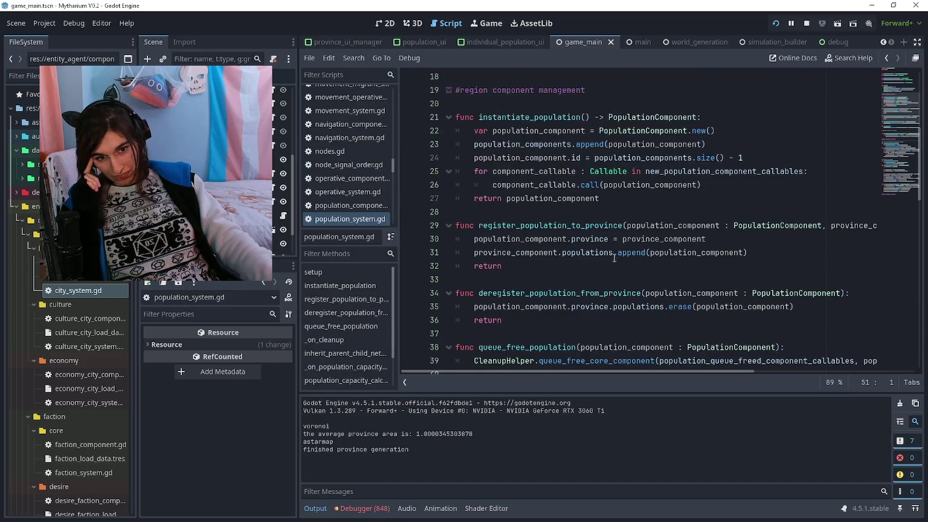
scroll(617, 306, up, 3)
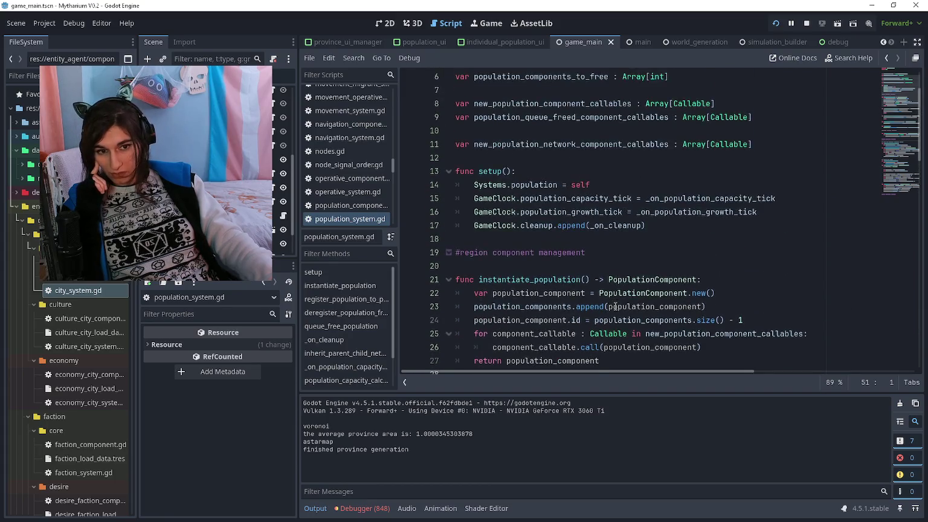
click(661, 299)
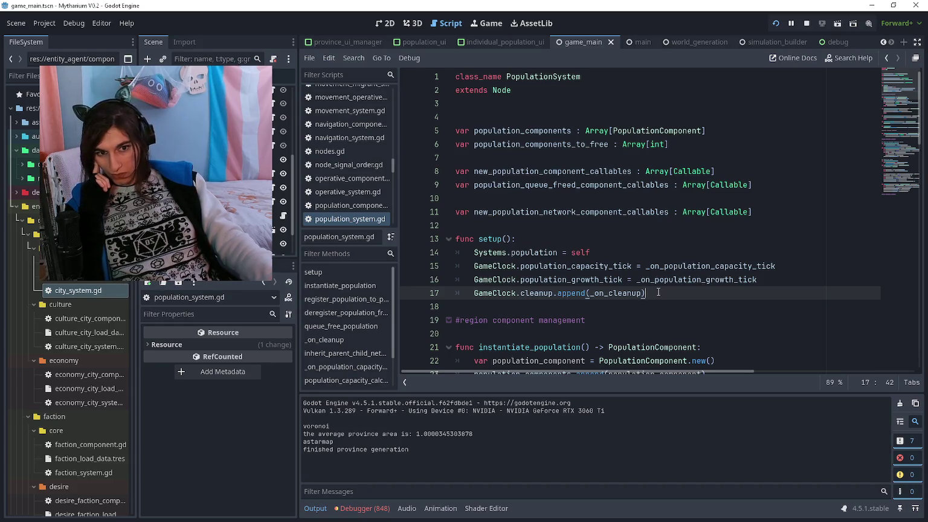
scroll(658, 293, down, 10)
click(665, 269)
scroll(668, 267, down, 3)
scroll(668, 268, down, 3)
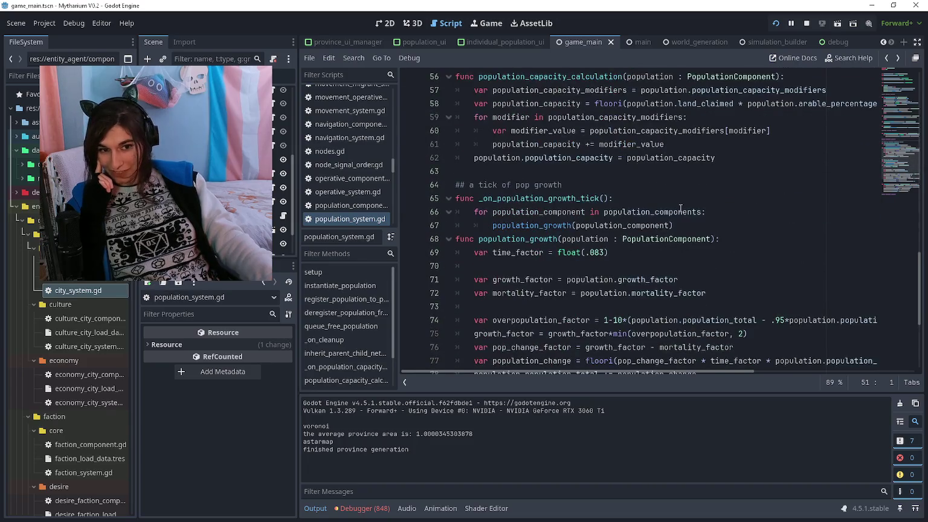
click(679, 175)
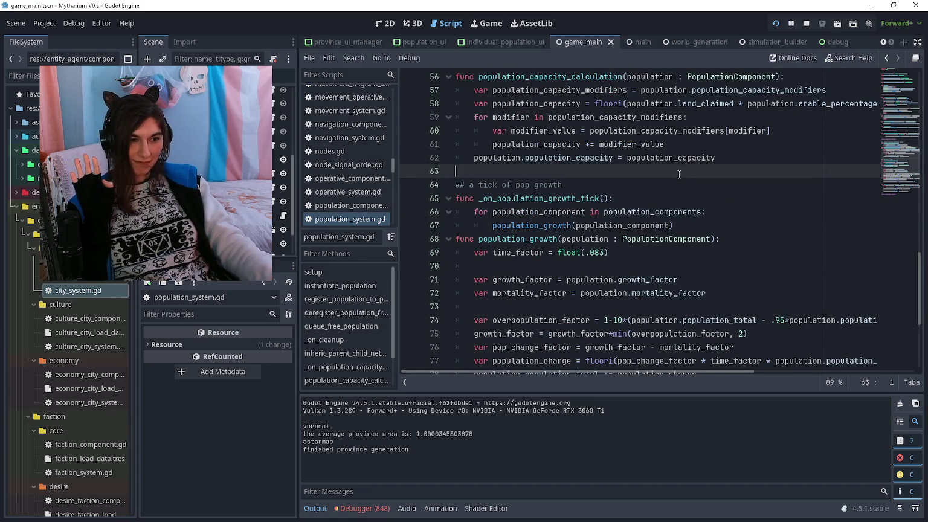
scroll(679, 175, down, 5)
click(745, 305)
mouse_move(745, 305)
mouse_down()
mouse_move(457, 224)
mouse_move(456, 308)
mouse_move(456, 184)
mouse_up()
scroll(455, 239, up, 1)
scroll(456, 279, down, 1)
scroll(574, 266, up, 4)
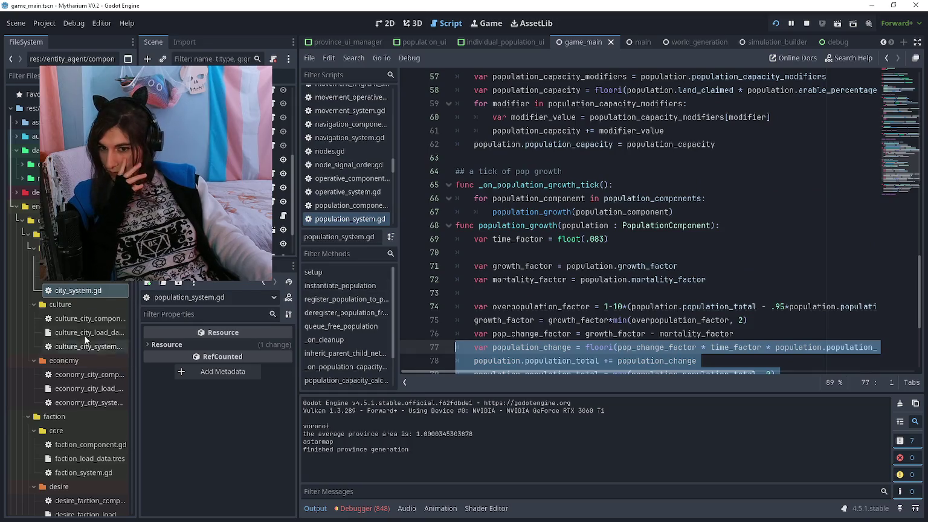
double_click(86, 291)
Scroll city_system.gd through increase_influence_radius and the distance loop, then switch to the running game
scroll(561, 250, down, 6)
scroll(561, 249, down, 20)
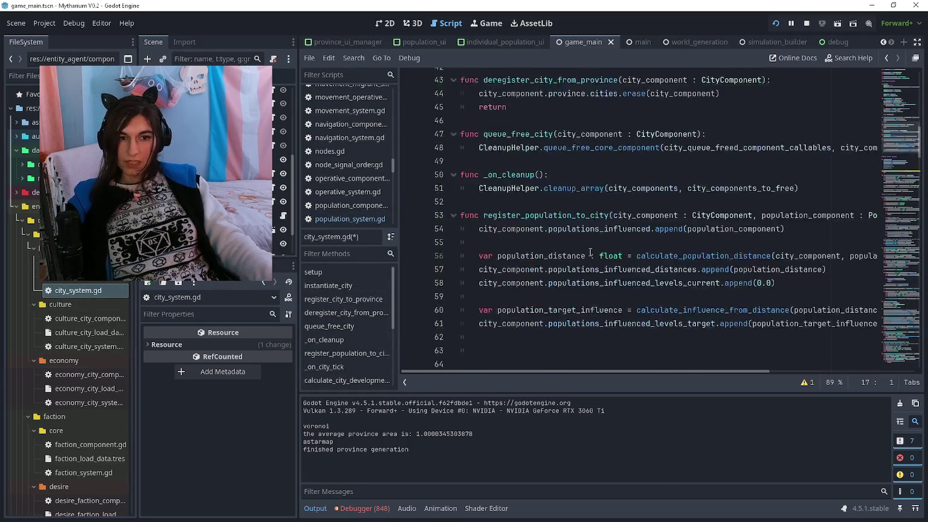
scroll(618, 253, down, 11)
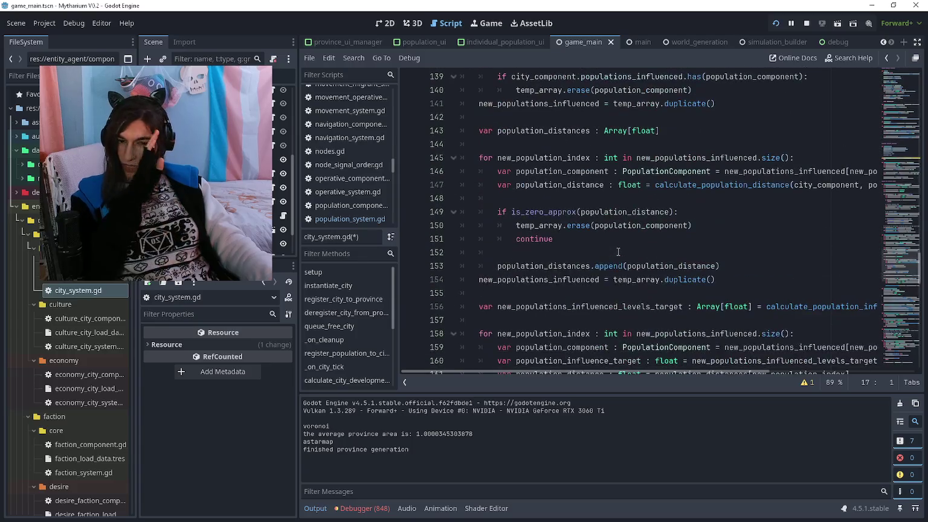
scroll(618, 253, down, 6)
scroll(619, 252, up, 14)
scroll(618, 259, up, 3)
click(682, 229)
click(680, 242)
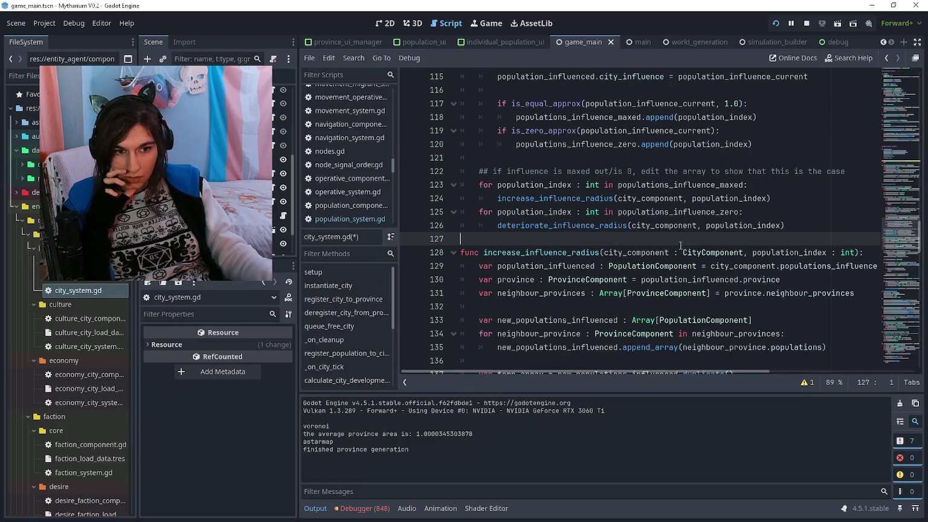
scroll(669, 265, down, 1)
click(678, 264)
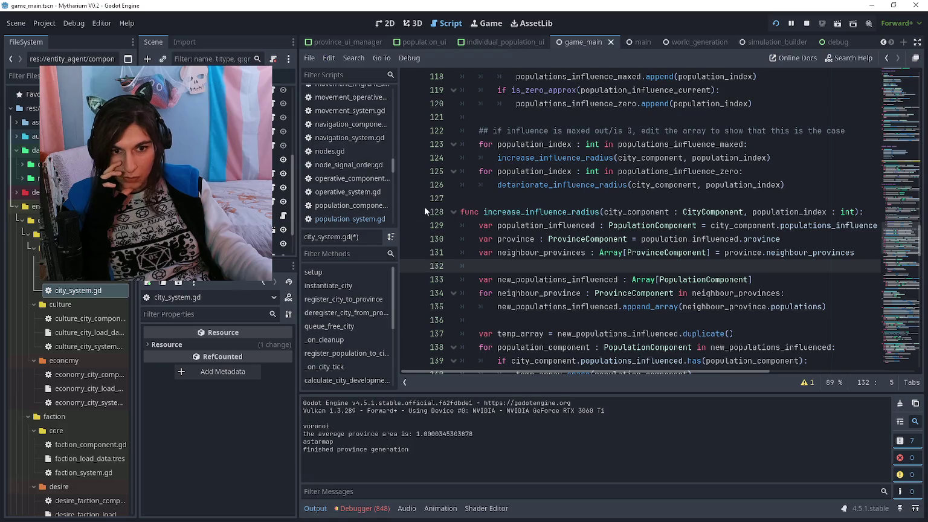
scroll(619, 241, down, 7)
click(543, 253)
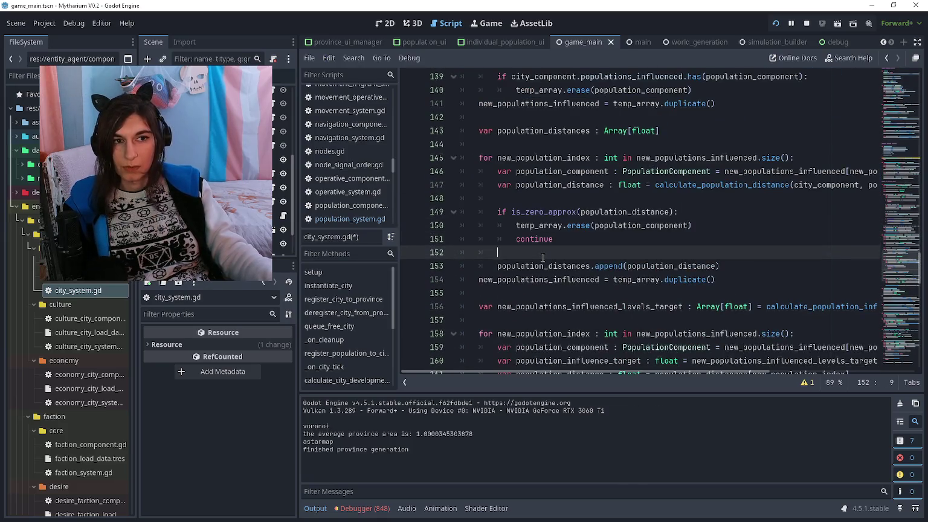
key(alt+Tab)
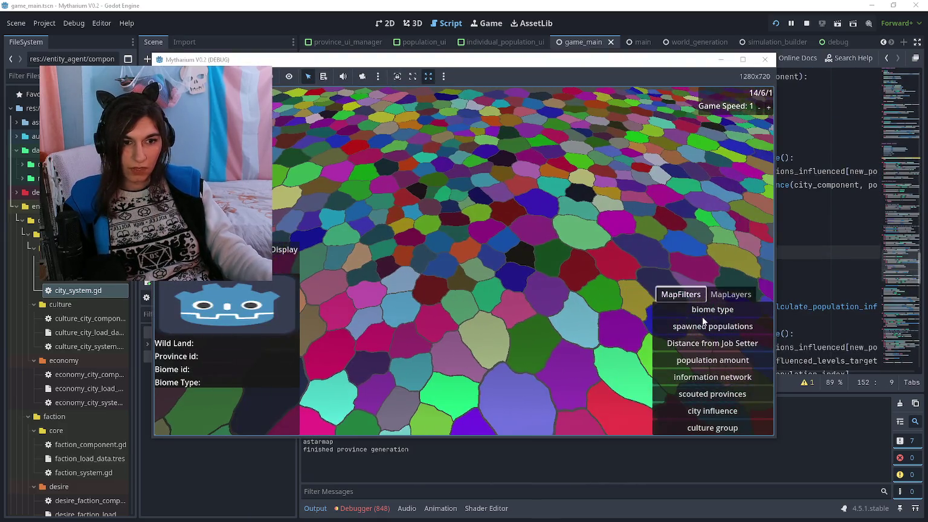
Preview the population amount and culture group map views, speed up the game, then stop it
click(701, 361)
click(706, 425)
click(766, 107)
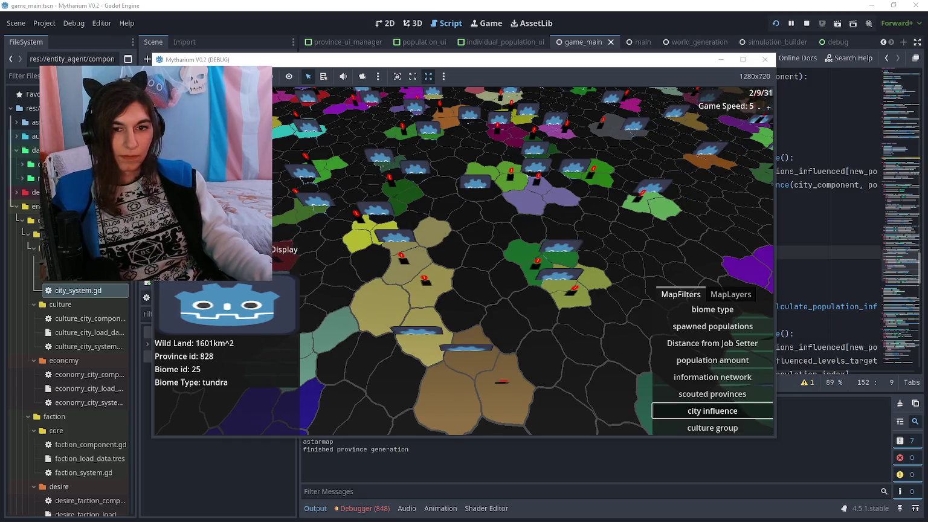
key(F8)
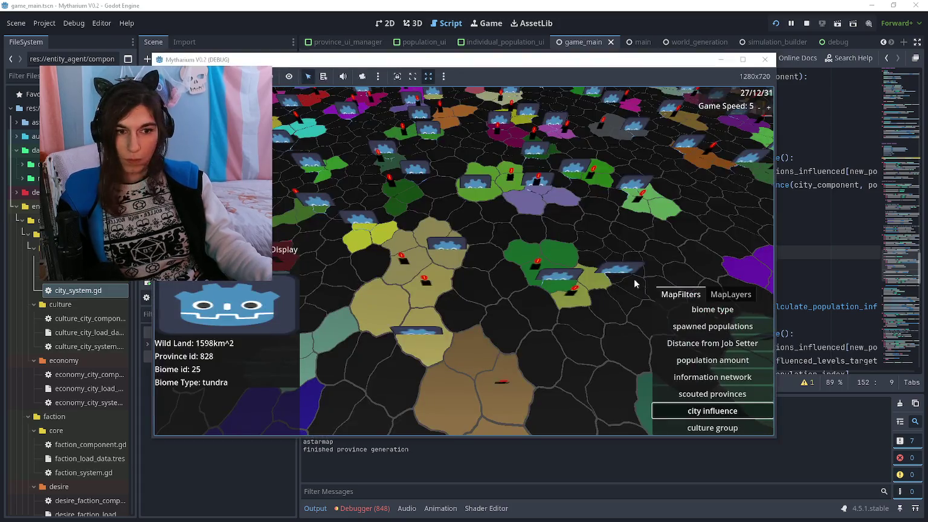
Show the city influence map filter and pan around the map
click(717, 410)
key(a)
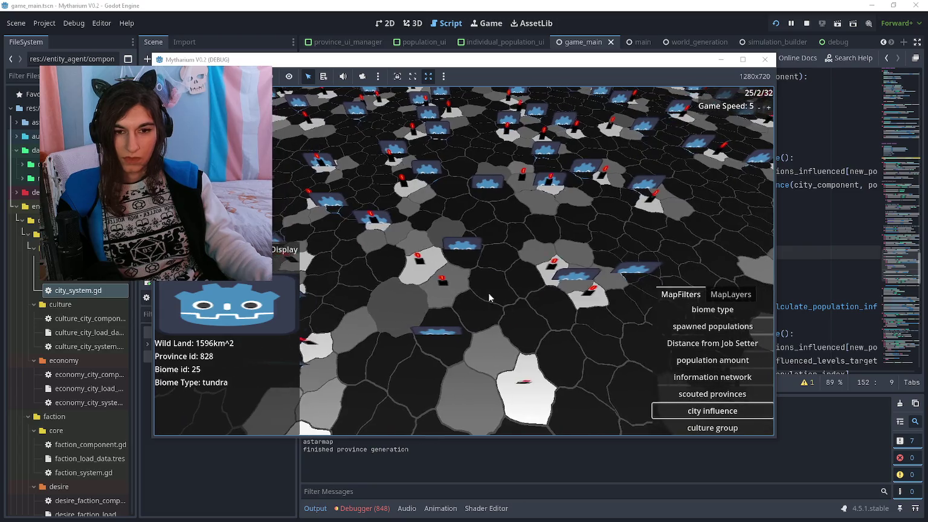
key(a)
key(a)
key(s)
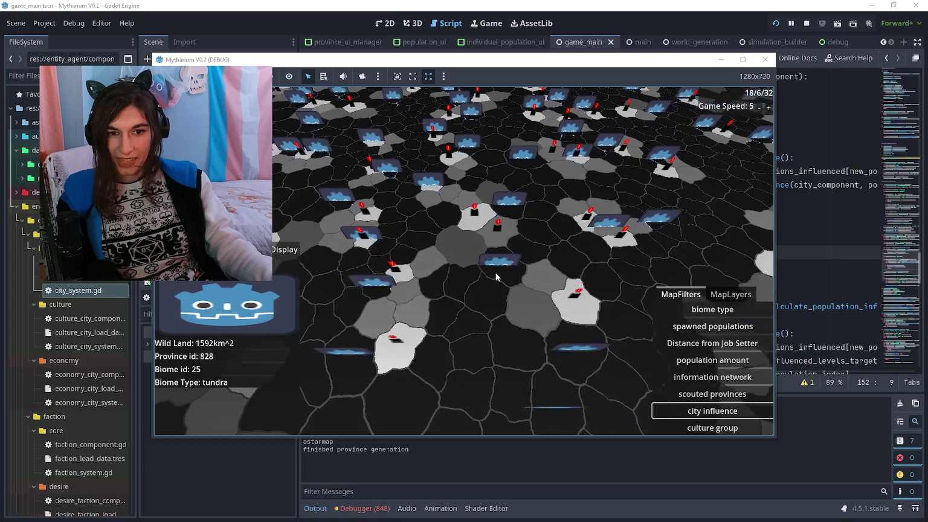
key(d)
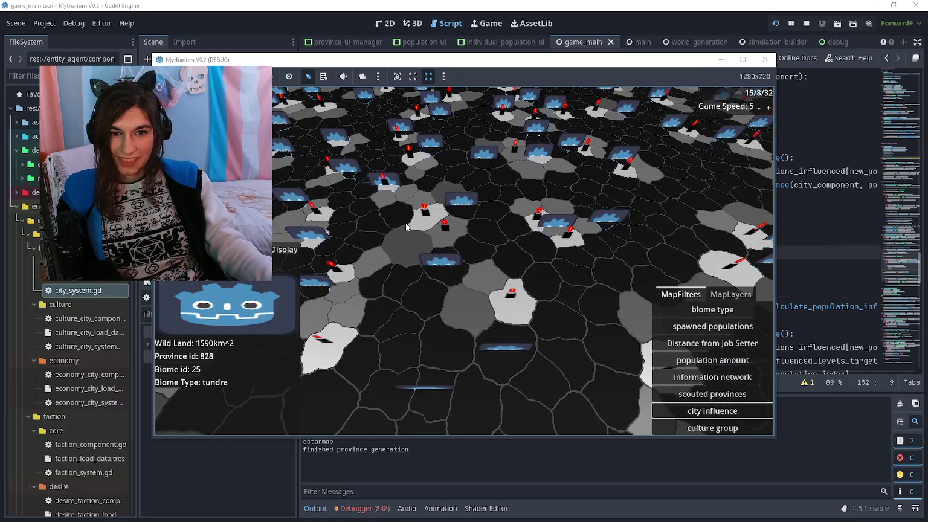
key(d)
key(s)
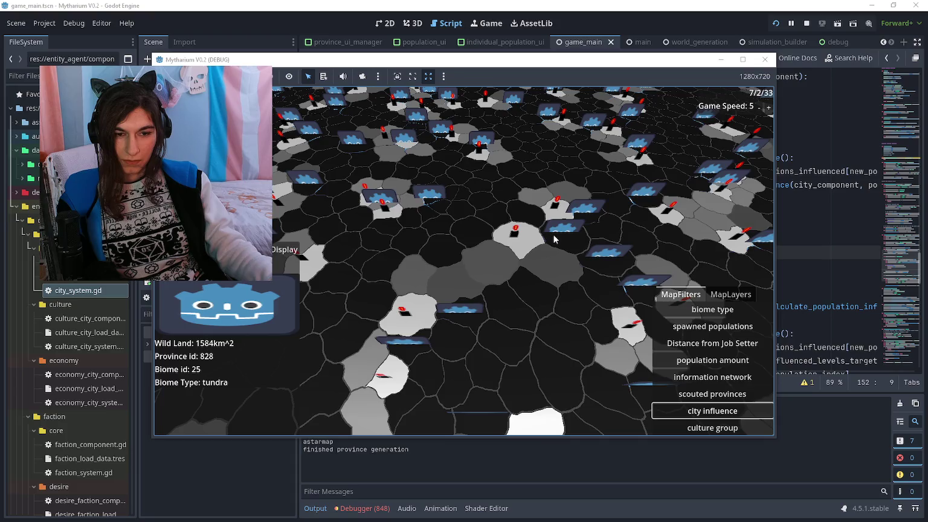
key(d)
key(d)
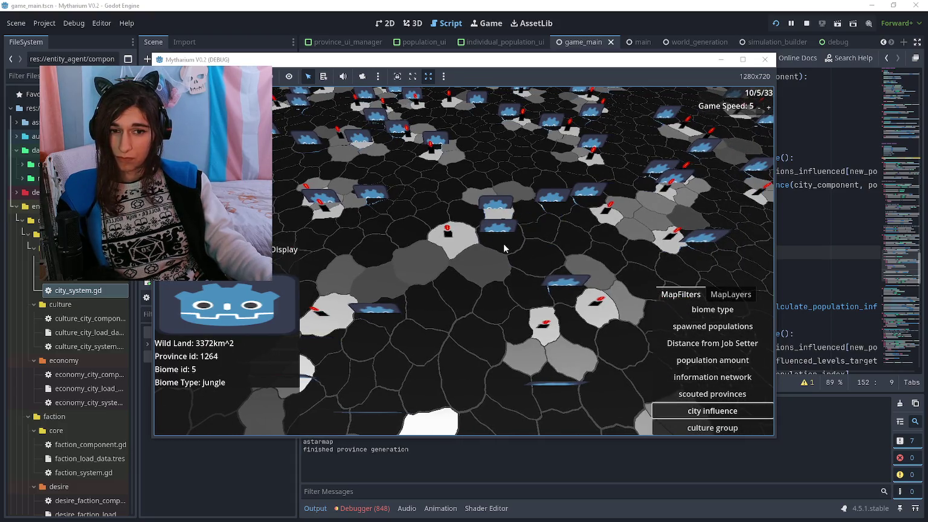
key(a)
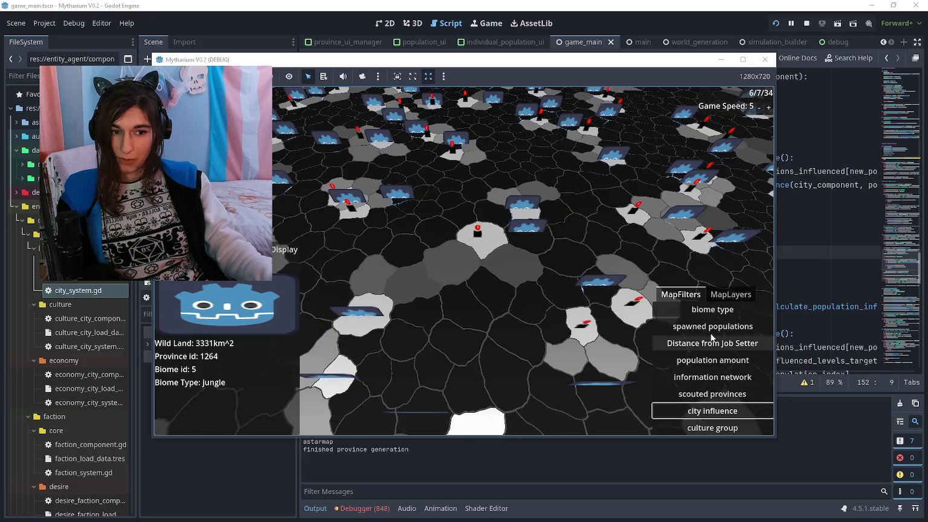
Toggle to Distance from Job Setter and back to city influence, then select a province
click(712, 342)
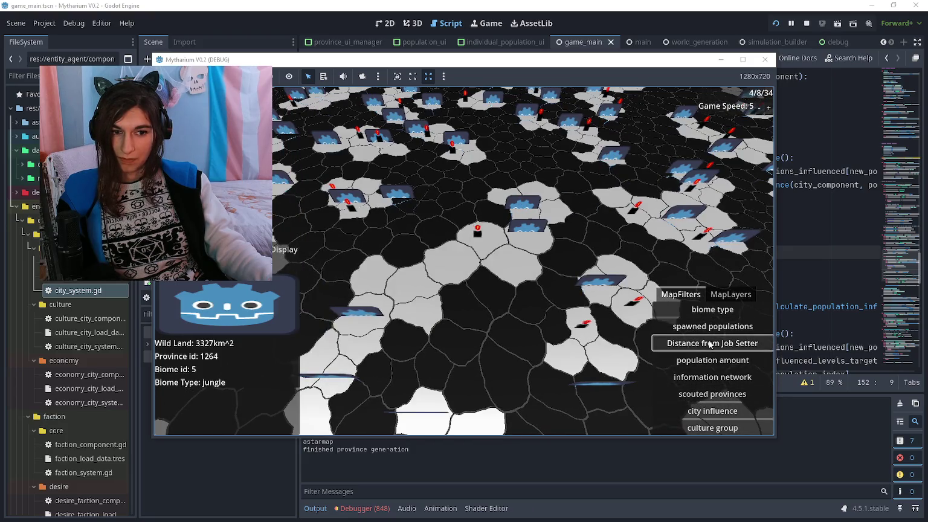
click(707, 412)
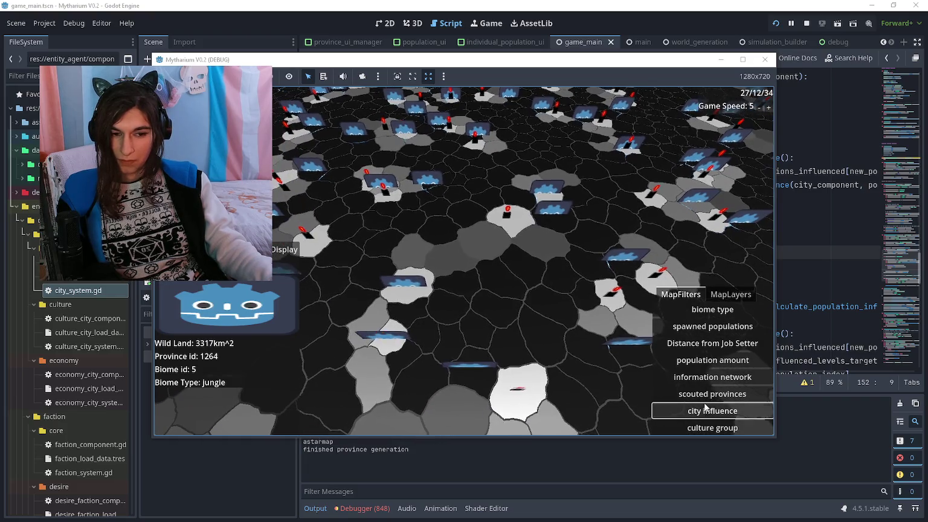
key(w)
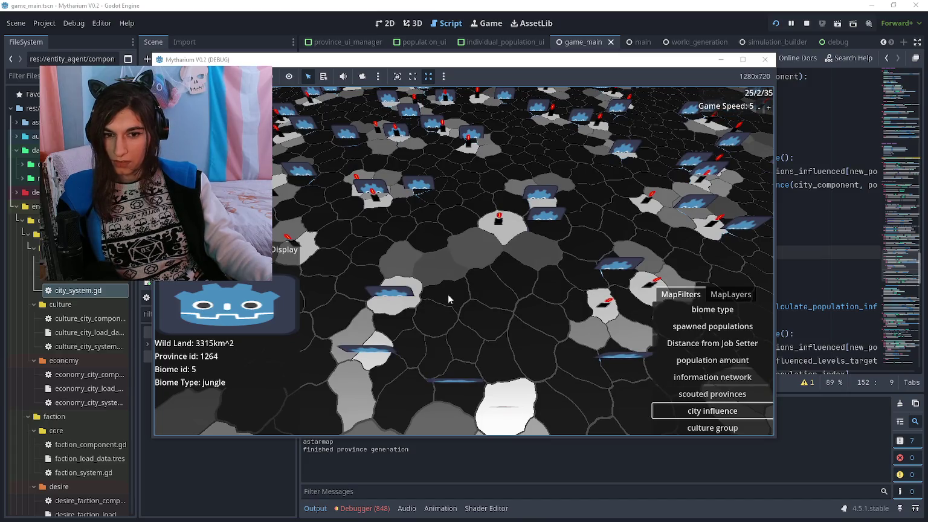
key(w)
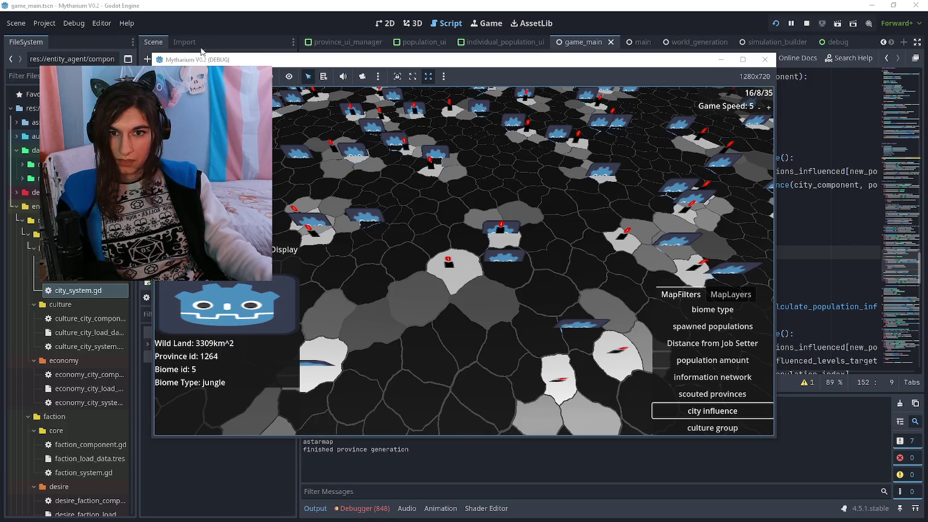
click(499, 261)
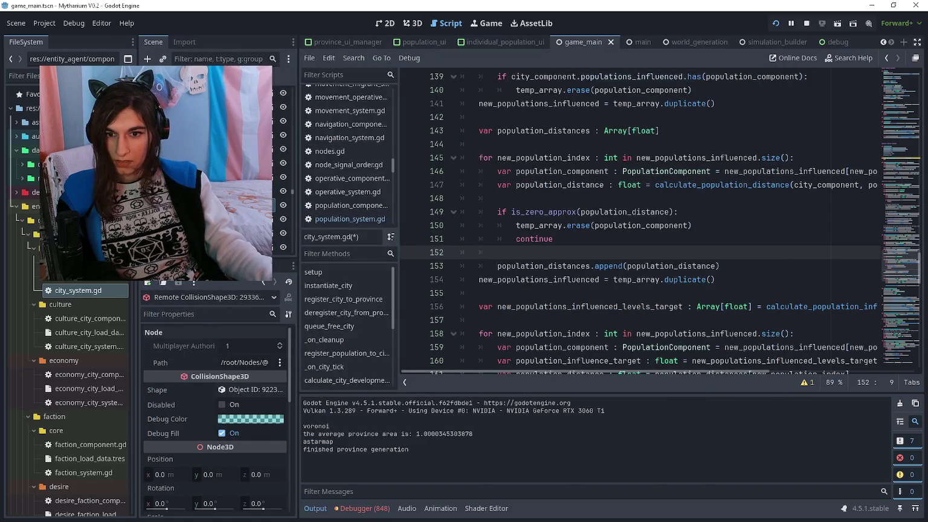
Open the province component, expand Populations and inspect the population's City ID of -1
click(252, 343)
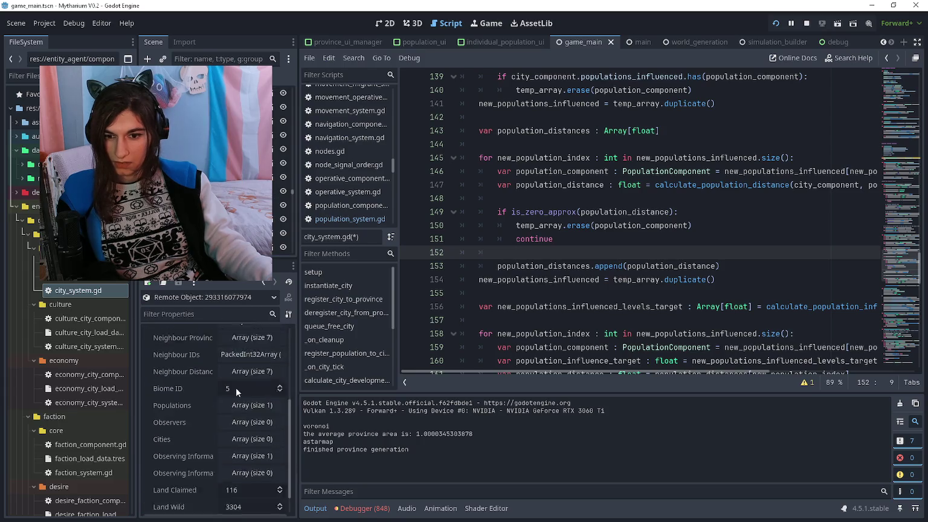
scroll(236, 387, down, 3)
click(242, 383)
click(244, 414)
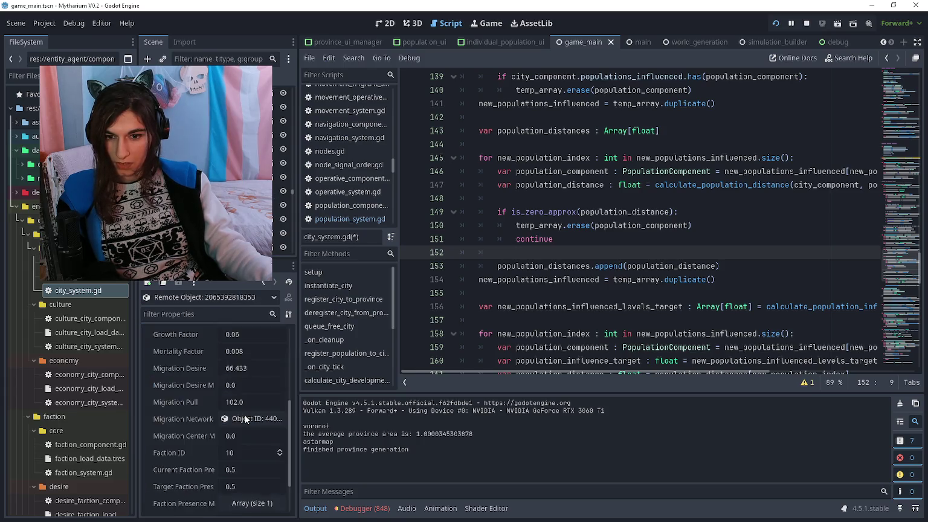
scroll(236, 489, down, 3)
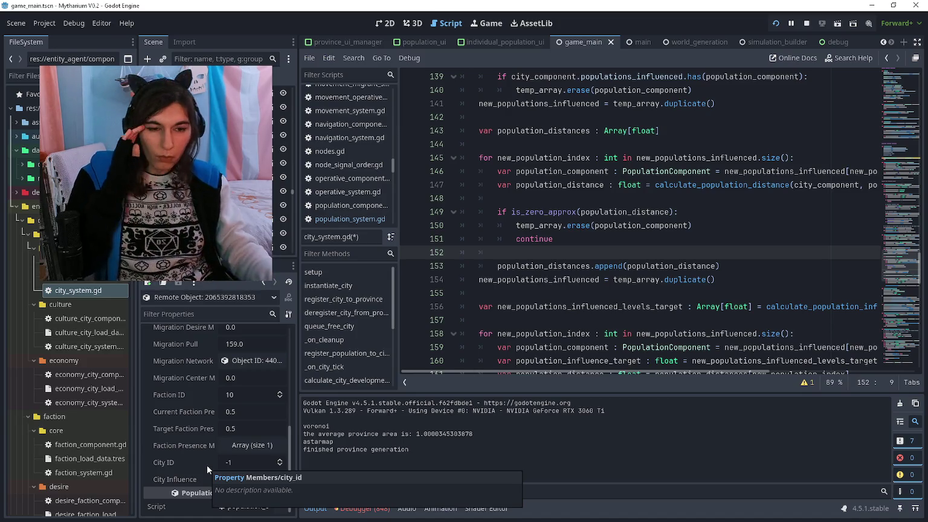
scroll(543, 266, down, 2)
Review the distance loop in city_system.gd around lines 155–175
click(580, 212)
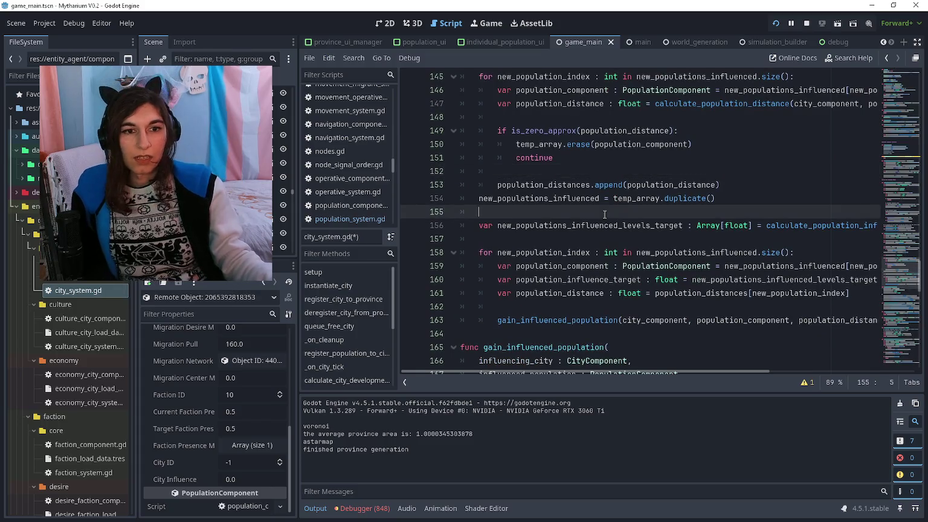
scroll(584, 228, down, 6)
scroll(585, 229, down, 2)
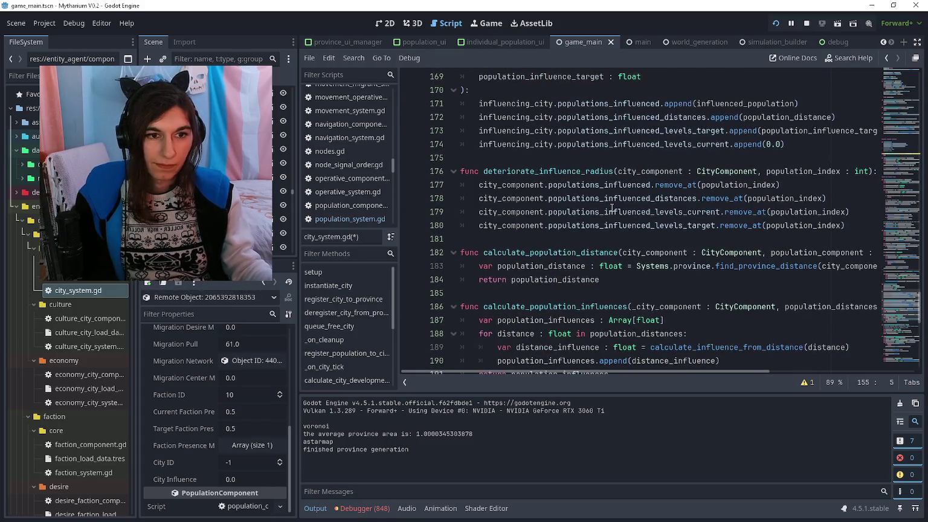
scroll(611, 206, up, 1)
click(612, 198)
scroll(609, 211, up, 6)
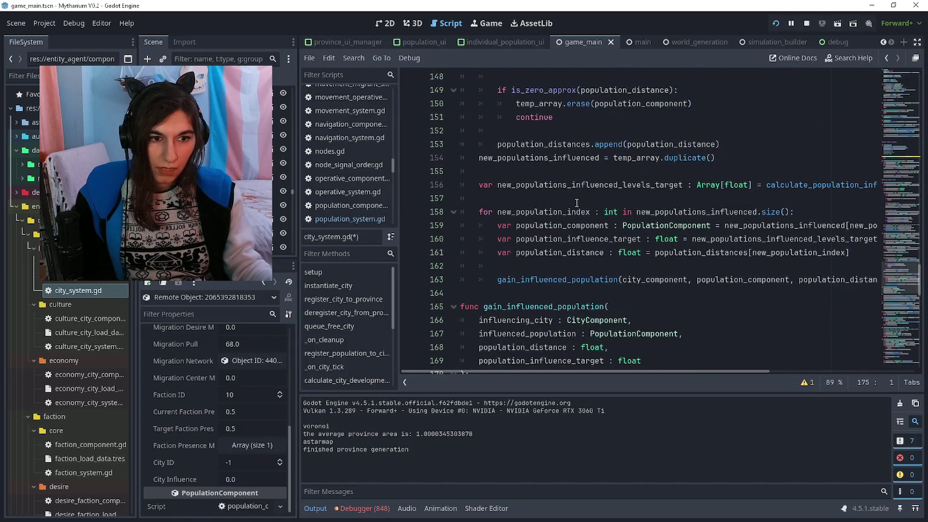
click(566, 200)
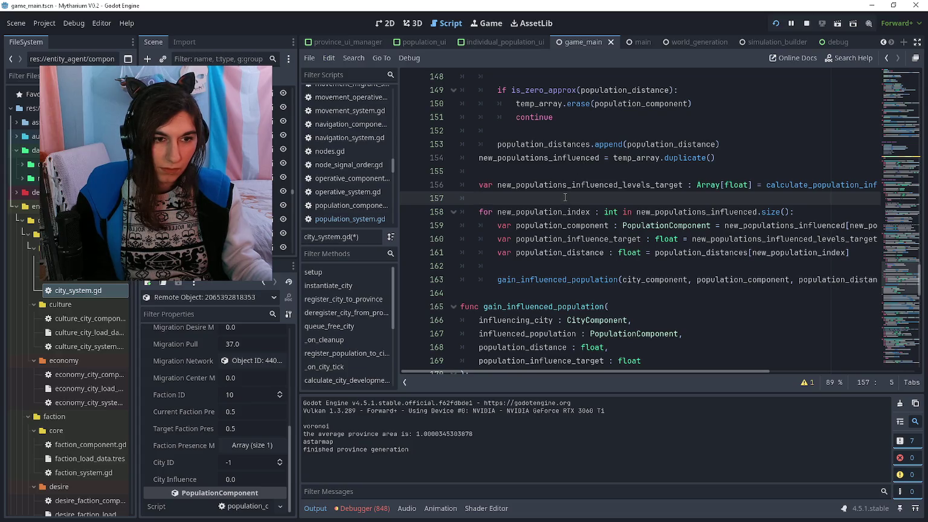
scroll(564, 199, up, 2)
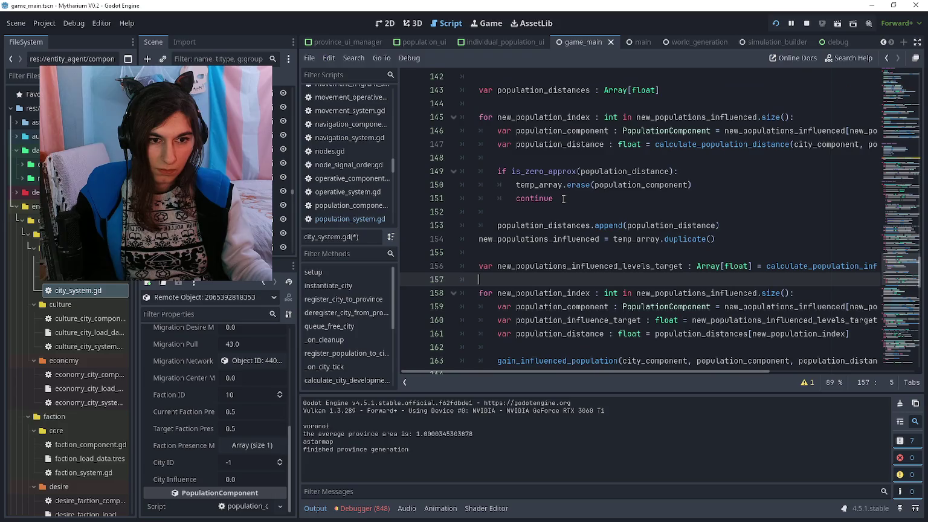
Select another province and follow its Area3D to the province component in the remote Inspector
scroll(562, 199, down, 1)
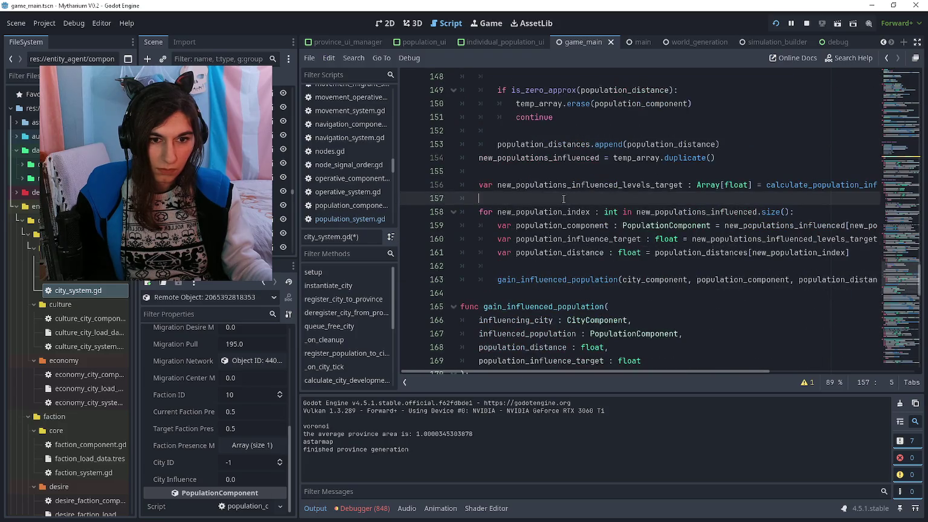
scroll(563, 199, right, 3)
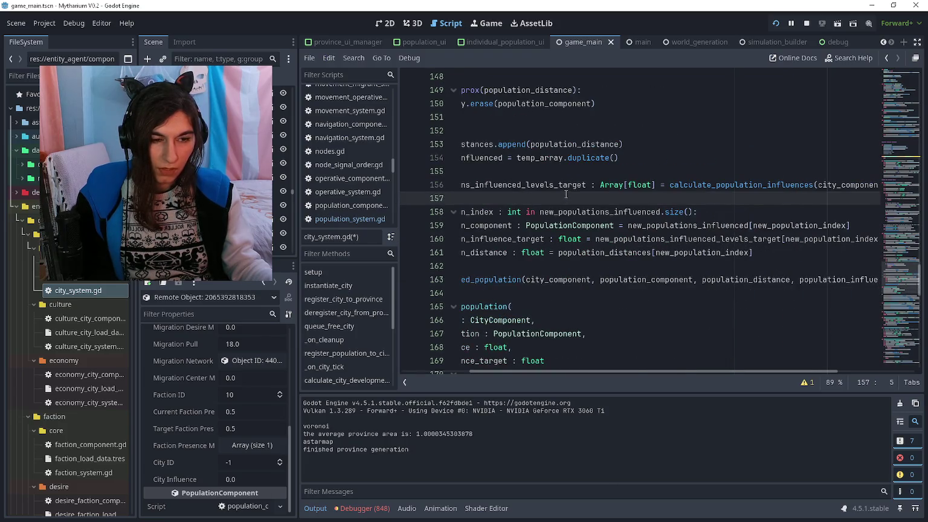
scroll(567, 193, right, 3)
scroll(571, 191, left, 6)
scroll(574, 189, down, 1)
scroll(577, 188, down, 1)
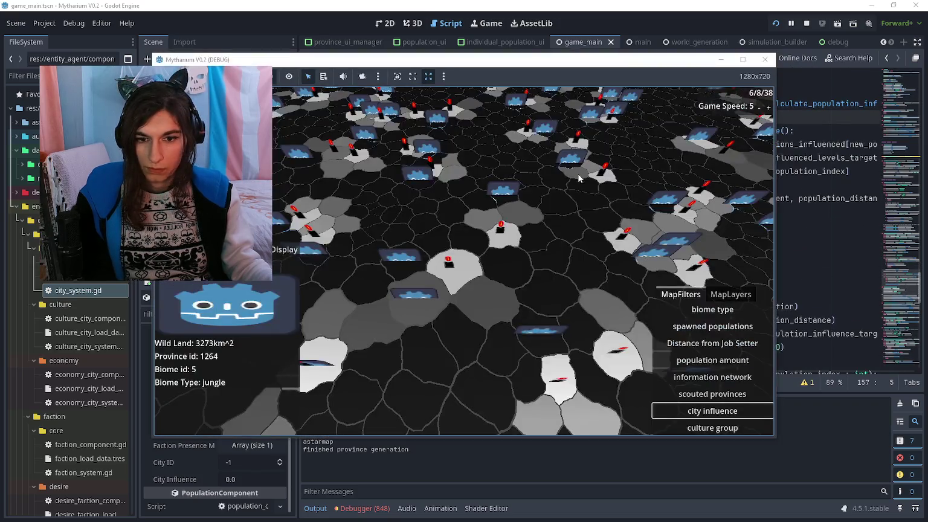
click(479, 242)
click(467, 4)
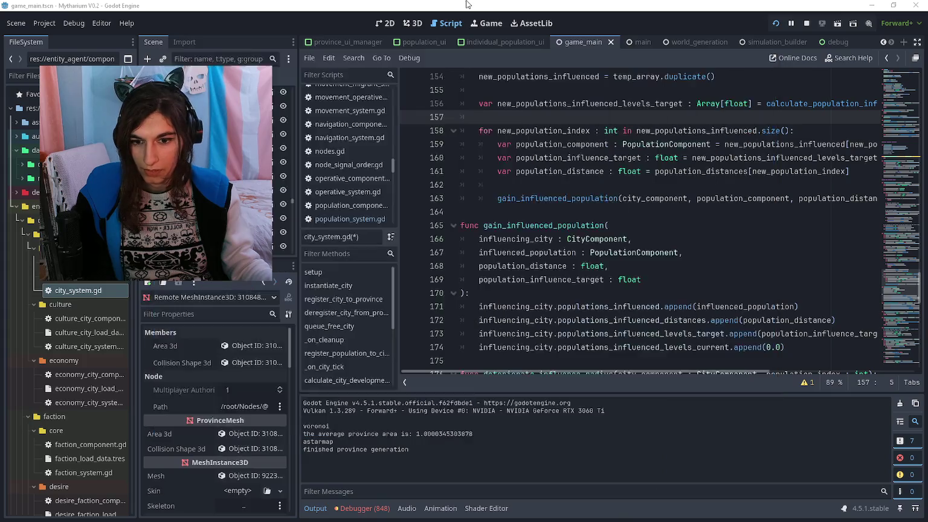
click(257, 348)
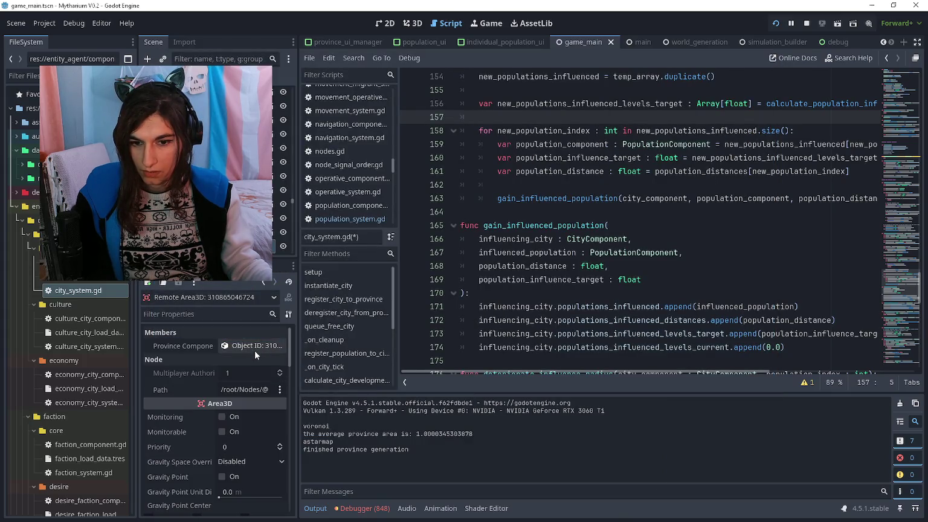
click(257, 345)
Open the province's population, showing City Influence 1.0 but City ID -1
scroll(244, 367, down, 1)
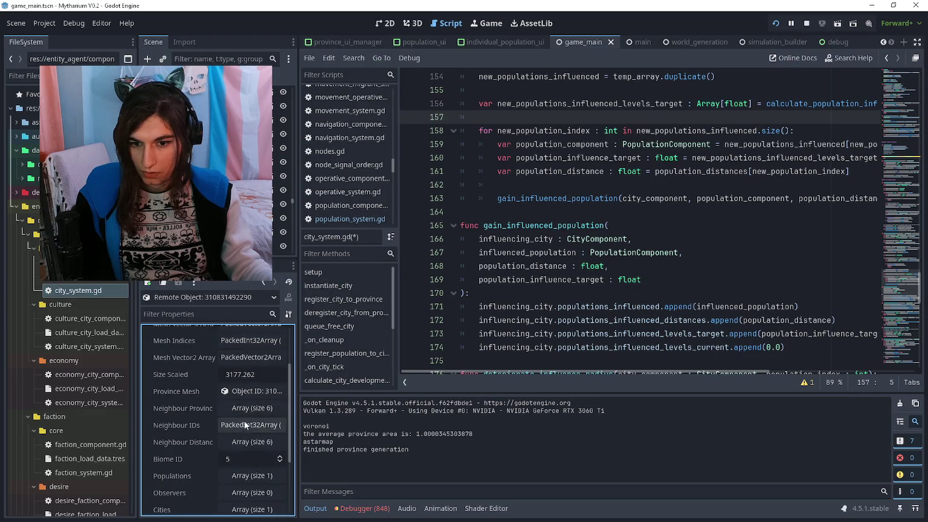
click(251, 475)
scroll(244, 447, down, 2)
click(244, 409)
scroll(205, 460, down, 2)
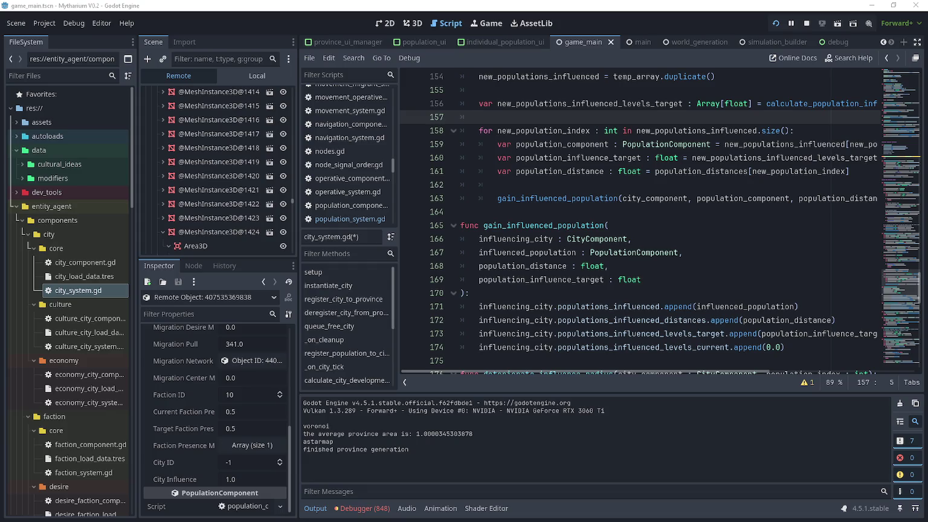
Locate the influencing_city parameter line of gain_influenced_population in city_system.gd
click(547, 241)
scroll(543, 250, down, 1)
scroll(543, 251, down, 2)
scroll(561, 243, up, 1)
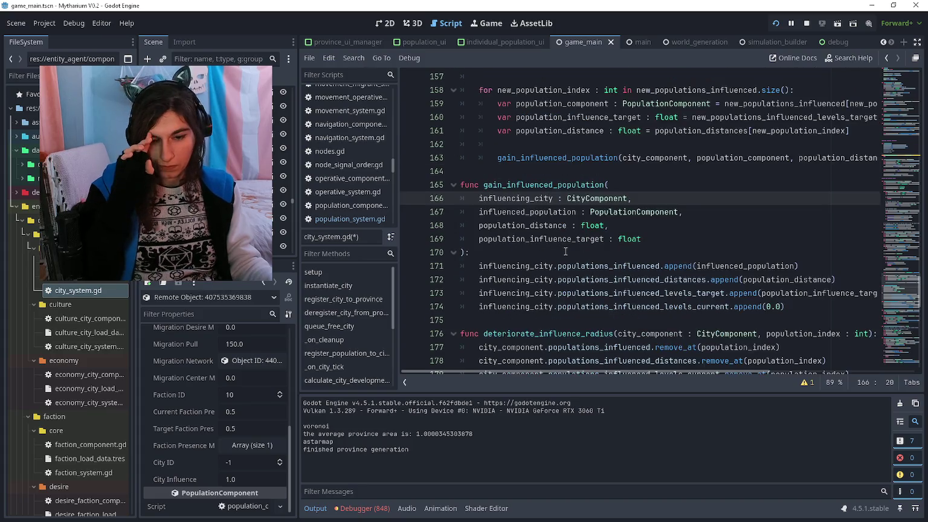
Add influenced_population.city_id = influencing_city.id after line 174 and save city_system.gd
click(797, 308)
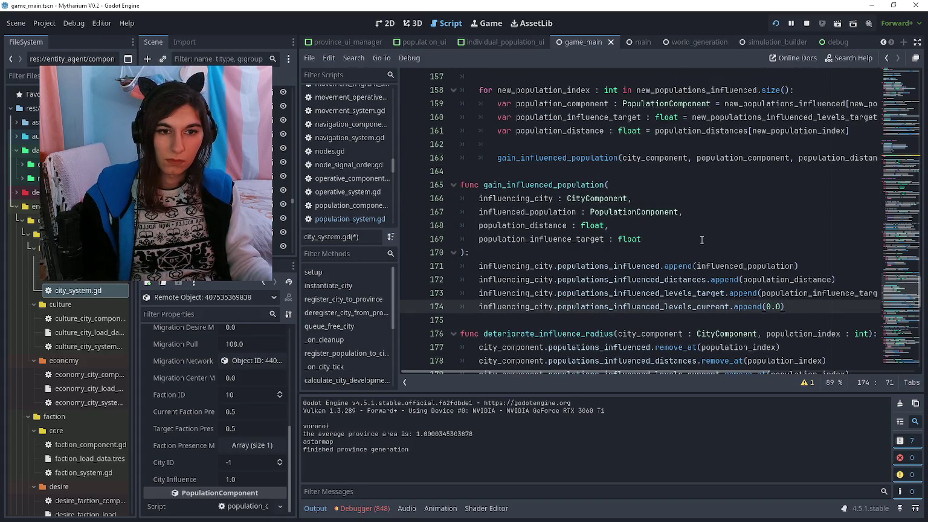
key(Return)
key(Return)
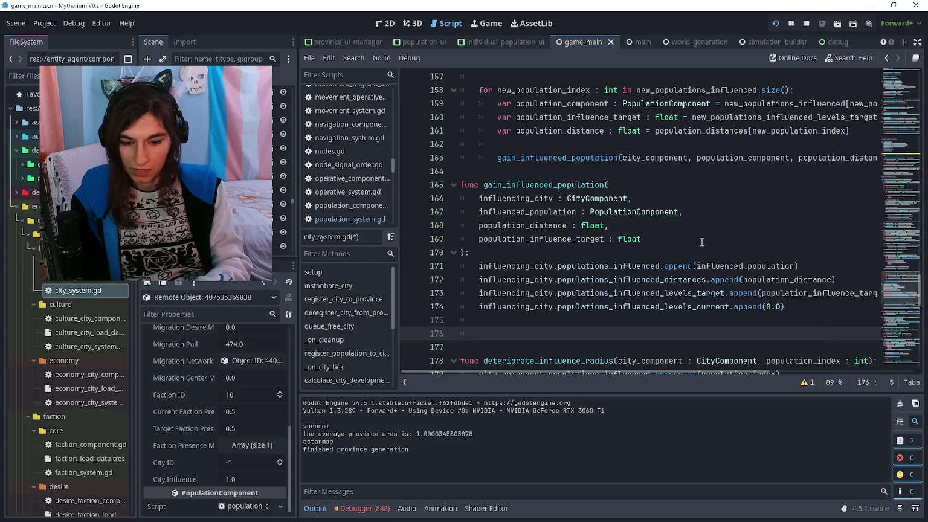
text(influenced_population.city)
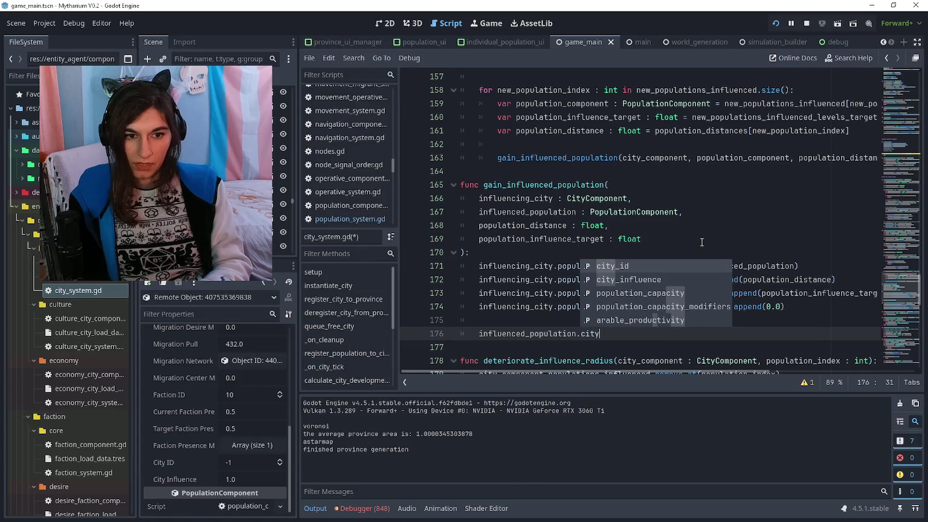
text(_id = influenccit)
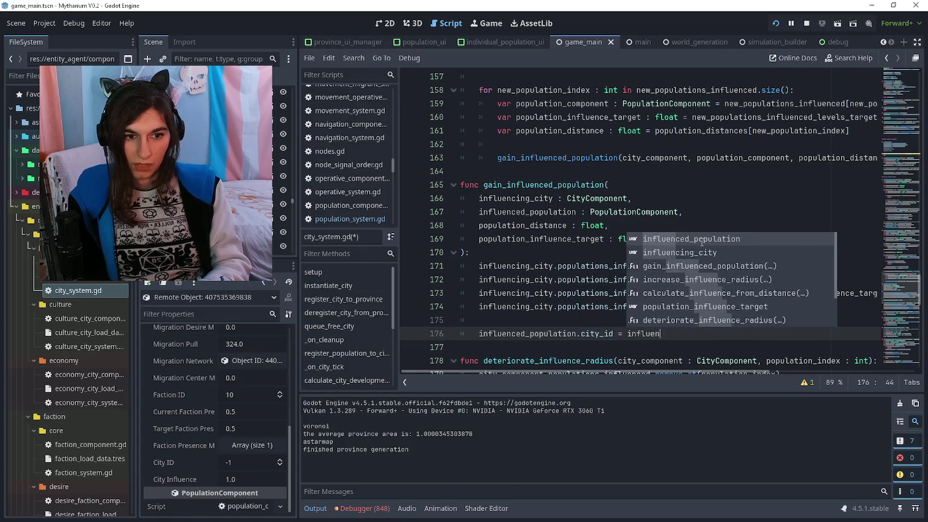
key(Return)
text(.id)
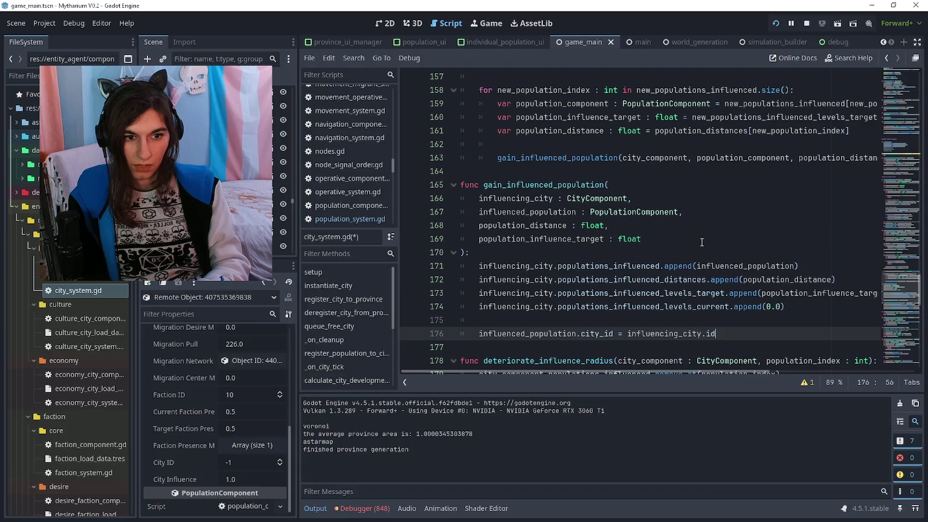
key(ctrl+s)
Step the remote Inspector back to the PopulationComponent and return to the running game
click(672, 240)
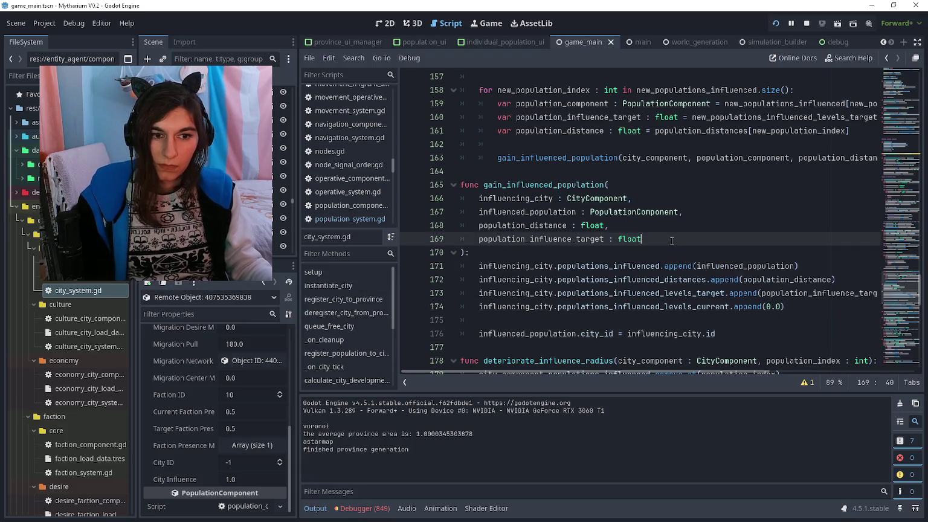
click(264, 284)
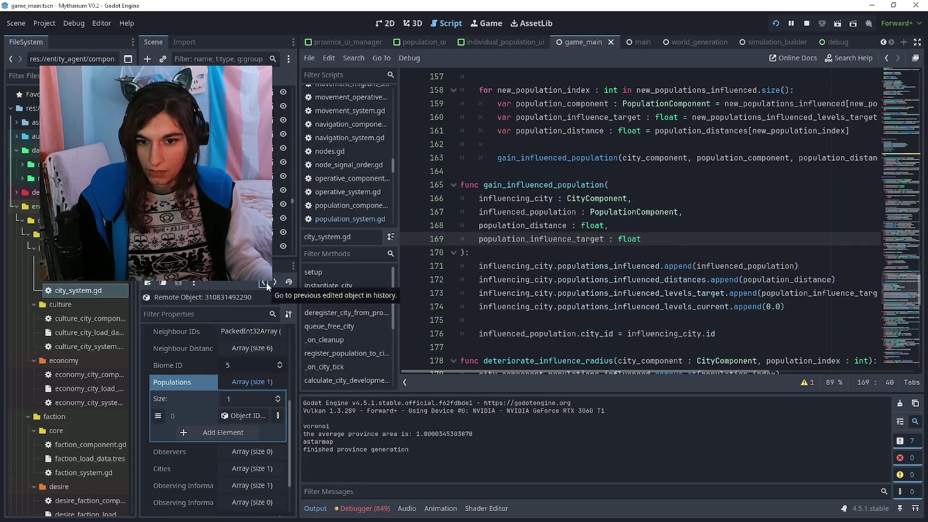
click(264, 286)
click(264, 285)
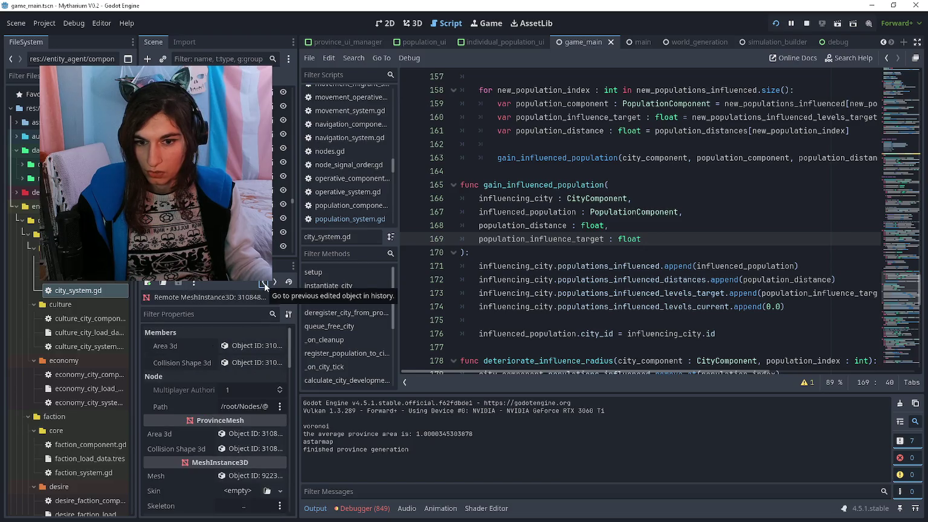
click(264, 285)
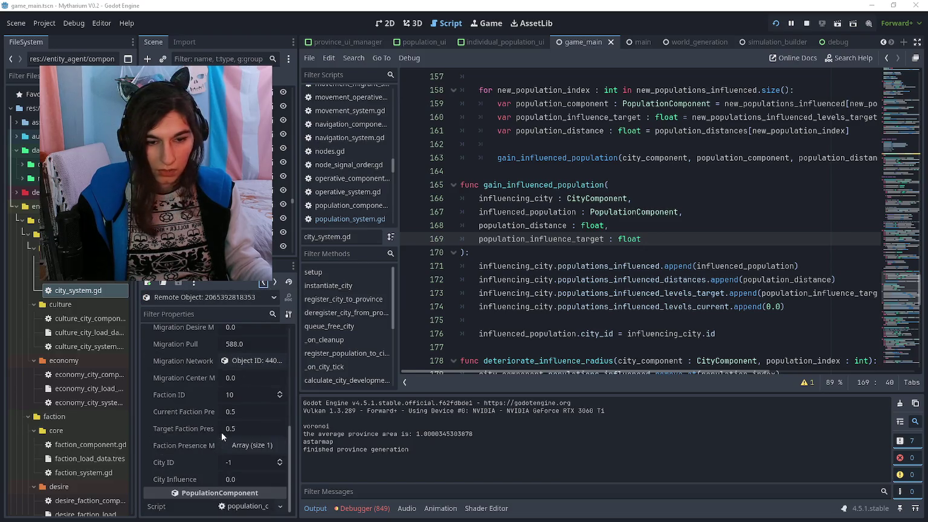
key(alt+Tab)
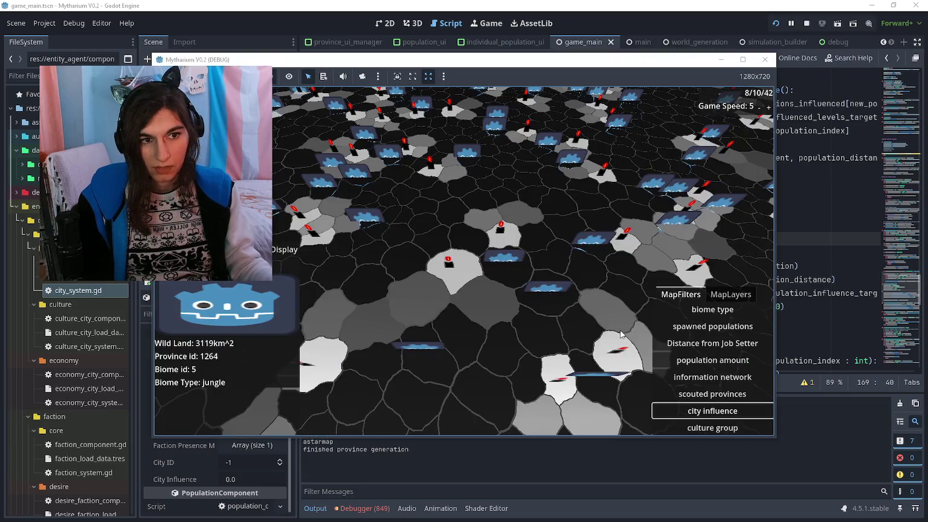
click(551, 292)
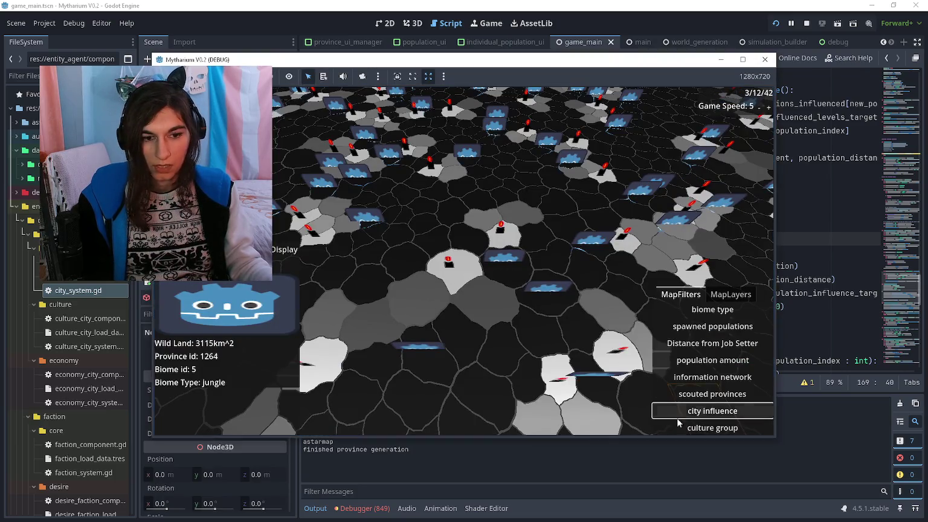
key(Down)
key(Up)
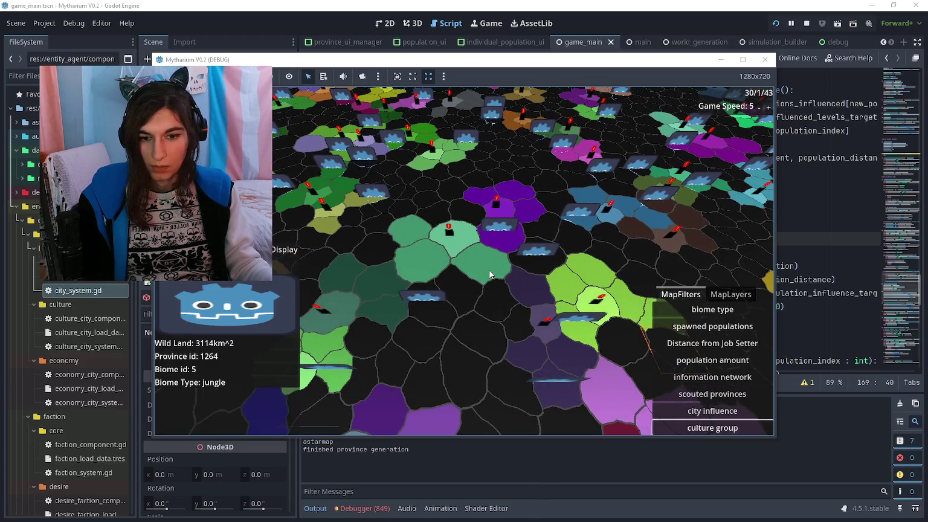
click(802, 215)
click(372, 492)
key(alt+d)
click(371, 386)
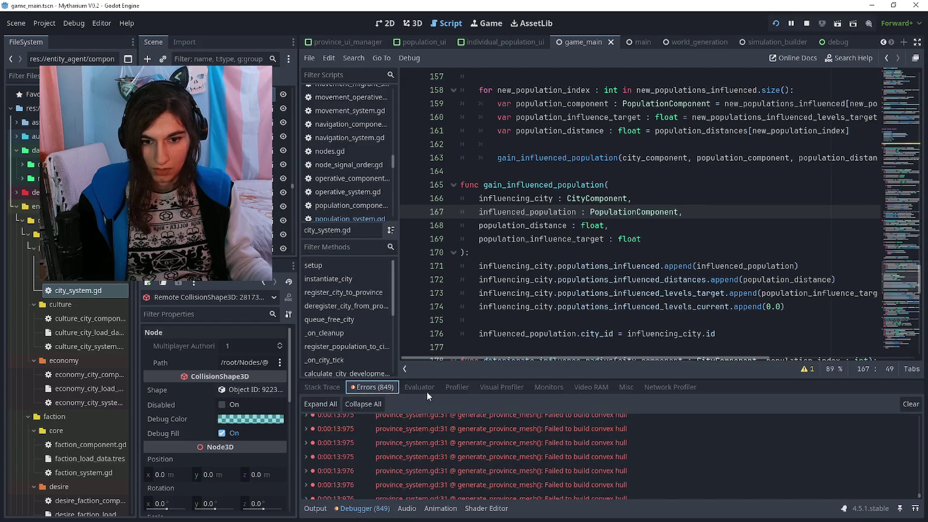
scroll(802, 445, down, 1)
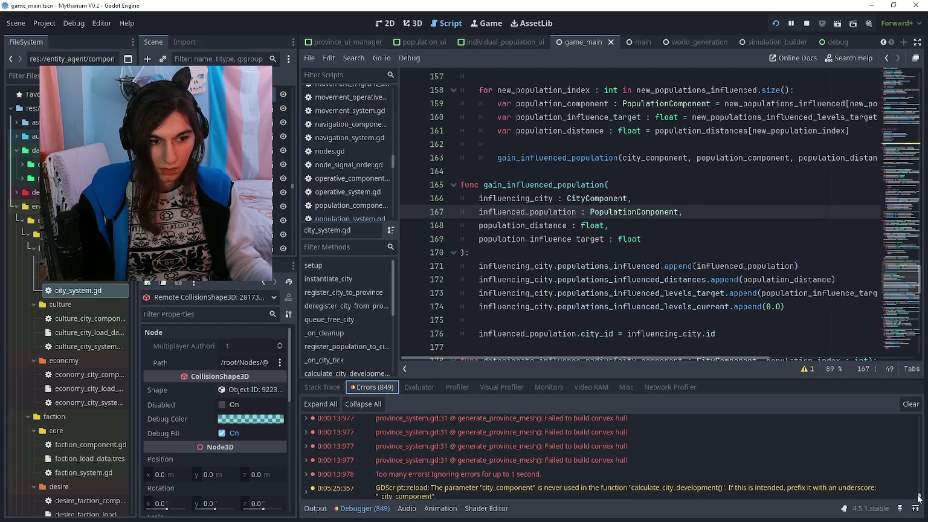
mouse_move(919, 494)
mouse_down()
mouse_move(919, 440)
mouse_move(561, 431)
mouse_up()
scroll(560, 431, down, 5)
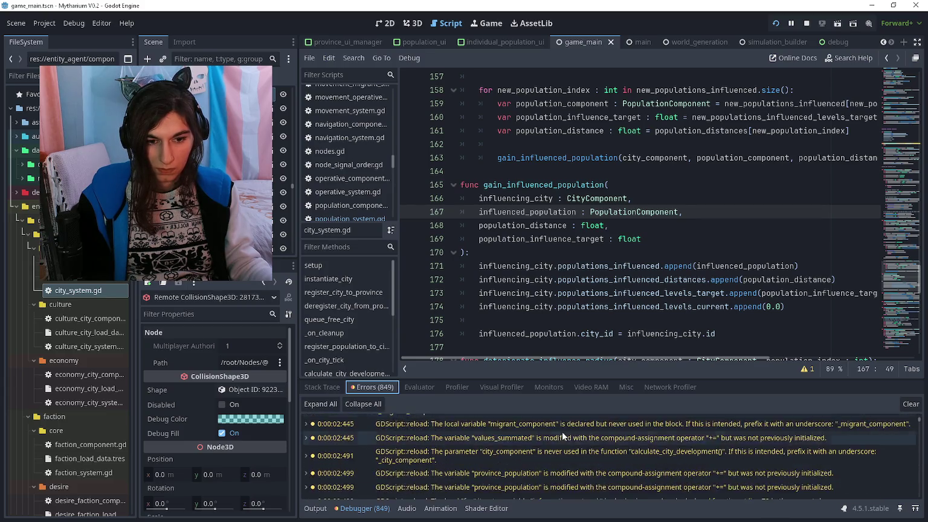
scroll(523, 429, down, 3)
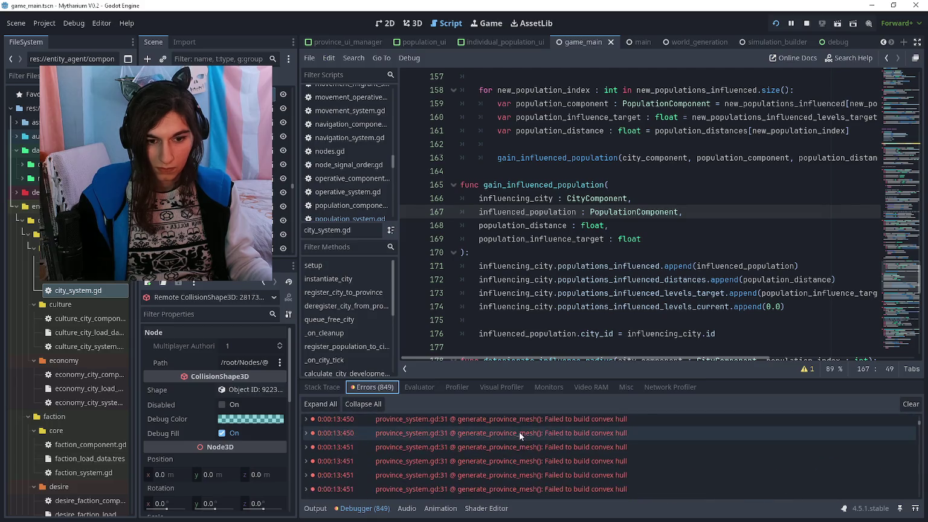
scroll(518, 432, up, 2)
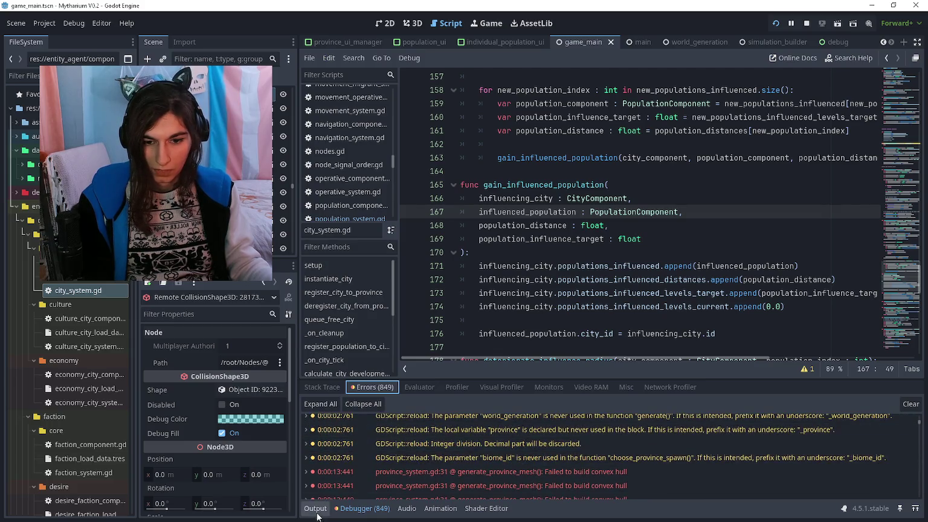
click(315, 507)
click(534, 174)
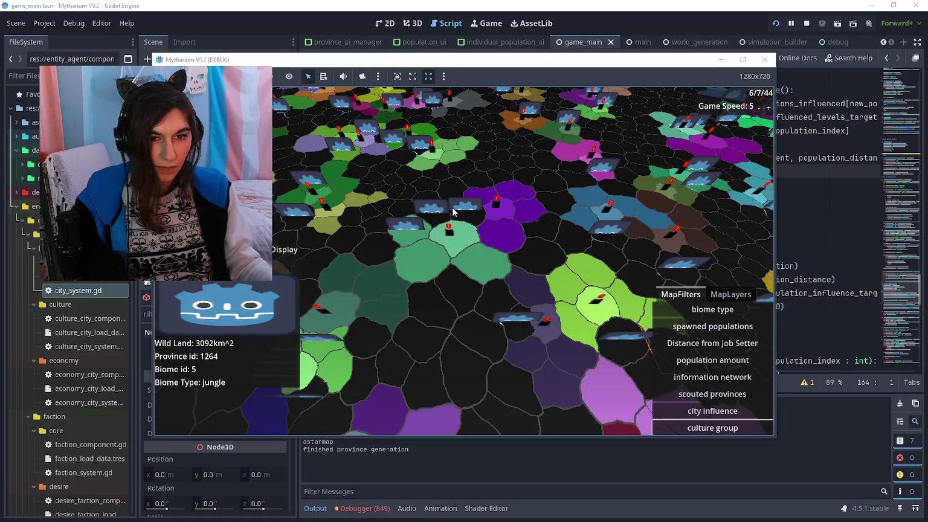
click(713, 409)
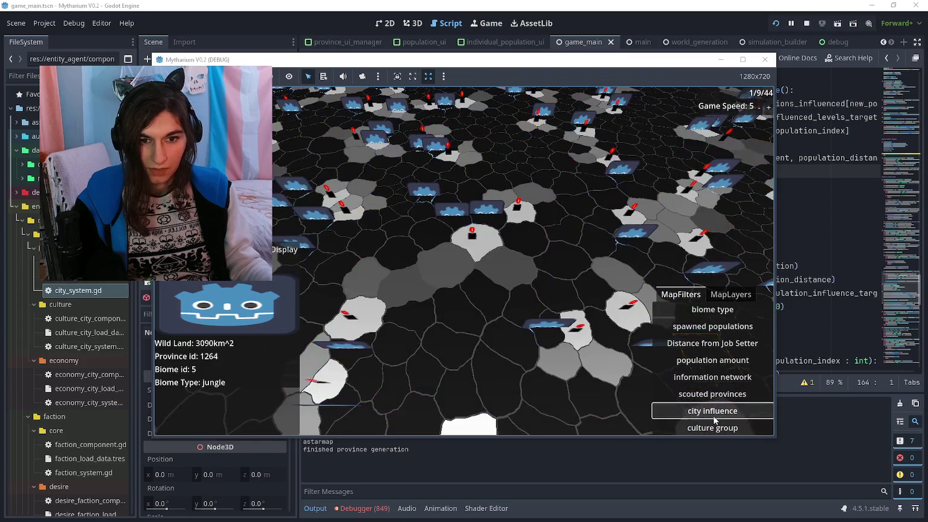
click(715, 426)
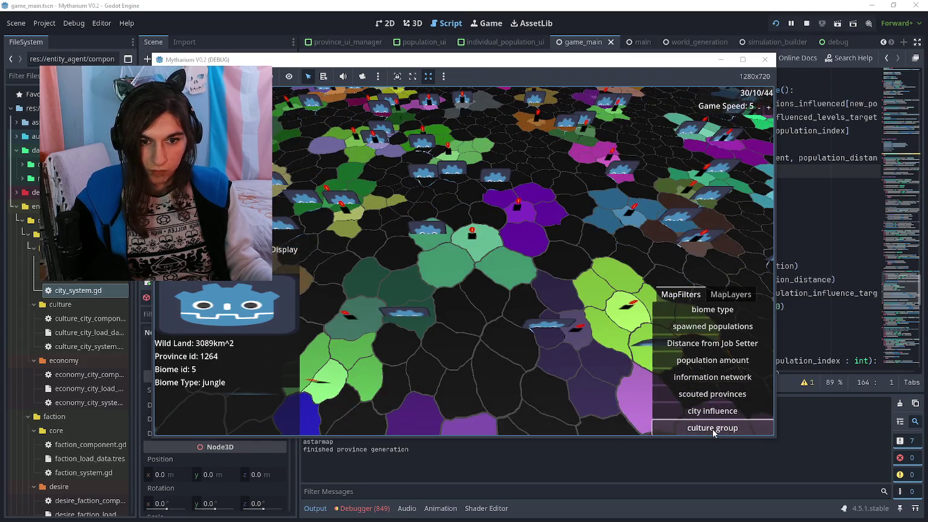
click(714, 412)
click(715, 427)
click(714, 412)
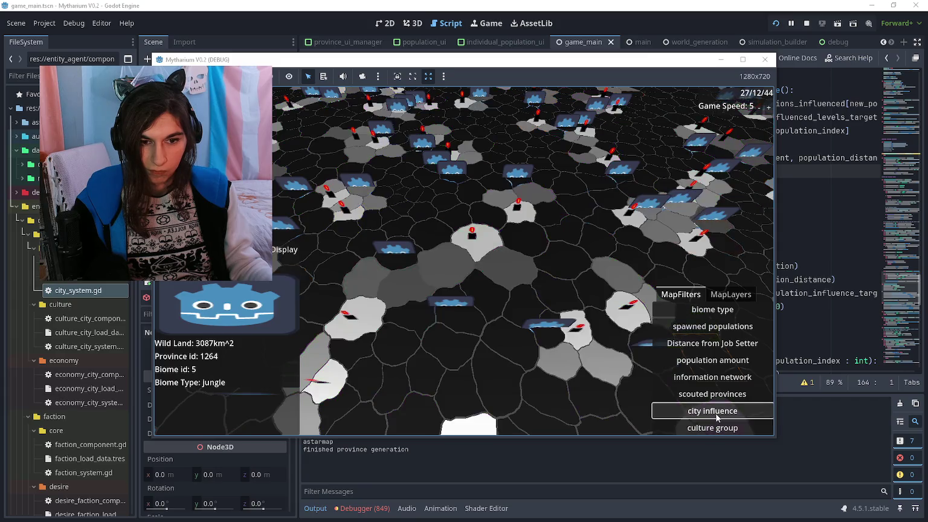
click(715, 428)
click(715, 412)
click(715, 428)
click(714, 412)
click(715, 428)
click(714, 412)
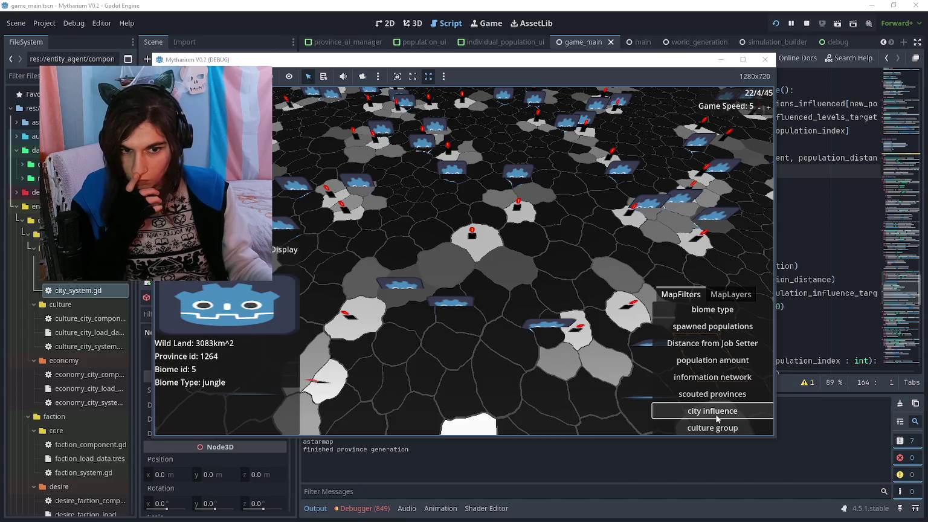
click(715, 427)
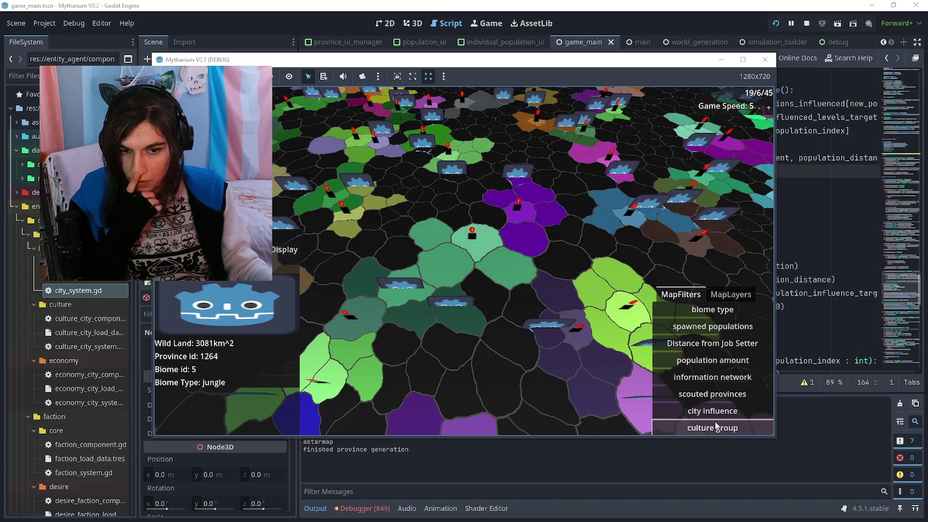
click(713, 412)
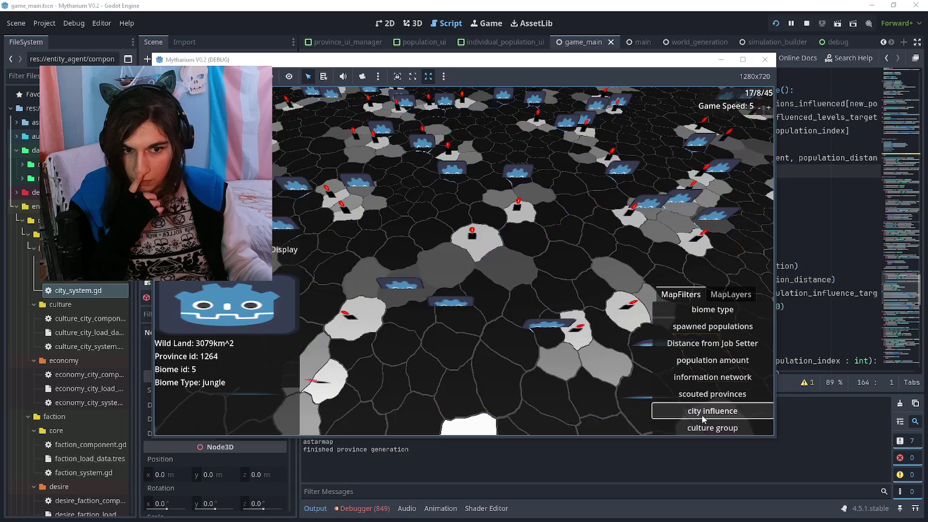
click(703, 428)
click(708, 412)
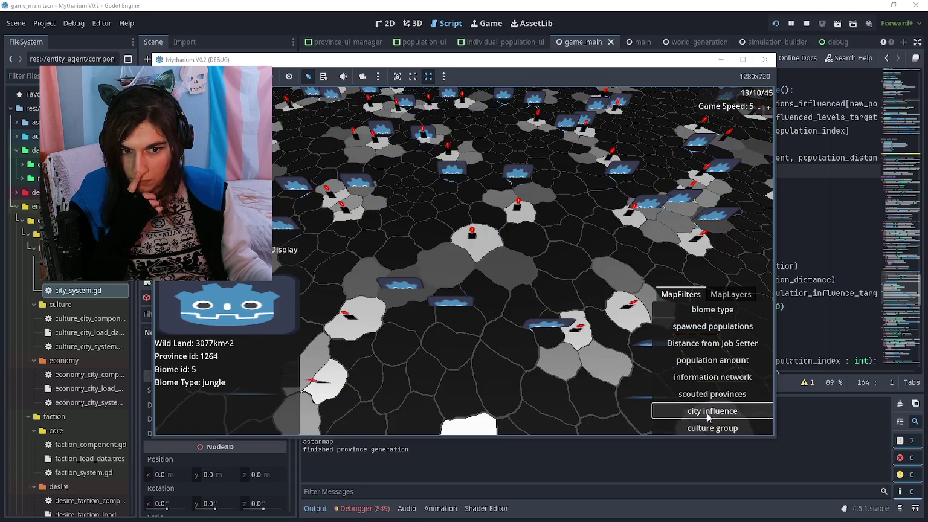
click(707, 428)
click(710, 411)
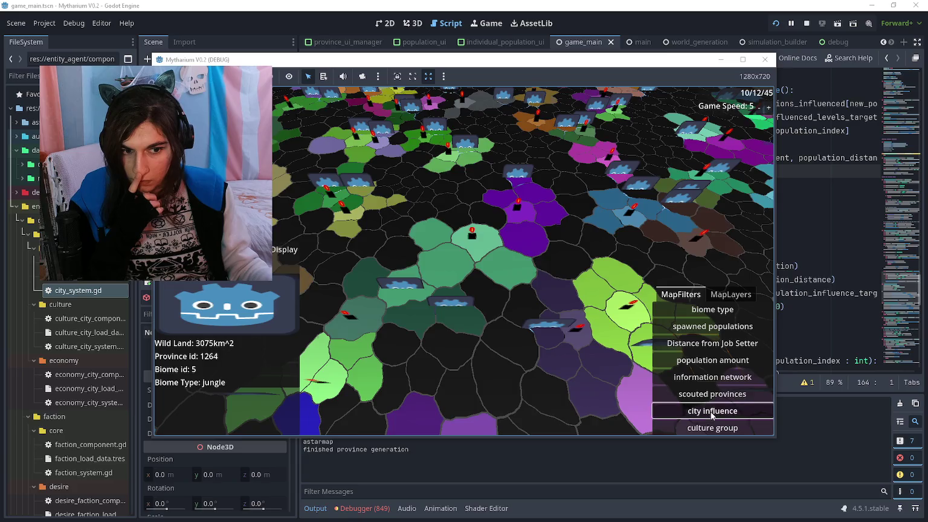
click(494, 4)
scroll(566, 257, up, 6)
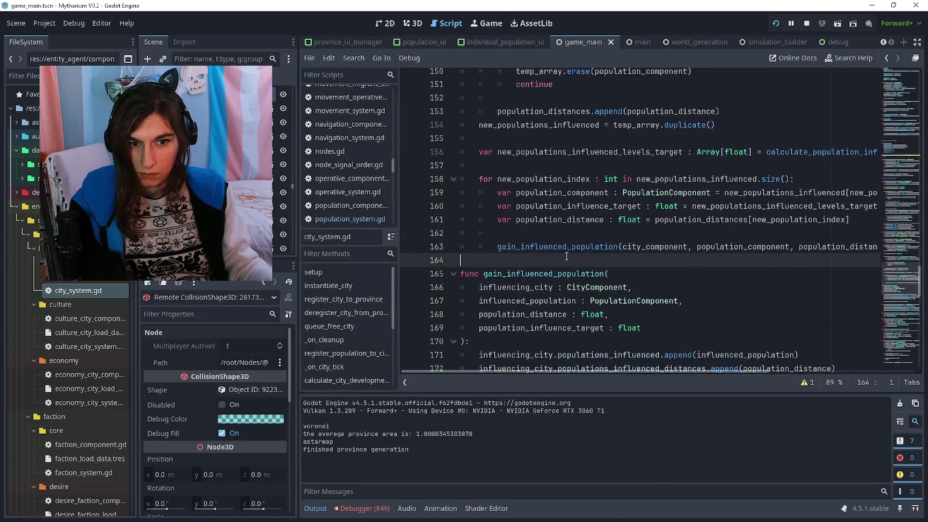
Insert print("modcheck") at the start of check_population_within_city_influence and save
scroll(566, 257, up, 7)
scroll(563, 238, down, 5)
scroll(563, 238, down, 20)
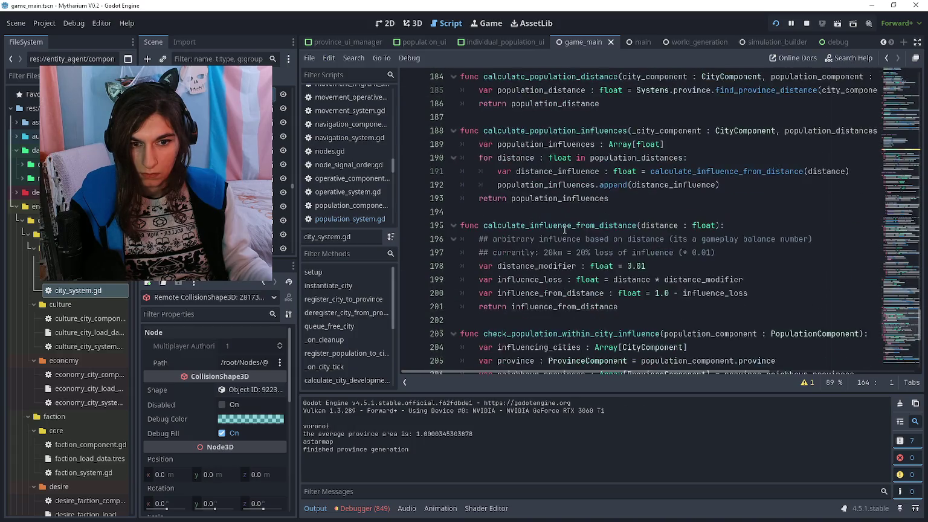
drag(482, 170, 661, 171)
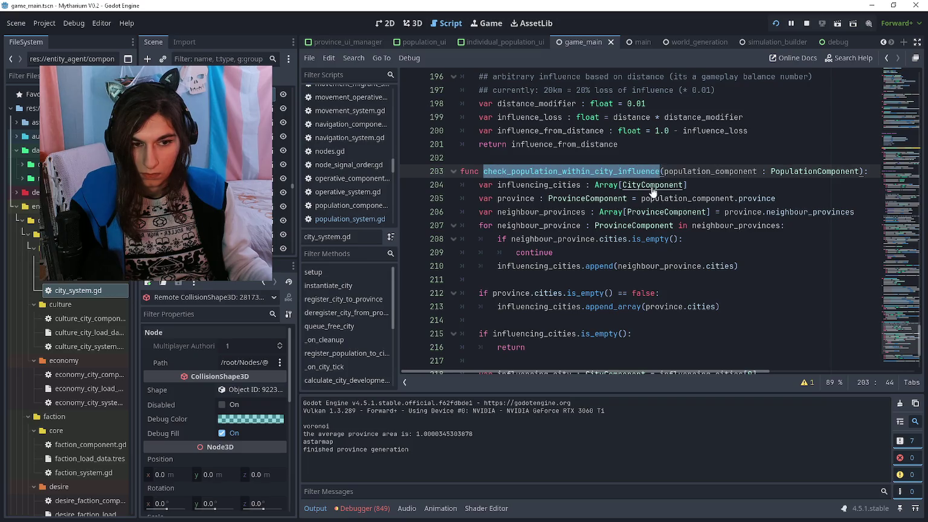
click(718, 242)
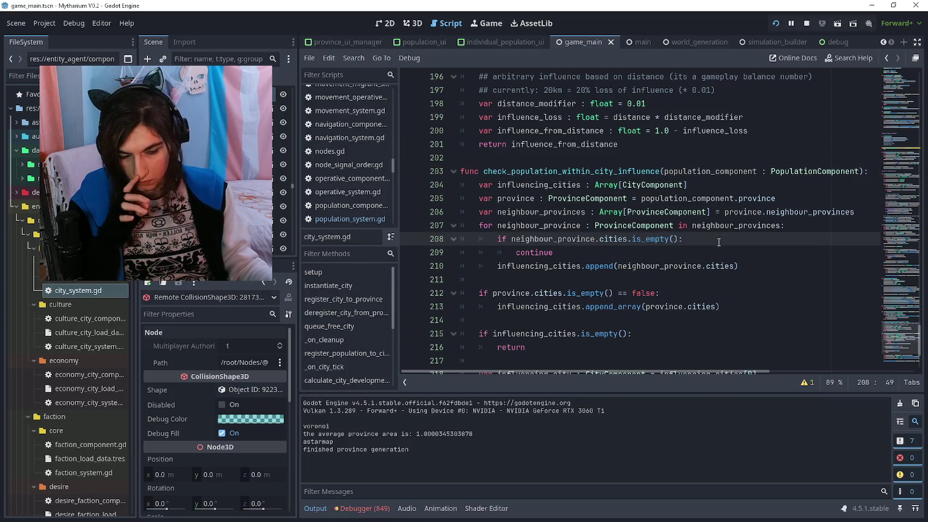
click(691, 295)
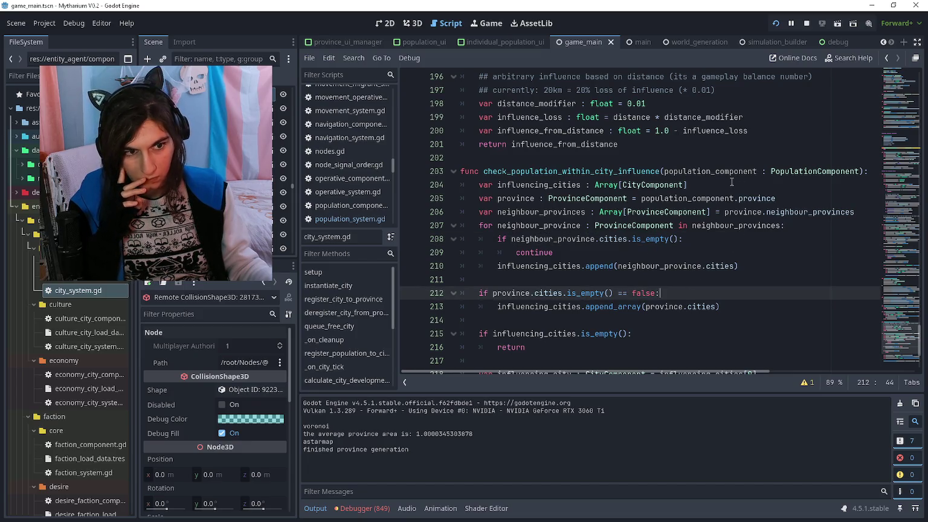
click(483, 182)
key(Return)
key(Up)
text(print("modcheck)
key(ctrl+s)
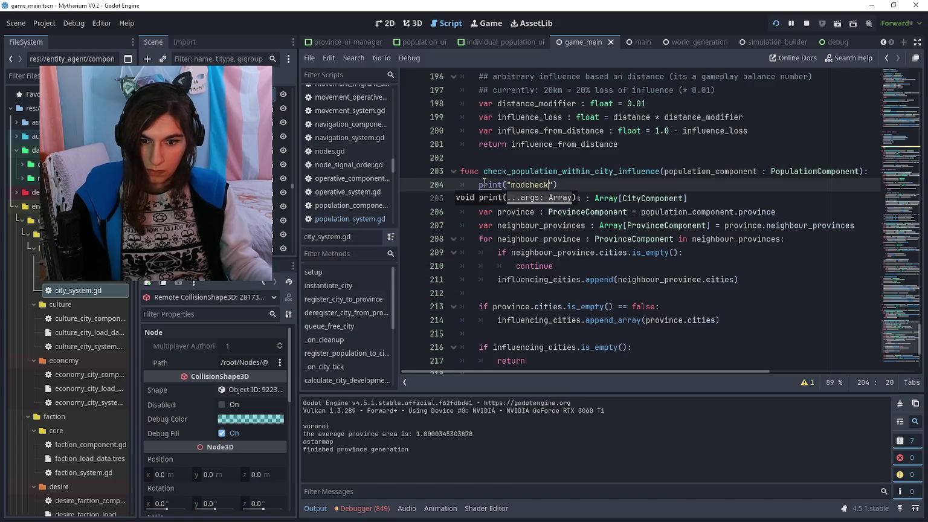
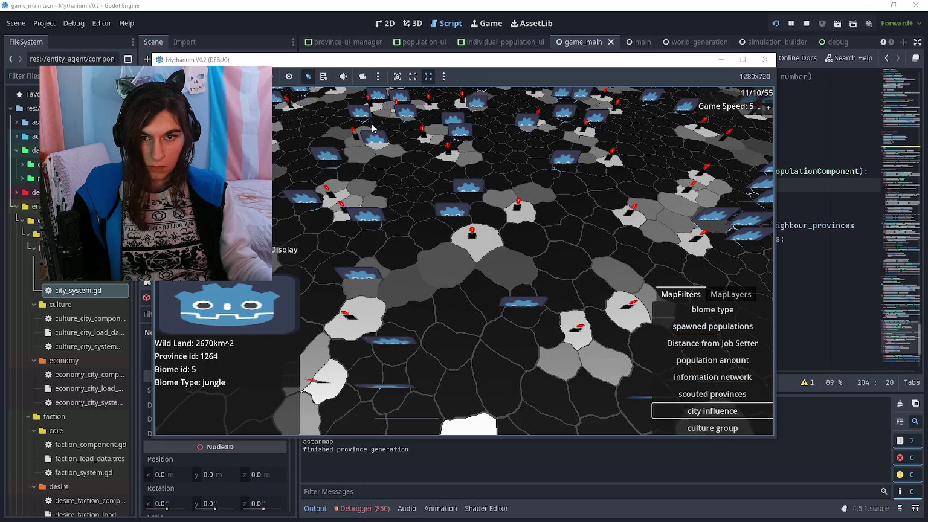
Switch the running map to culture group, then select check_population_within_city_influence on line 203
click(696, 421)
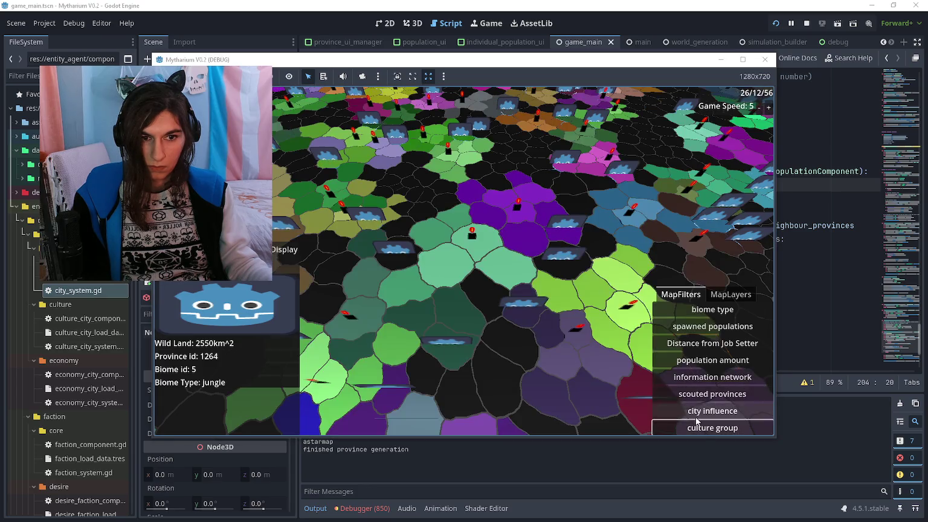
click(523, 154)
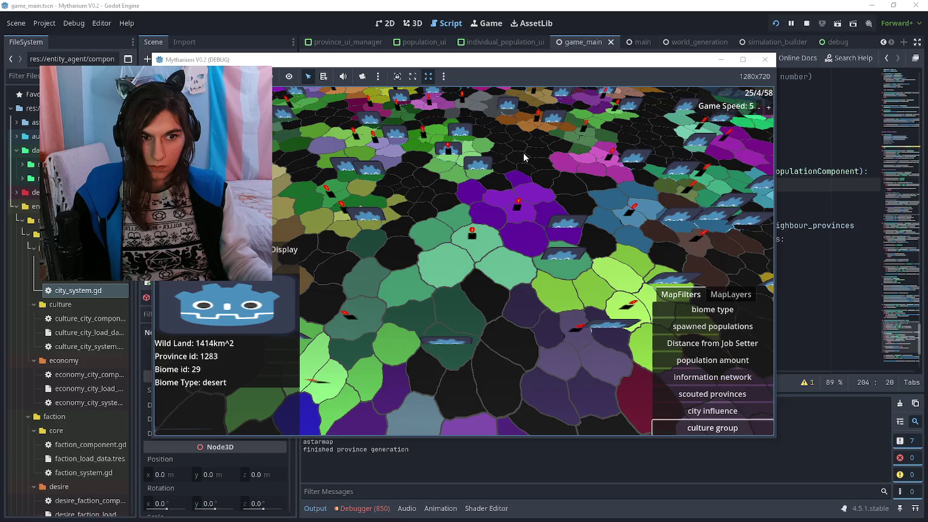
key(alt+Tab)
click(511, 171)
drag(483, 171, 657, 171)
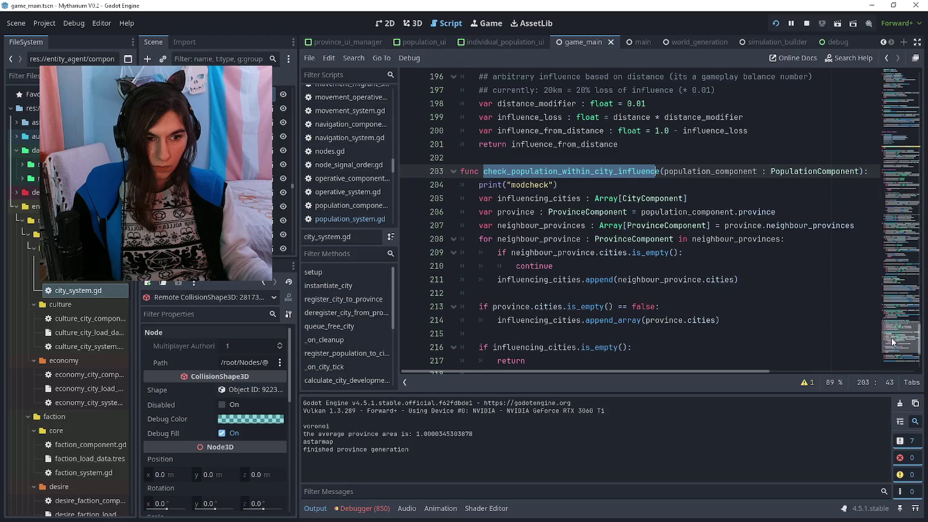
Jump from setup's callback registration to the check function's definition and back
scroll(785, 259, up, 20)
scroll(706, 212, down, 1)
scroll(705, 212, down, 1)
click(684, 228)
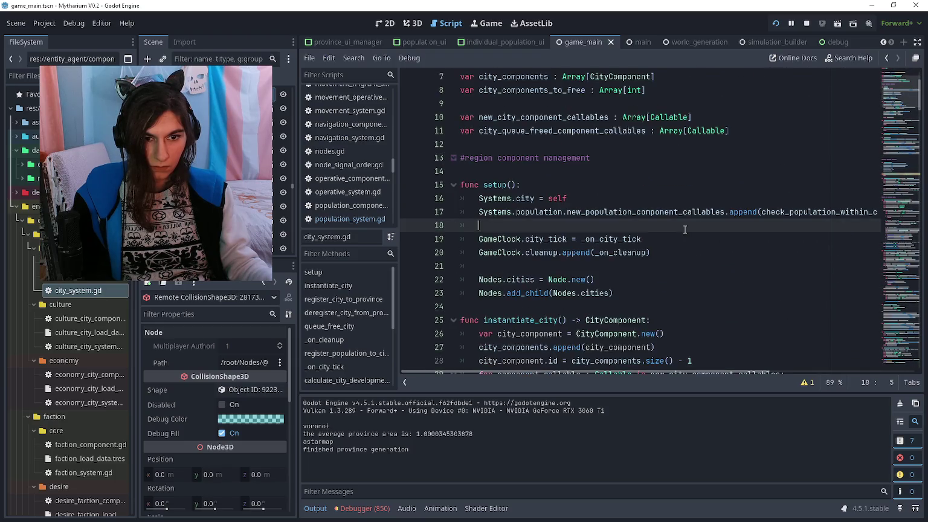
click(612, 211)
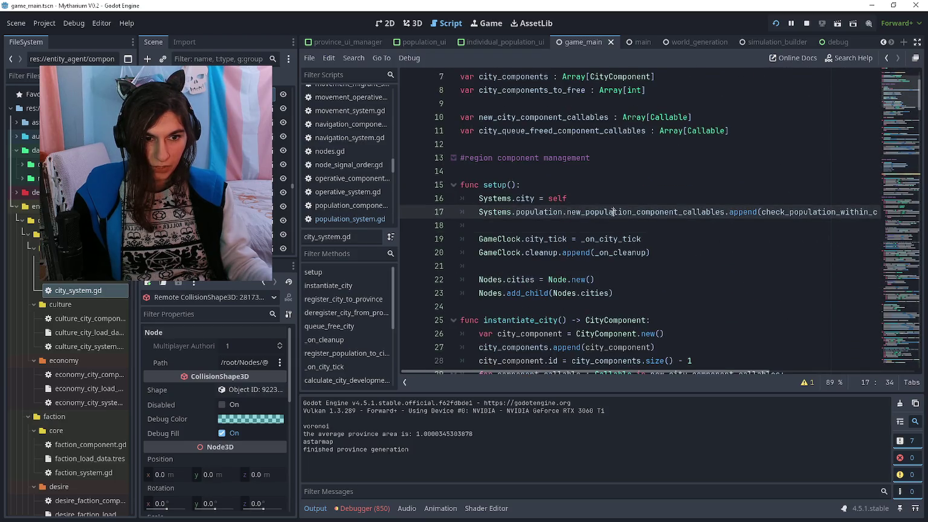
scroll(722, 211, right, 5)
scroll(685, 207, left, 2)
click(662, 213)
ctrl+click(663, 213)
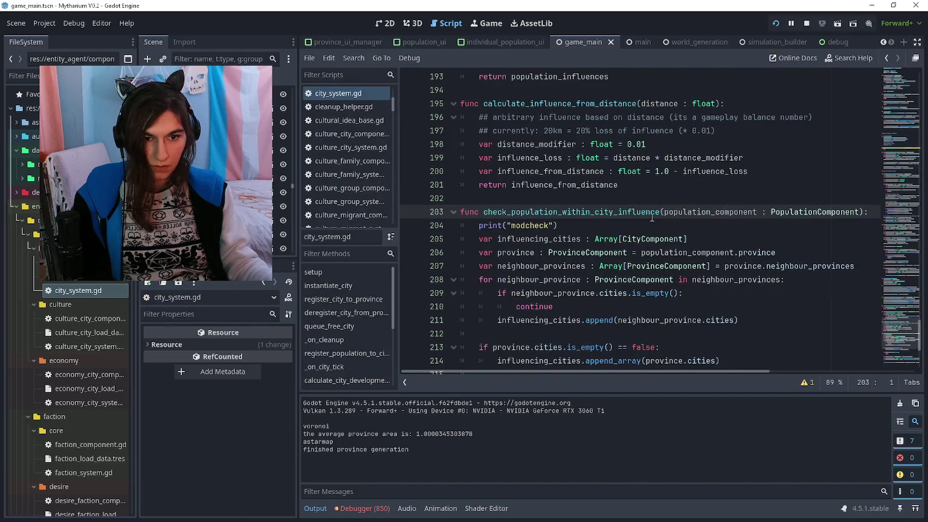
key(alt+Left)
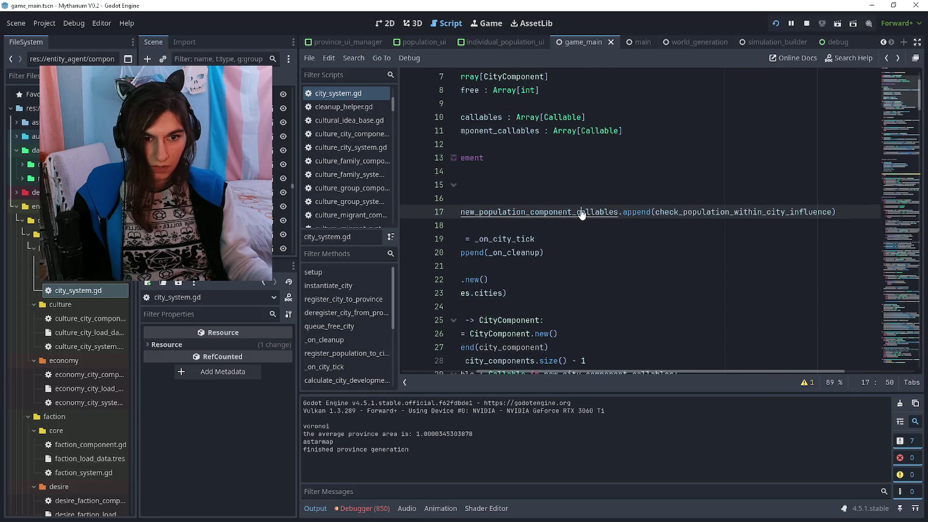
Open population_system.gd at new_population_component_callables and inspect the instantiate_population loop calling each callable
ctrl+click(580, 212)
scroll(664, 242, down, 4)
click(705, 266)
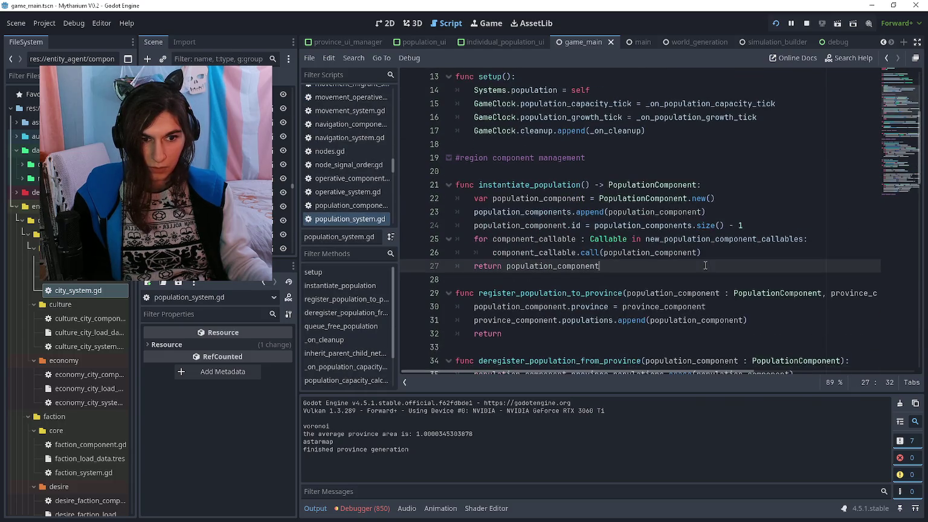
click(698, 238)
mouse_move(735, 251)
mouse_down()
mouse_move(468, 225)
mouse_move(550, 239)
mouse_up()
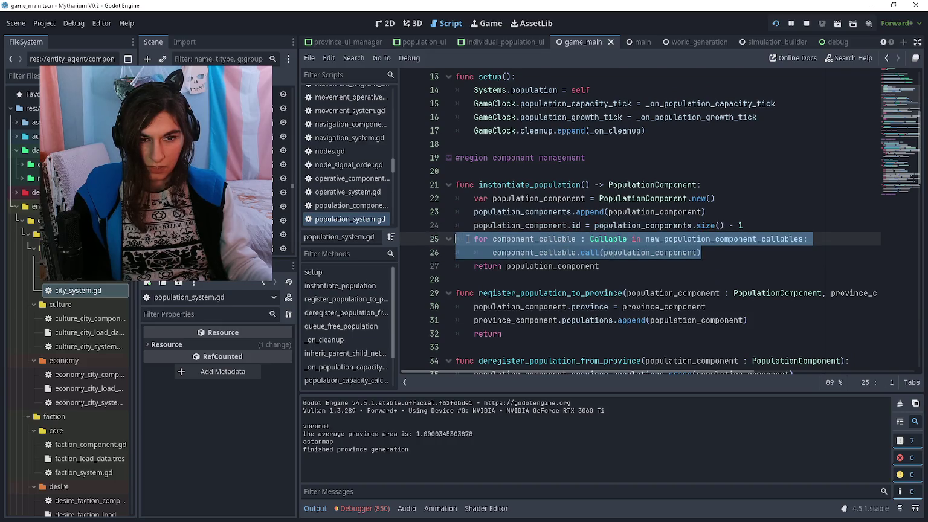
click(507, 238)
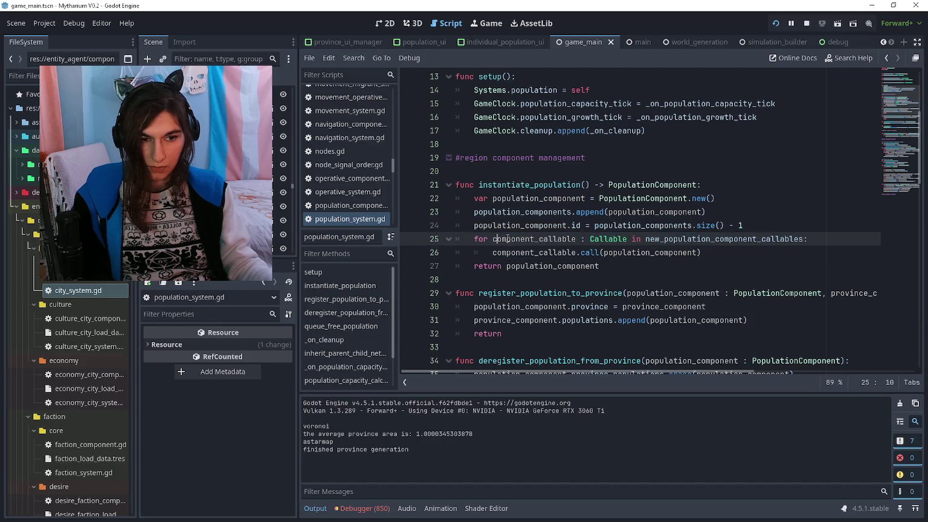
ctrl+click(713, 251)
scroll(714, 248, down, 2)
scroll(714, 245, up, 2)
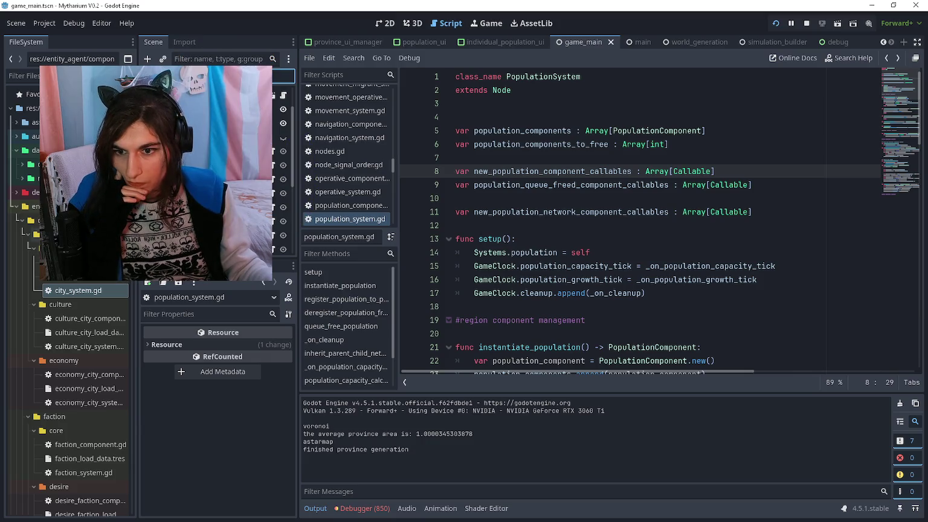
Collapse the population core, culture and desire folders and step through the subfolders to ruler
scroll(69, 363, down, 5)
scroll(37, 225, down, 5)
scroll(67, 339, down, 5)
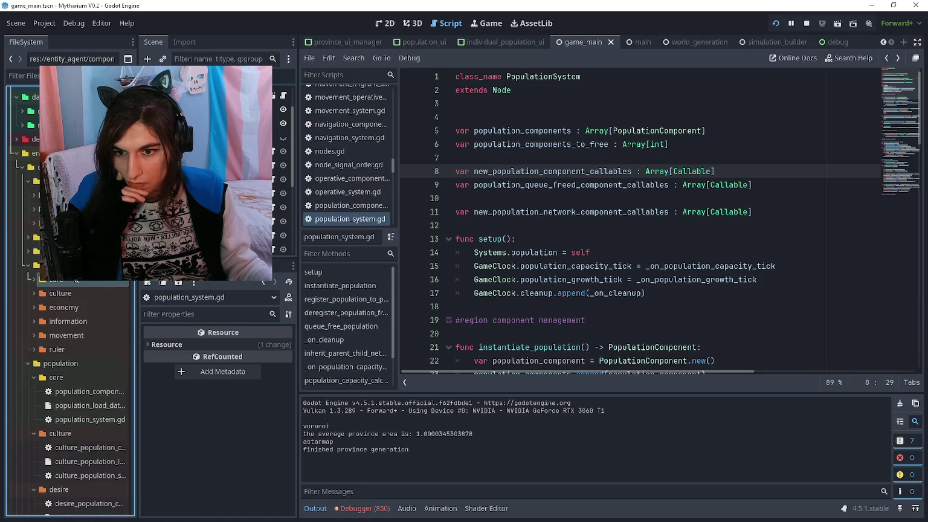
double_click(60, 326)
double_click(64, 338)
double_click(64, 351)
click(73, 329)
click(74, 338)
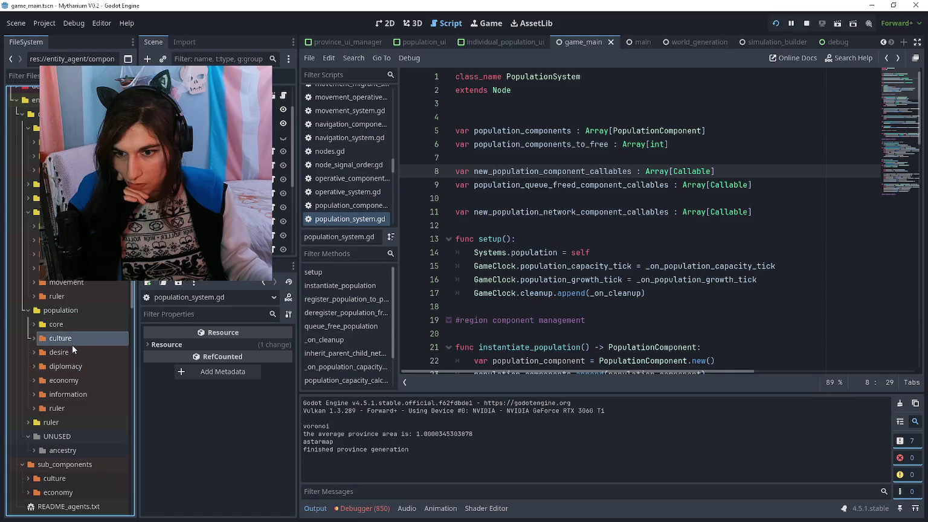
click(75, 352)
click(75, 366)
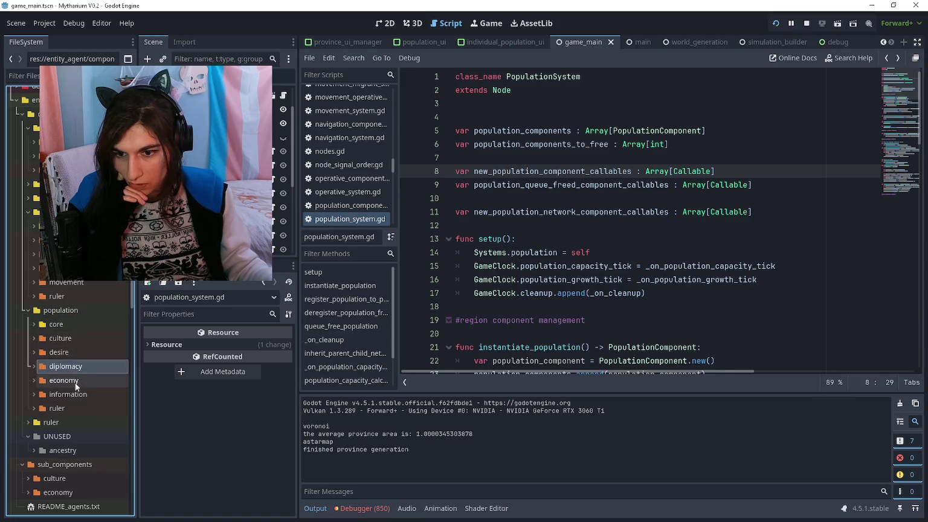
click(75, 394)
click(88, 380)
click(86, 408)
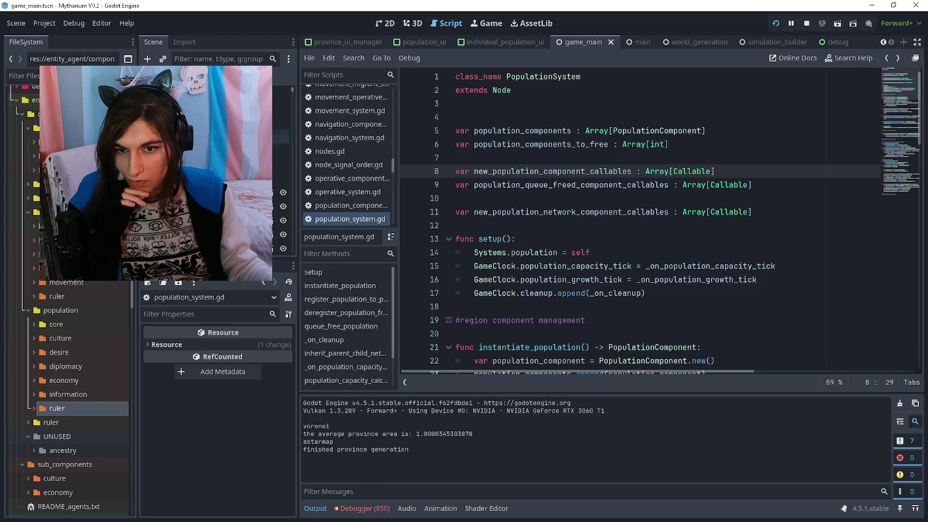
Inspect the live PopulationSystem node and expand its new-population callables array of 6 entries
click(241, 109)
scroll(246, 361, down, 3)
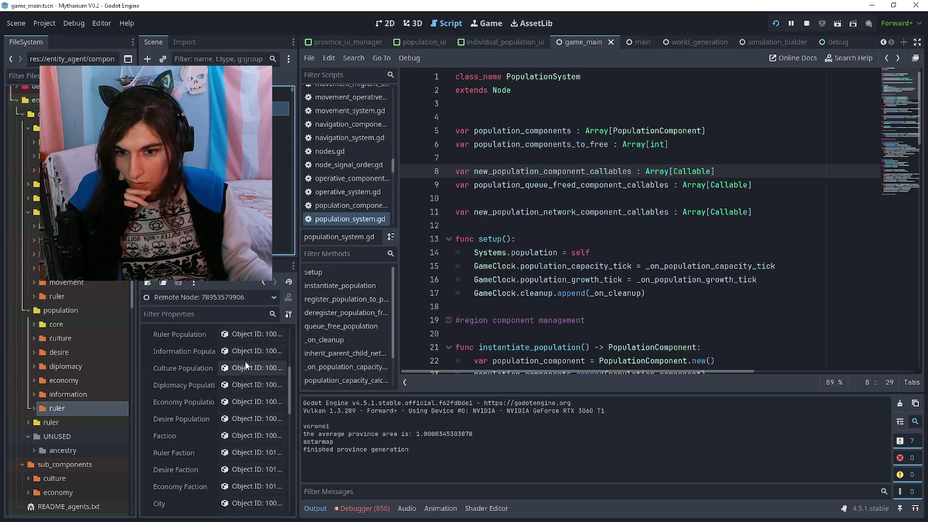
key(Down)
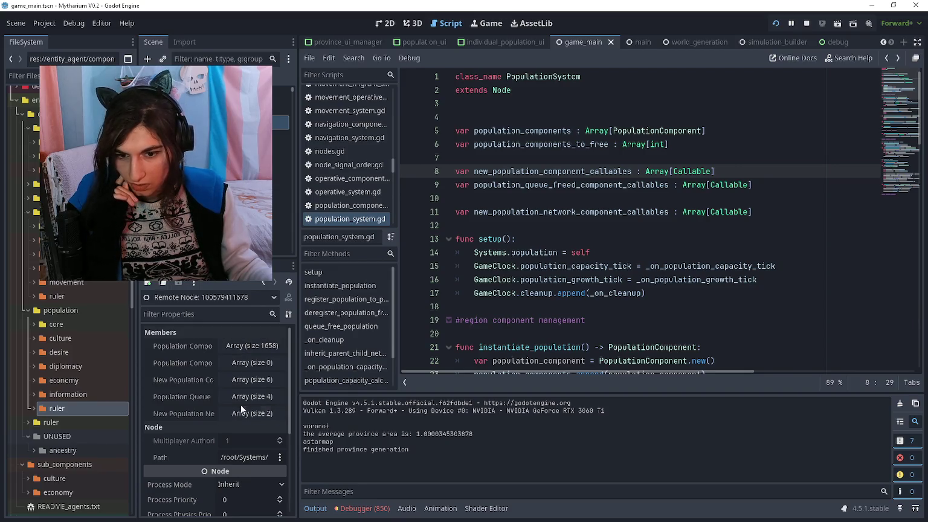
click(242, 379)
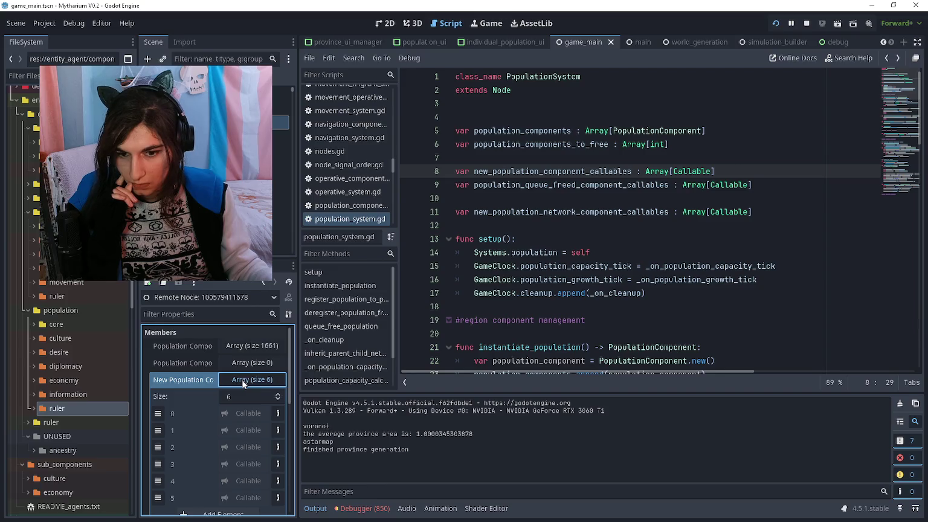
click(497, 306)
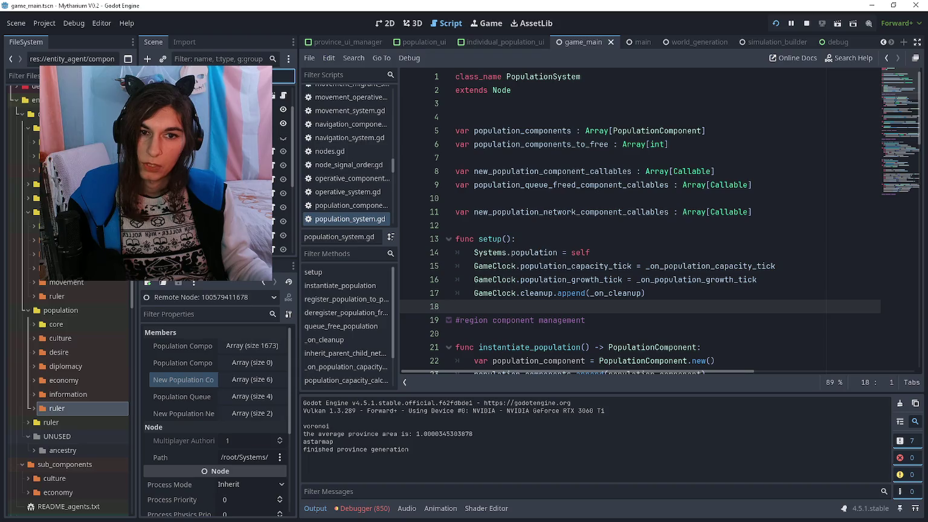
click(584, 212)
Open city_system.gd from its folder in the FileSystem dock
scroll(79, 254, up, 4)
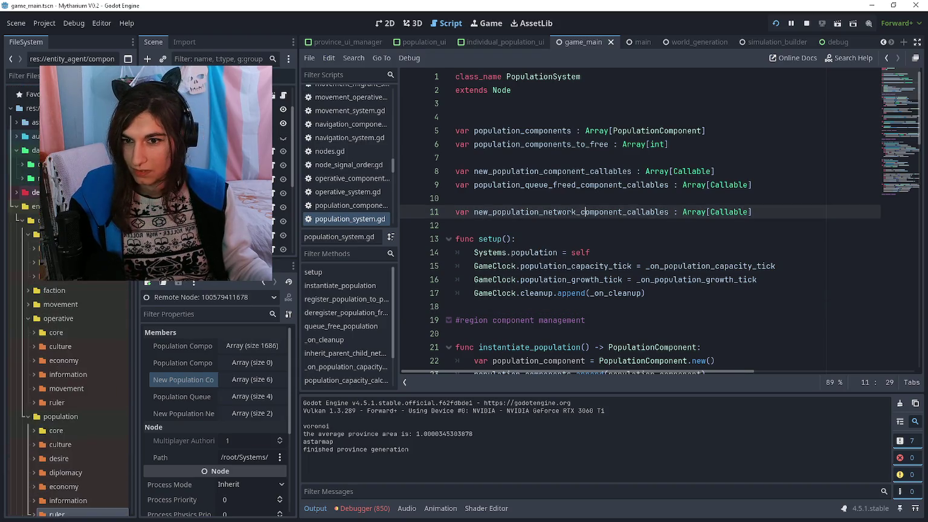
click(37, 249)
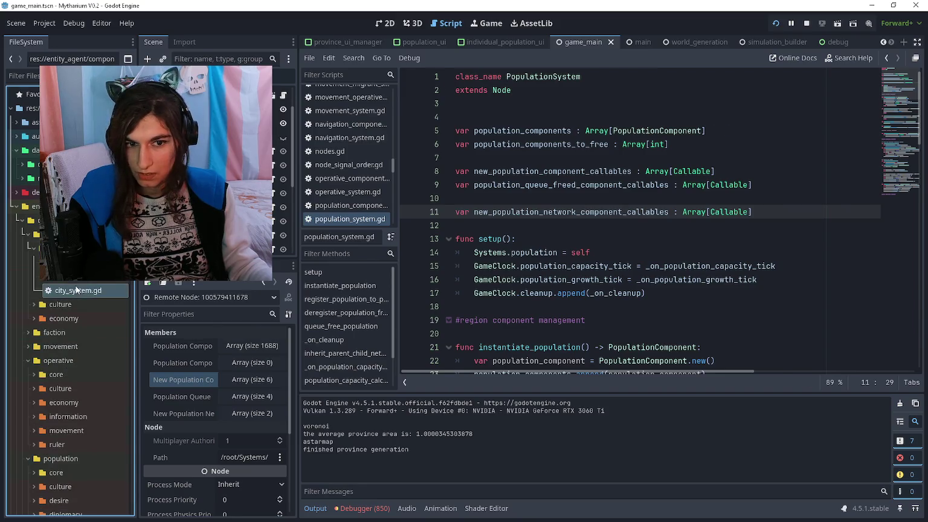
double_click(76, 291)
Scroll through city_system.gd down to its last lines around line 224 and back up
scroll(573, 244, down, 3)
click(581, 226)
scroll(578, 218, down, 3)
click(578, 238)
scroll(578, 238, down, 5)
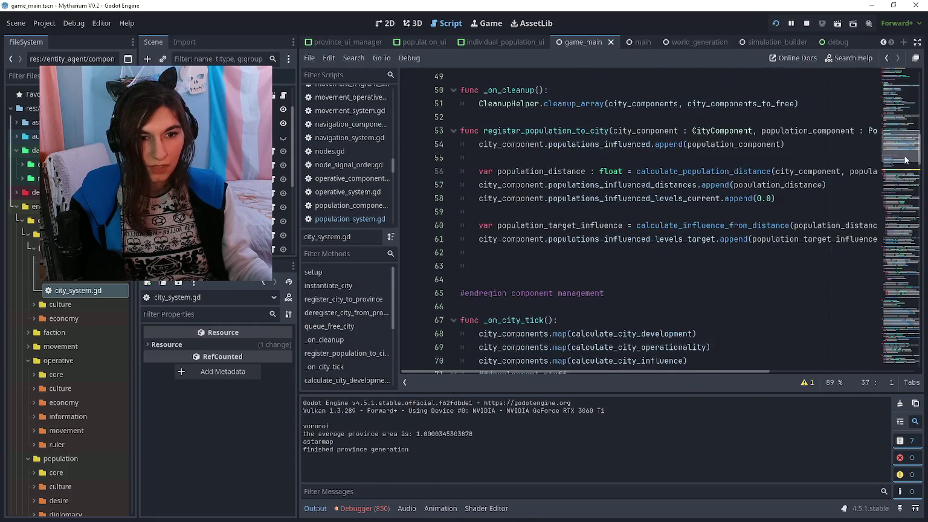
click(902, 340)
scroll(902, 340, down, 5)
click(628, 321)
key(Down)
key(Down)
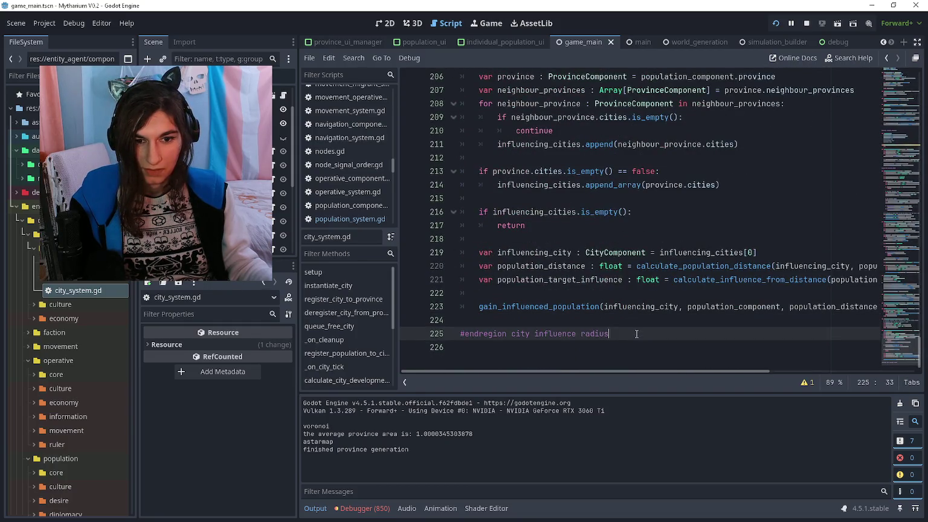
key(Up)
key(Up)
key(Down)
key(Down)
key(Up)
key(Up)
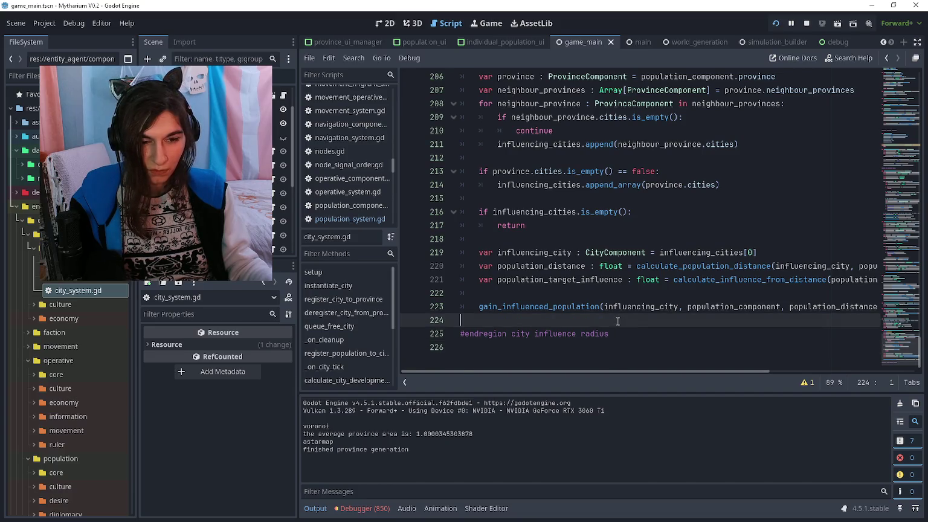
scroll(555, 289, up, 4)
scroll(555, 290, up, 3)
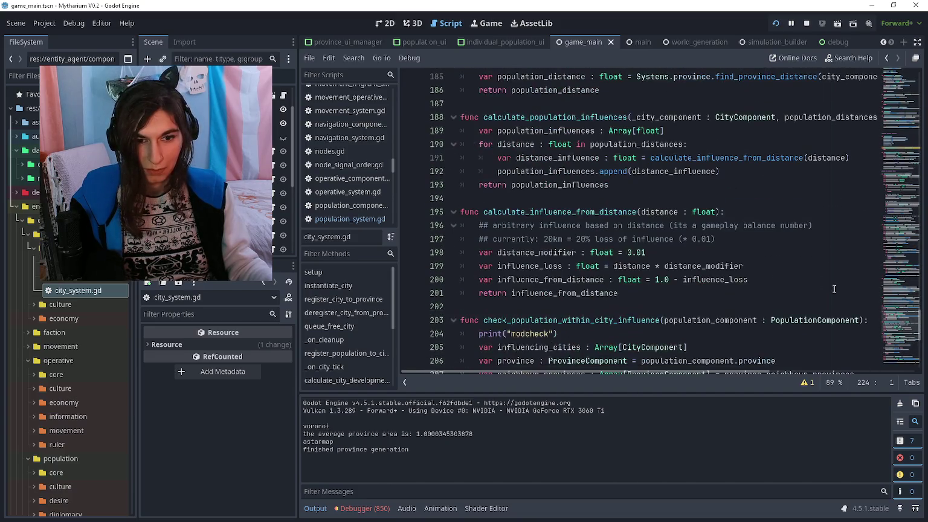
drag(878, 332, 911, 94)
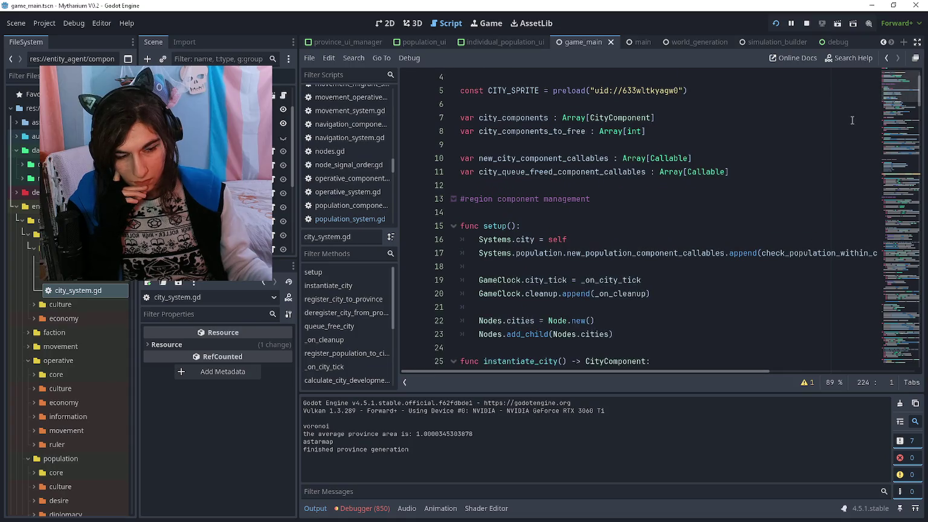
Add a new blank line at line 18 inside setup()
click(677, 266)
scroll(672, 266, right, 3)
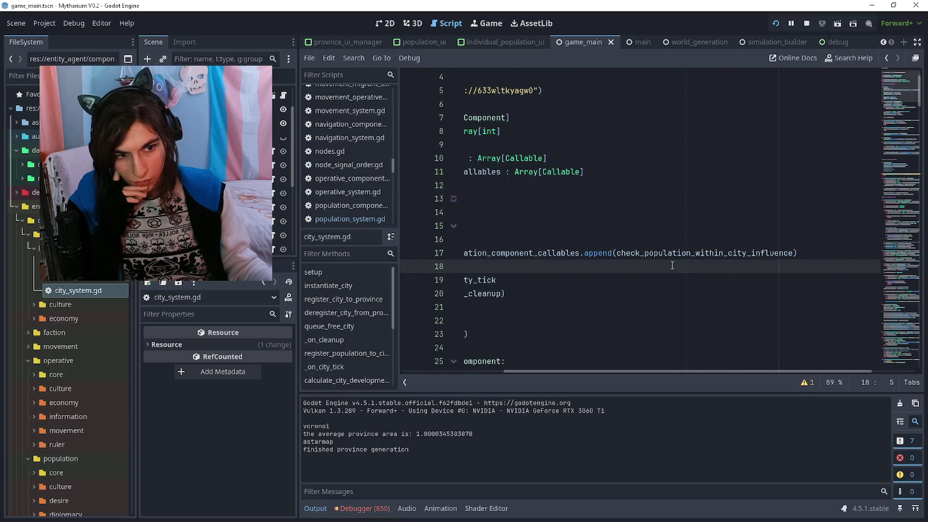
scroll(675, 260, left, 3)
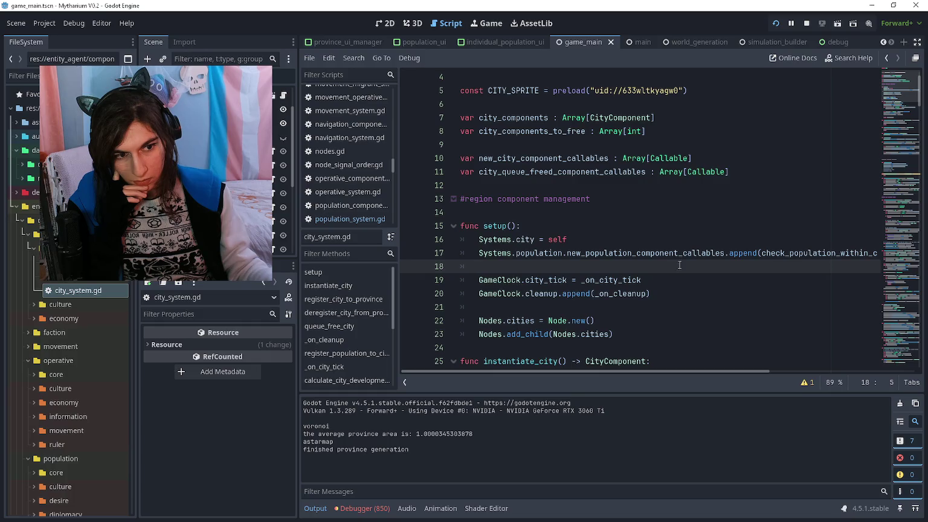
scroll(781, 216, right, 5)
scroll(780, 214, left, 5)
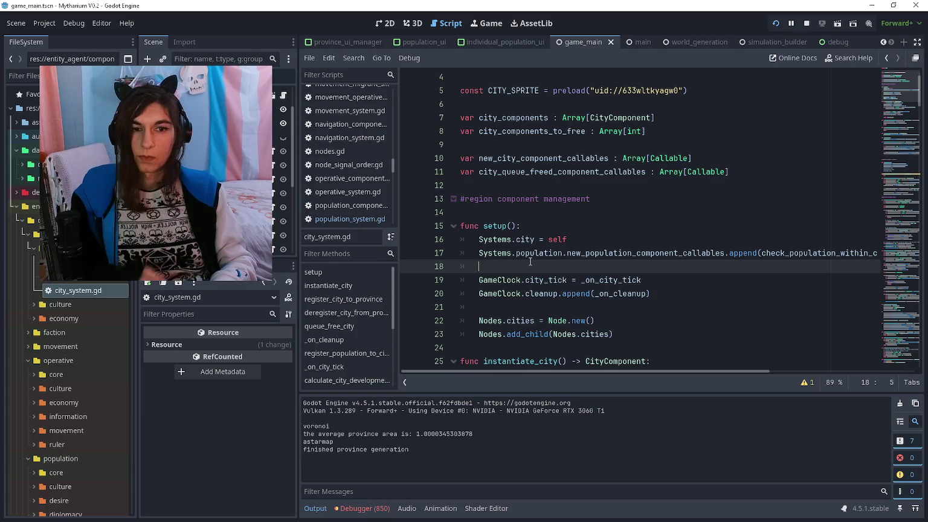
key(Return)
key(Up)
Remove the stray extra line typed into setup()
text(p)
key(BackSpace)
key(BackSpace)
key(BackSpace)
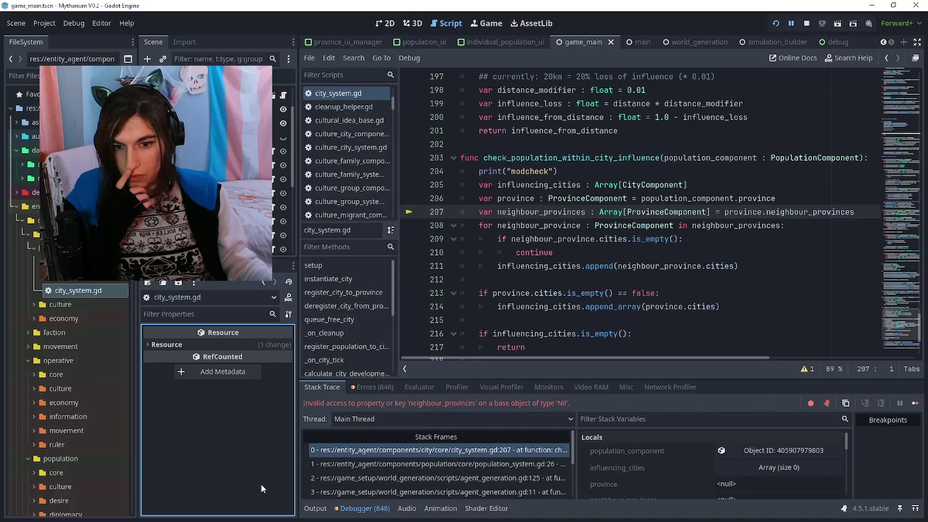
click(575, 319)
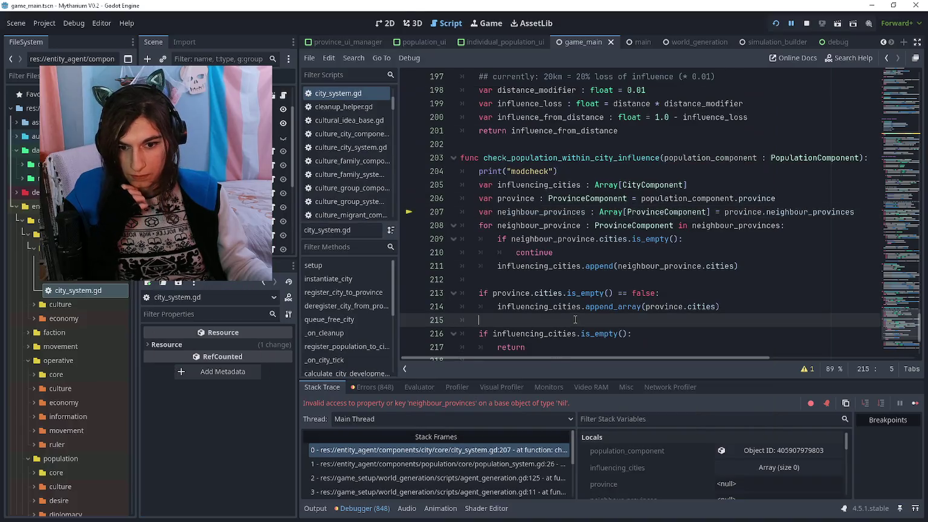
click(618, 251)
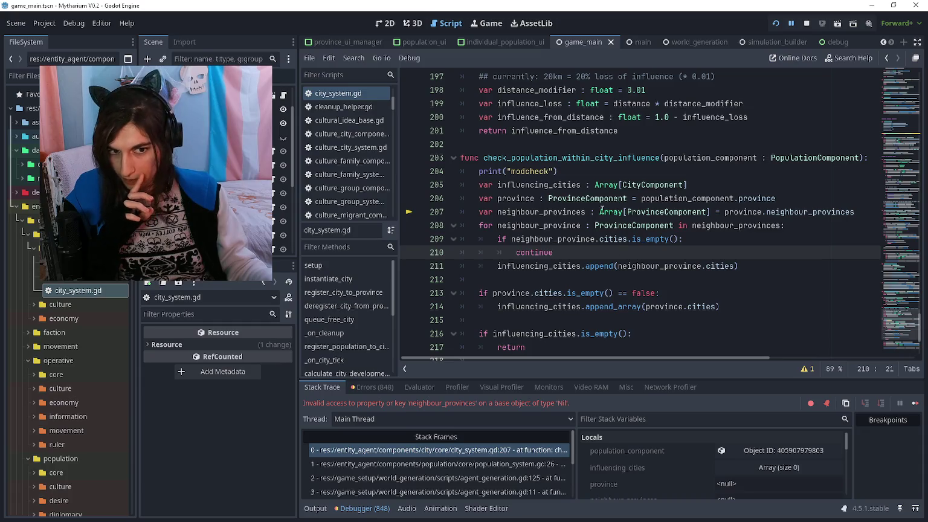
Delete the print("modcheck") debug line 204 with Ctrl+Shift+K
click(575, 174)
key(ctrl+shift+k)
click(474, 172)
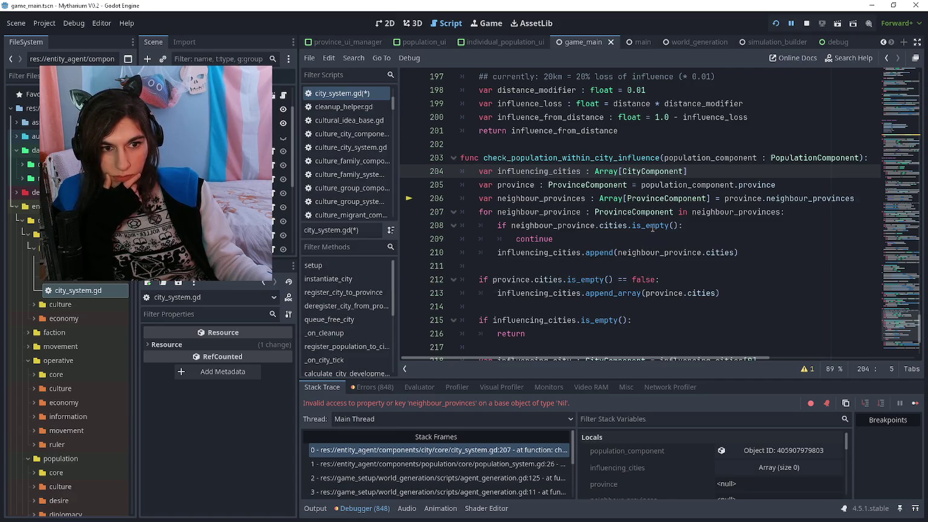
scroll(690, 226, up, 14)
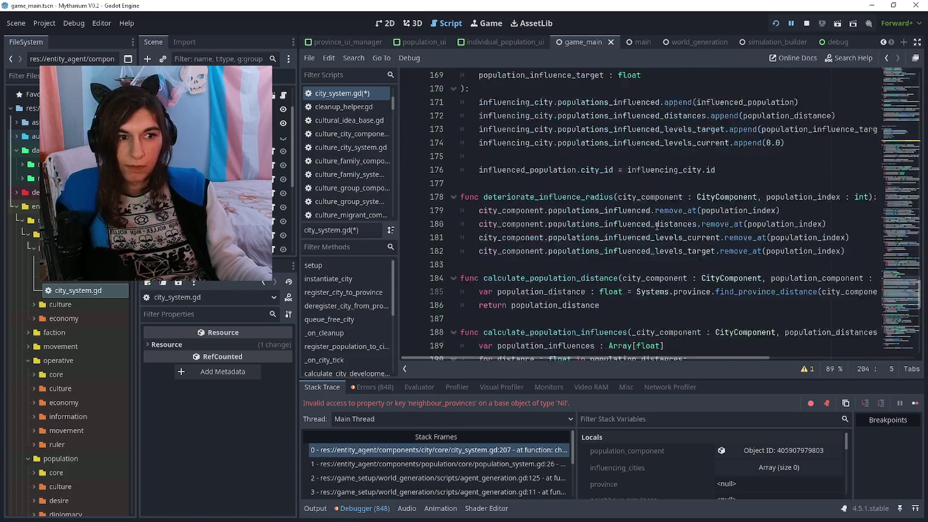
Delete line 17's city influence callable registration in setup()
scroll(694, 230, up, 20)
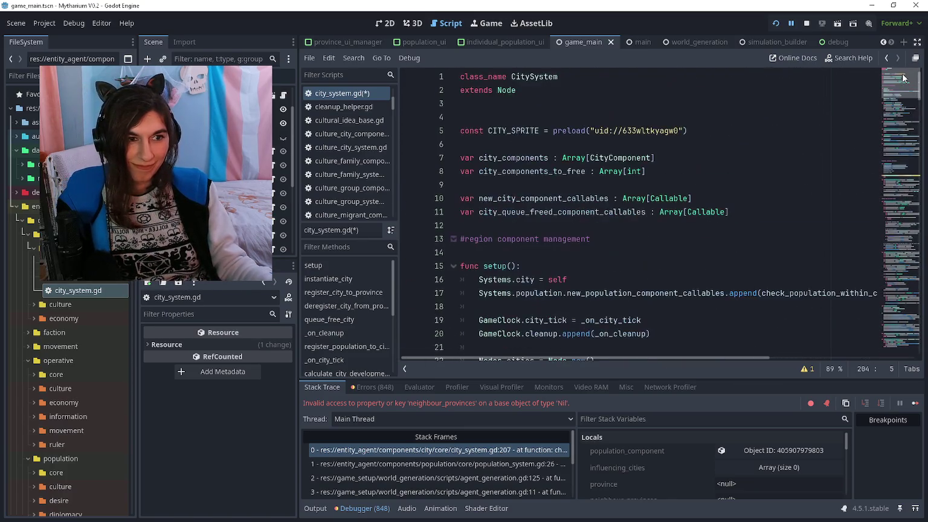
scroll(569, 215, down, 2)
click(569, 214)
scroll(709, 214, right, 2)
click(735, 211)
key(ctrl+shift+k)
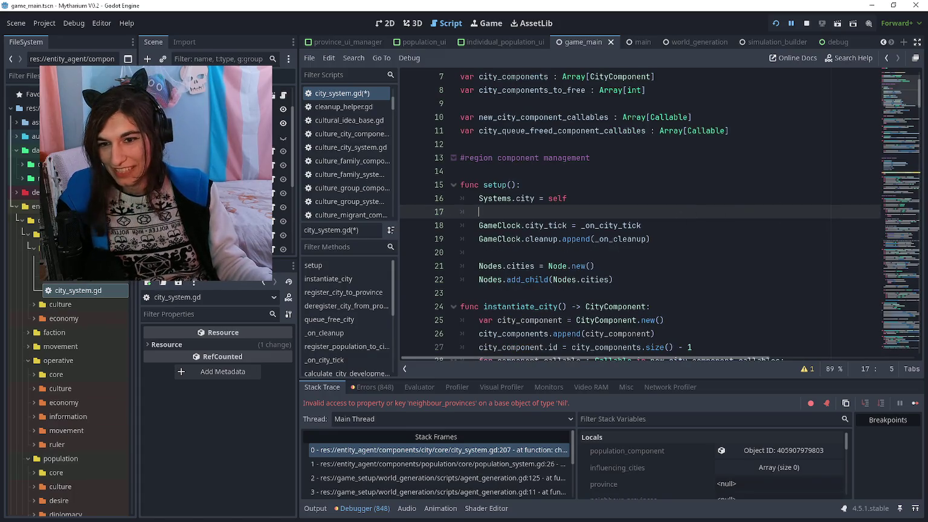
Browse desire_population_system.gd and operative_system.gd, ending on job_colonise_system.gd
scroll(64, 294, up, 3)
double_click(67, 290)
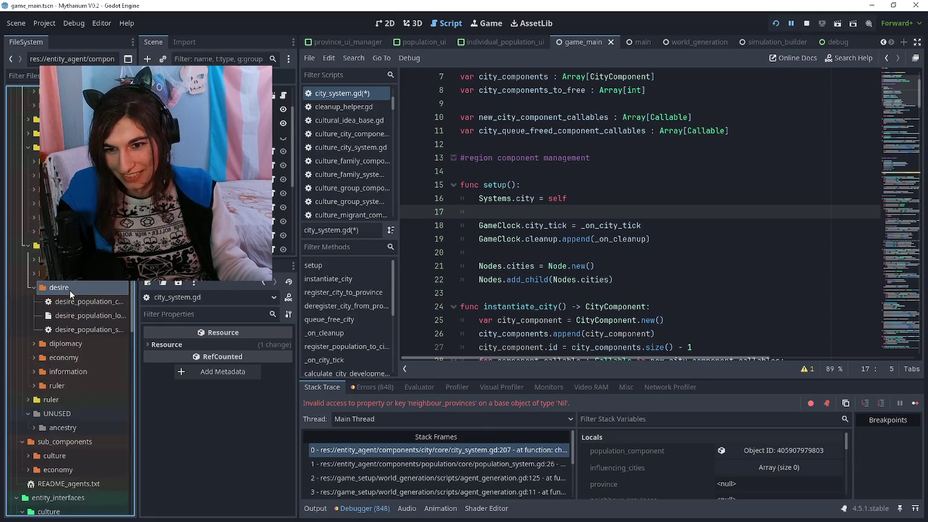
double_click(88, 329)
double_click(73, 289)
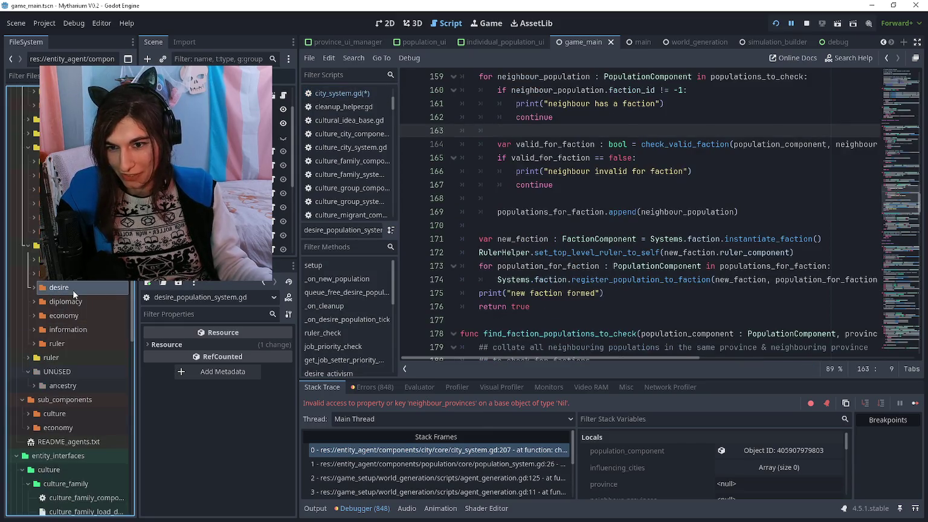
scroll(76, 293, down, 2)
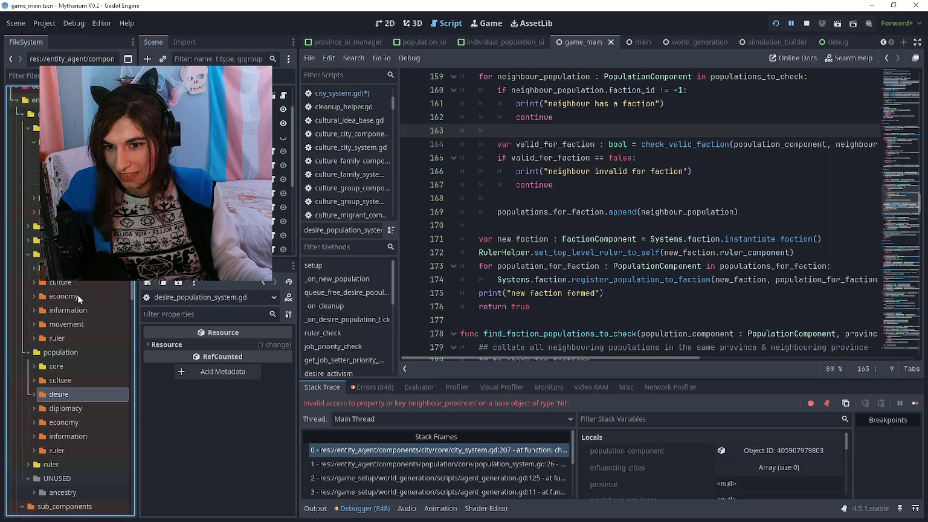
scroll(77, 302, up, 6)
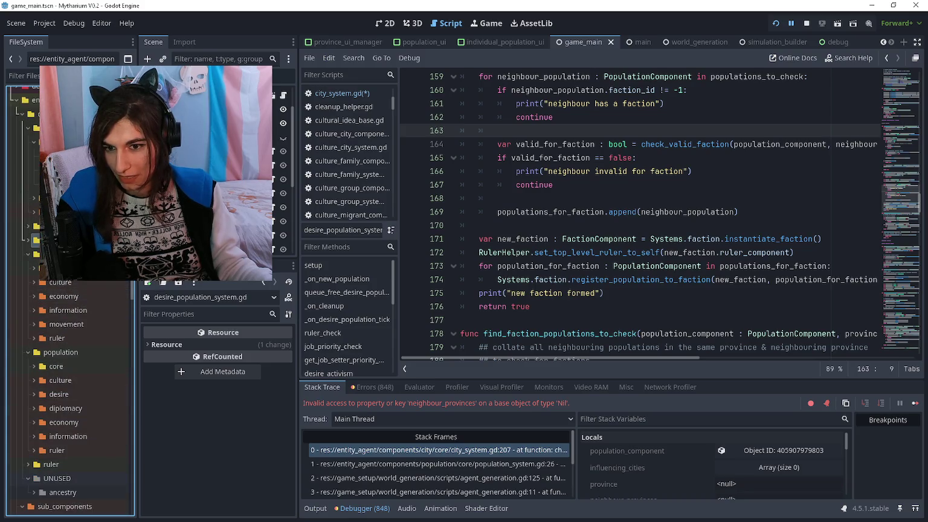
double_click(60, 268)
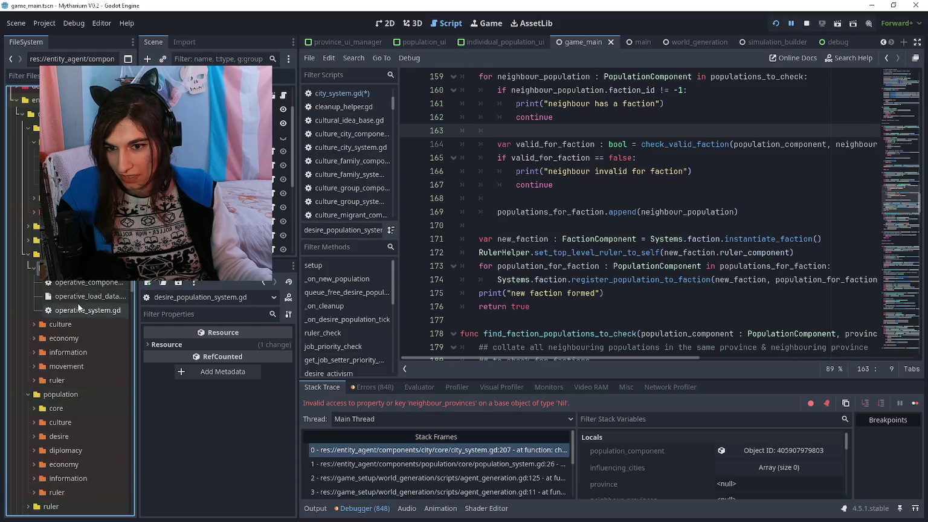
double_click(85, 310)
click(725, 252)
scroll(34, 327, down, 10)
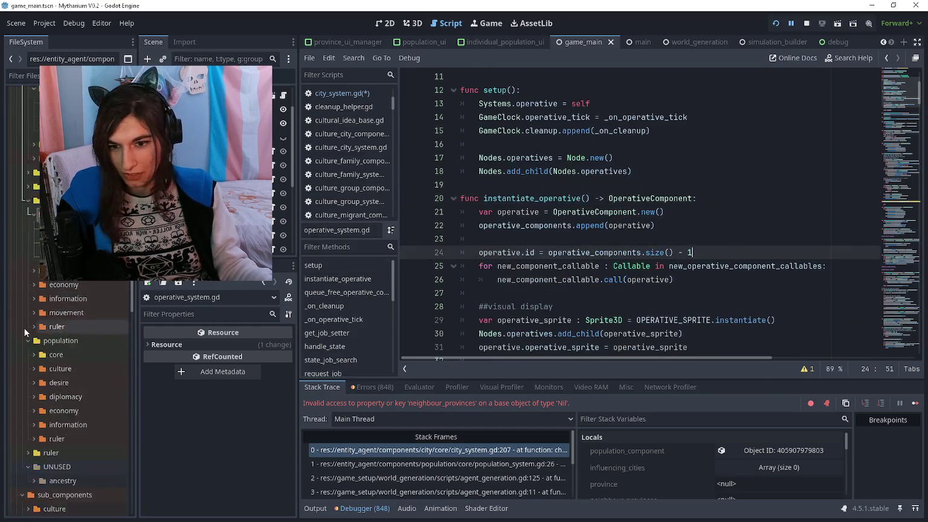
double_click(70, 322)
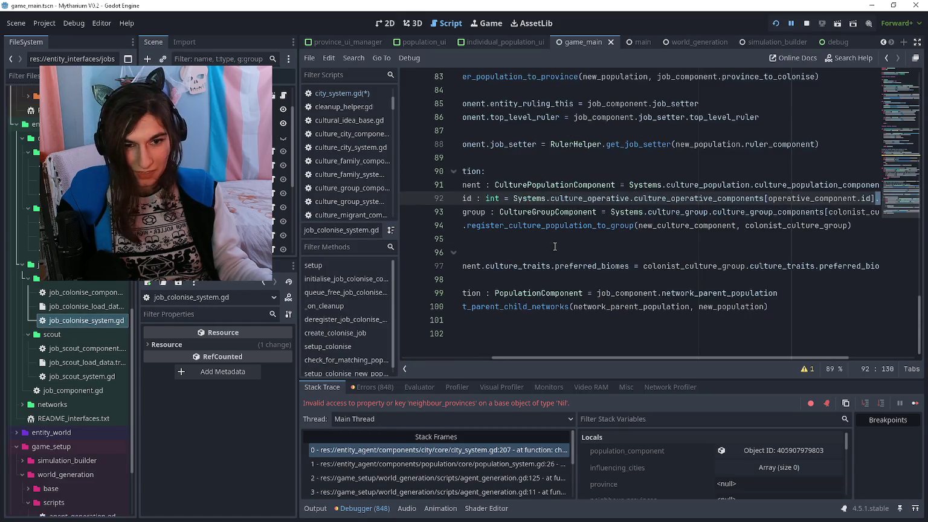
Insert an 'if Systems.city:' block after line 98 in job_colonise_system.gd
click(548, 291)
click(547, 281)
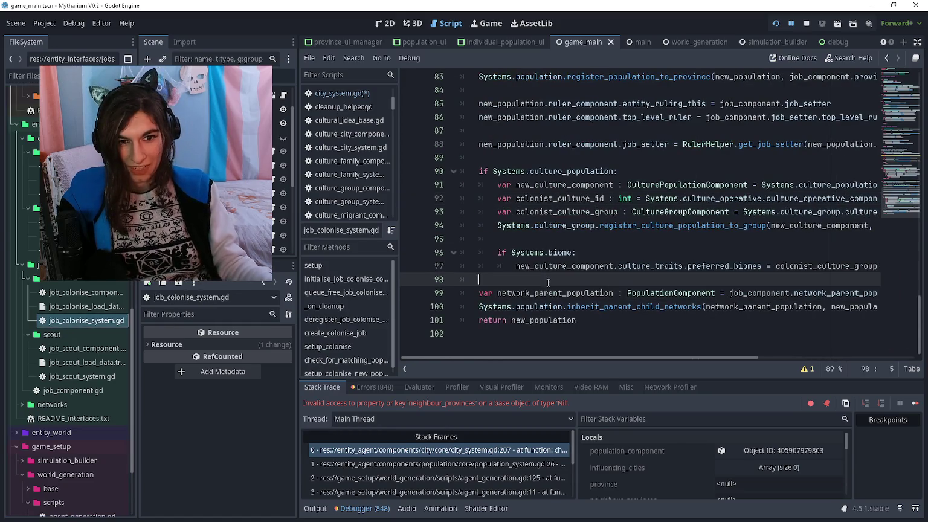
key(Return)
key(Return)
key(Up)
key(Tab)
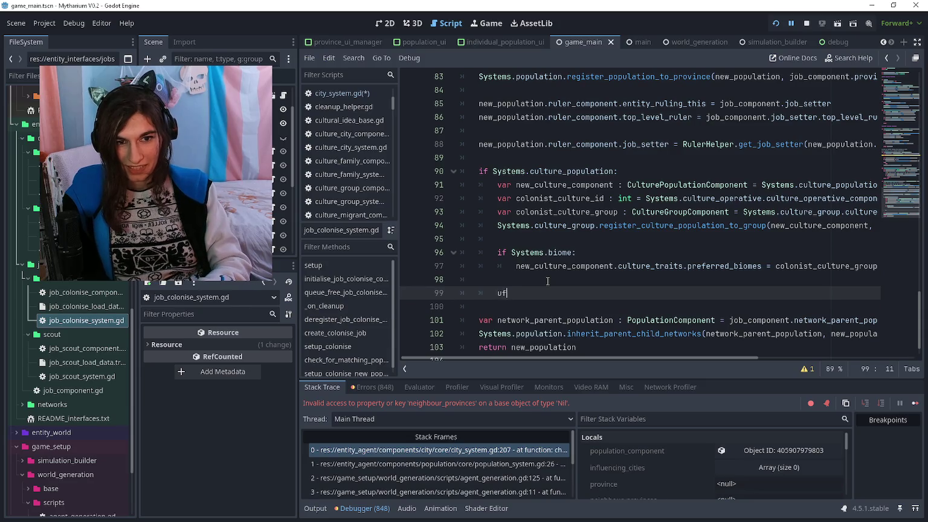
key(BackSpace)
text(if Systme)
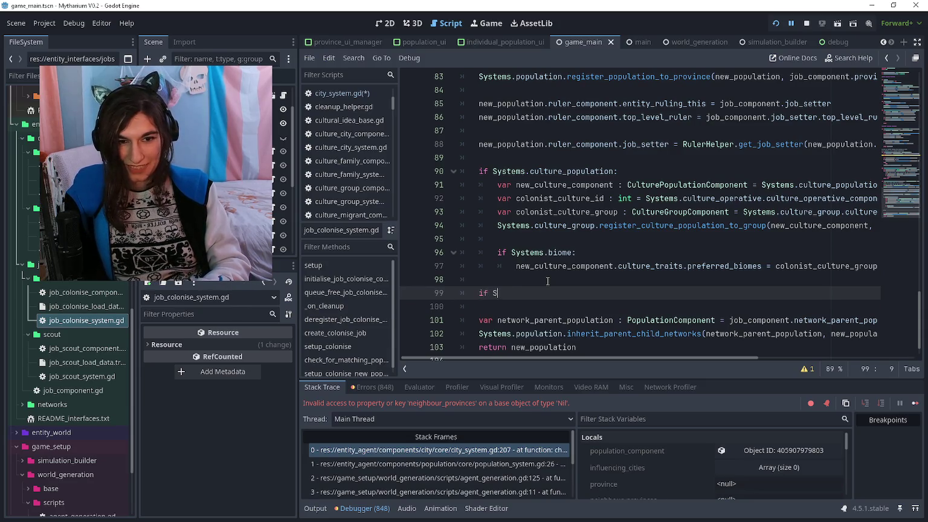
key(BackSpace)
key(BackSpace)
text(ems.)
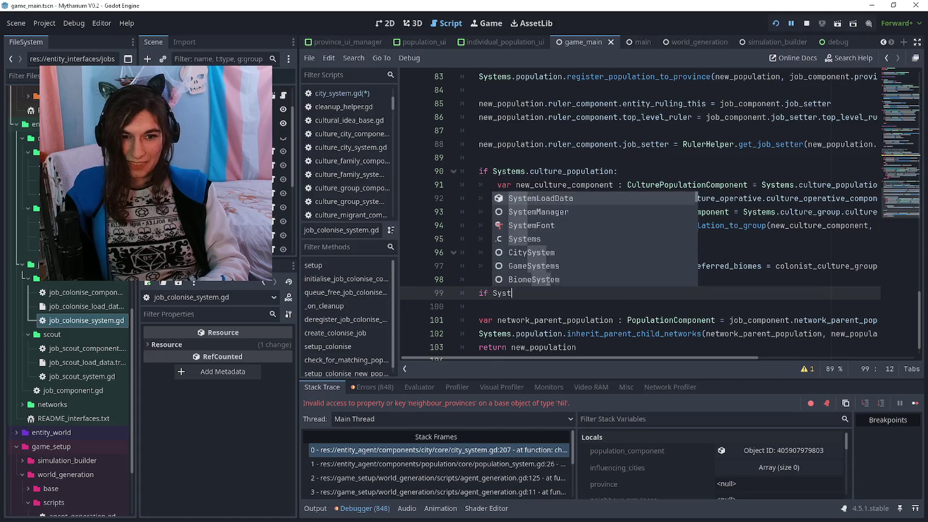
text(city:)
Inside it call Systems.city.check_population_within_city_influence(new_population), then run the project with F5
key(Return)
text(Systems.city.)
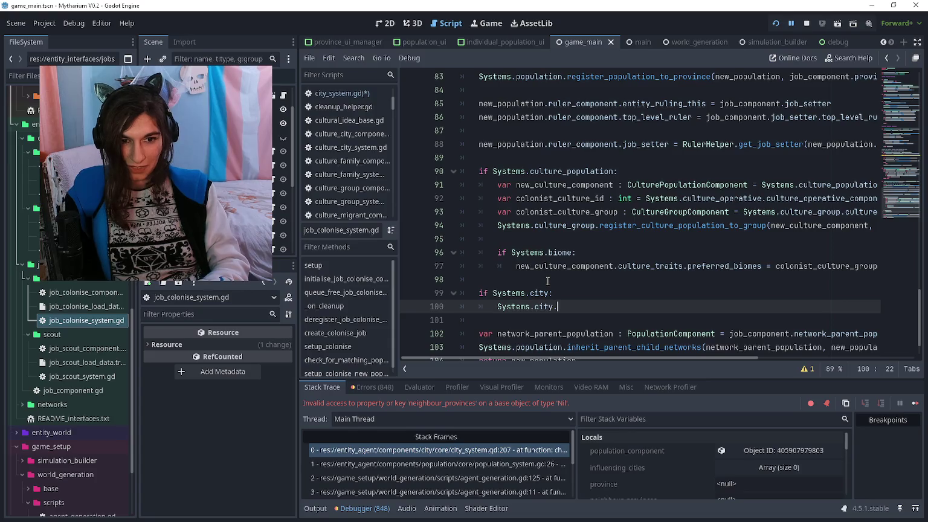
text(po)
key(Return)
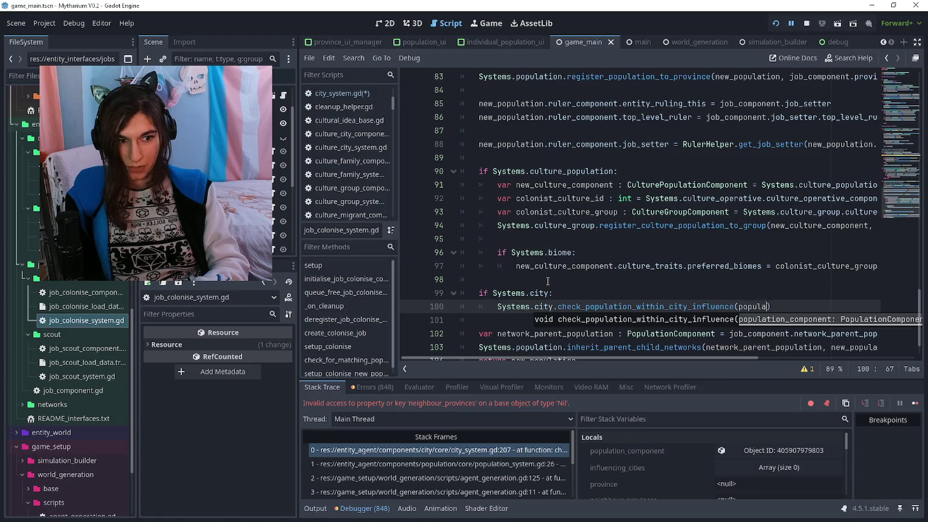
key(ctrl+BackSpace)
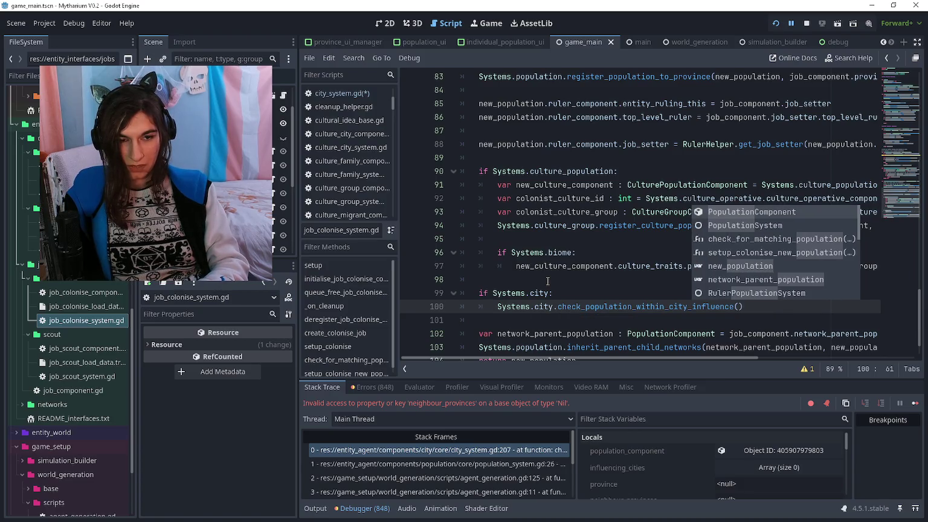
text(new_popua)
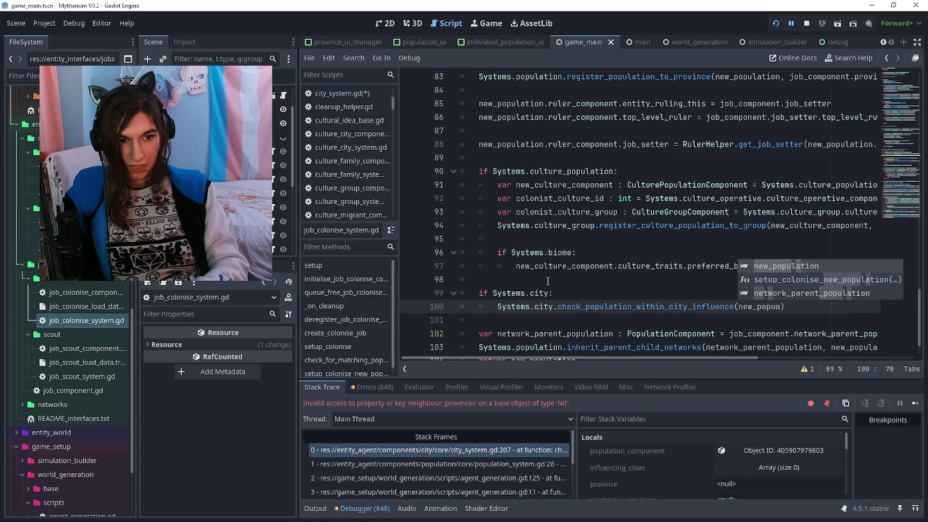
key(BackSpace)
text(lation)
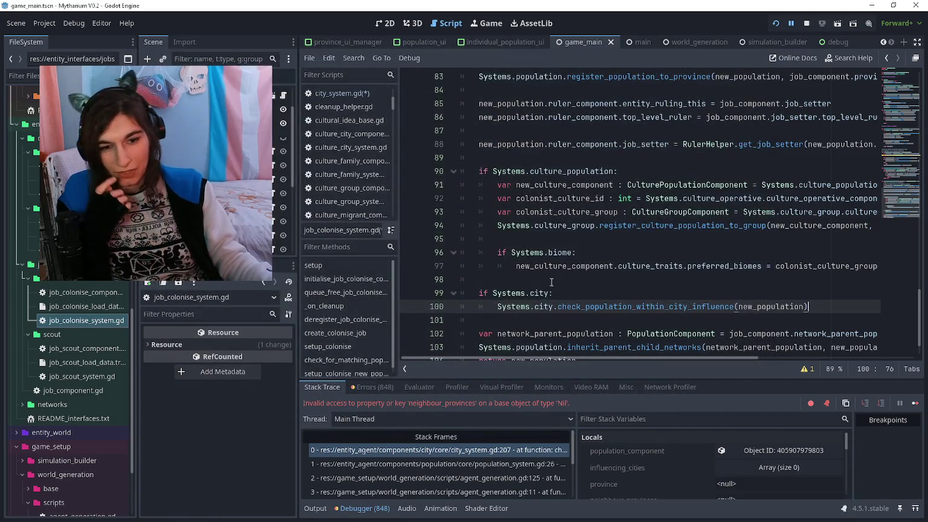
key(F5)
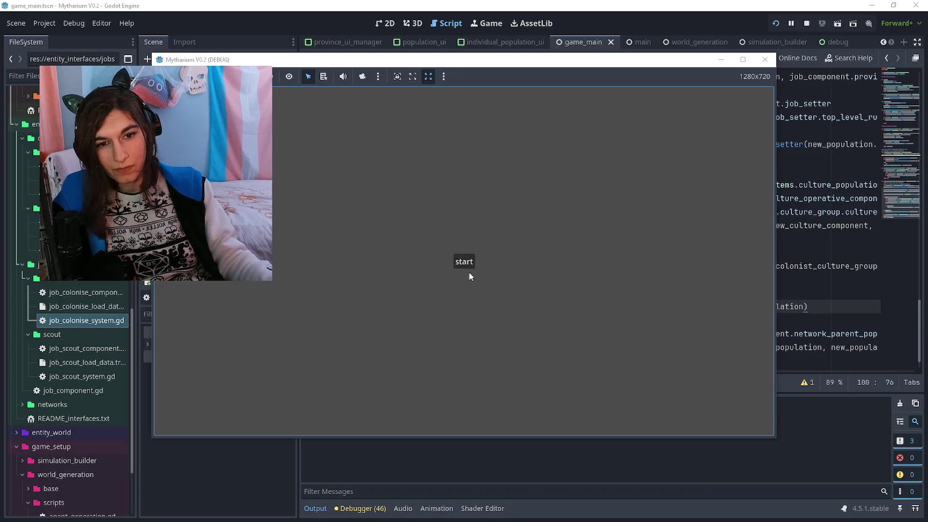
Relaunch the game, start the simulation and raise the game speed to 5
click(466, 264)
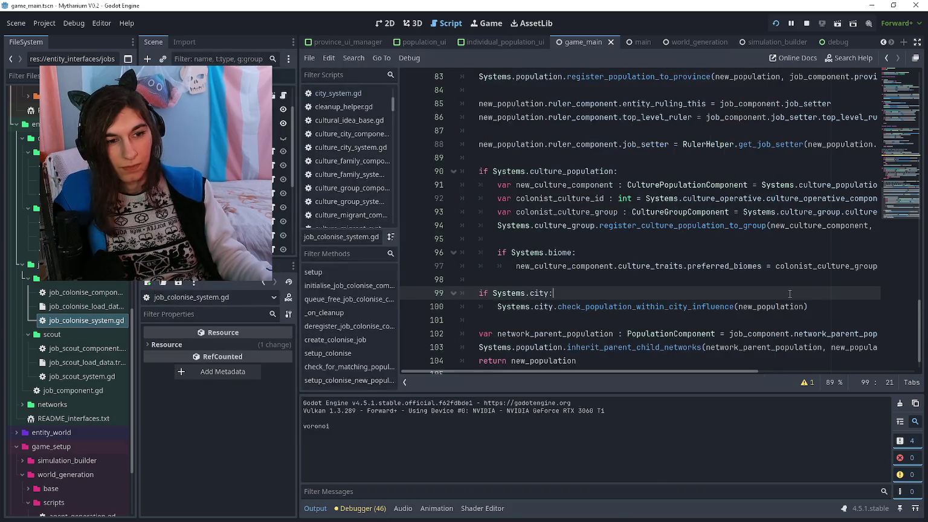
click(801, 317)
scroll(798, 315, down, 1)
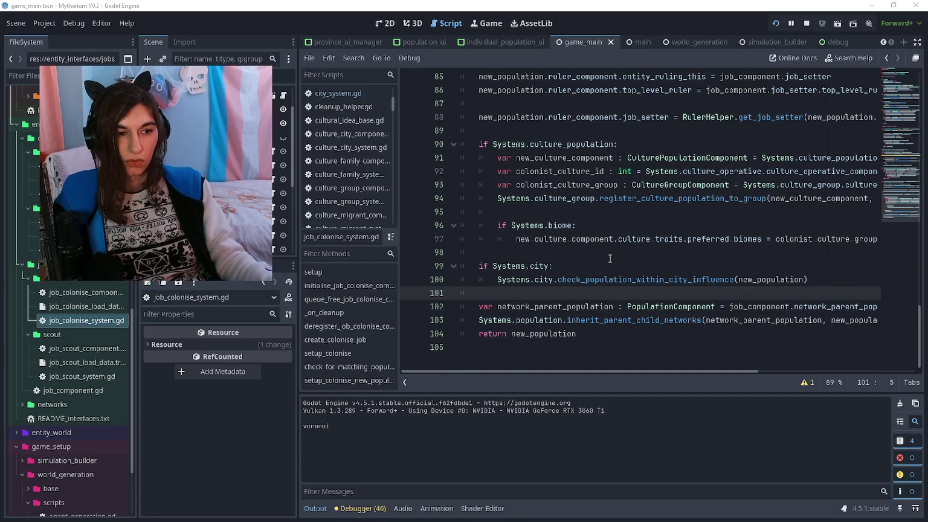
key(F5)
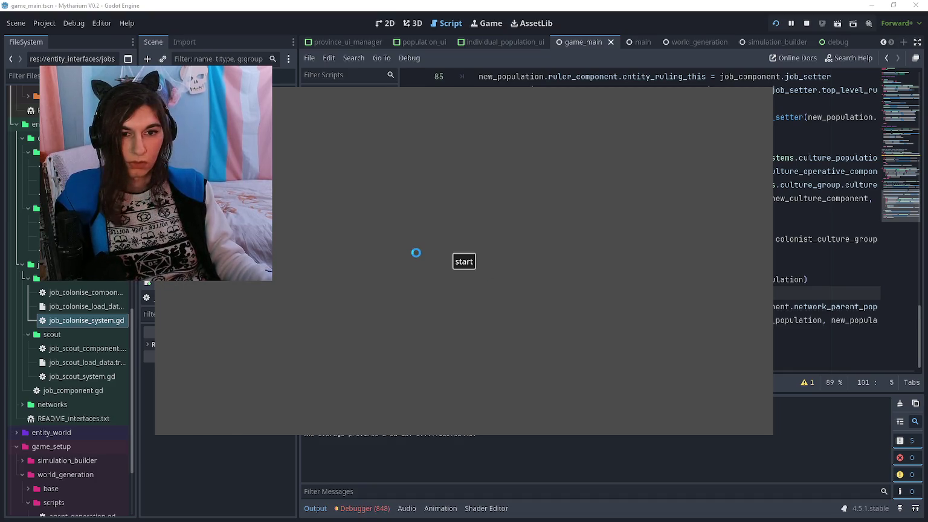
click(470, 259)
click(768, 107)
click(769, 107)
click(768, 108)
click(768, 107)
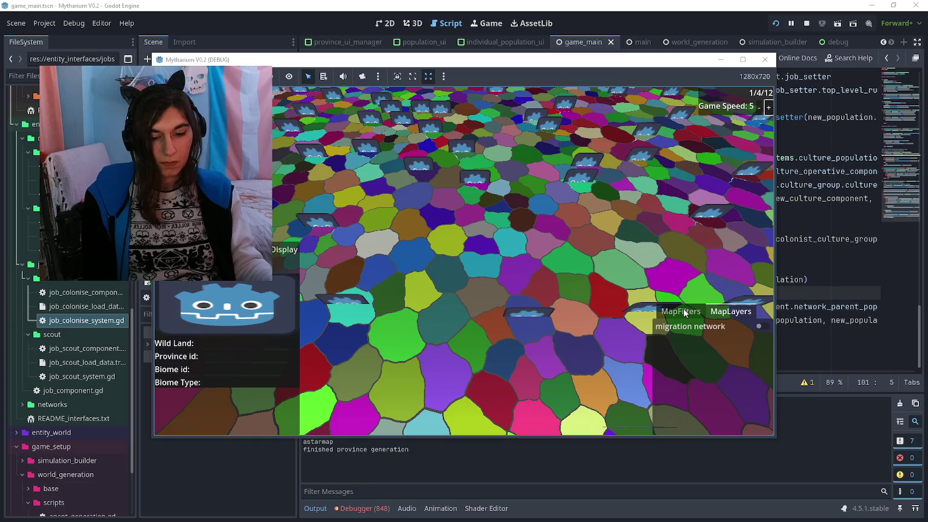
Cycle through the map filters, settling on city influence, then return to the script editor
click(685, 311)
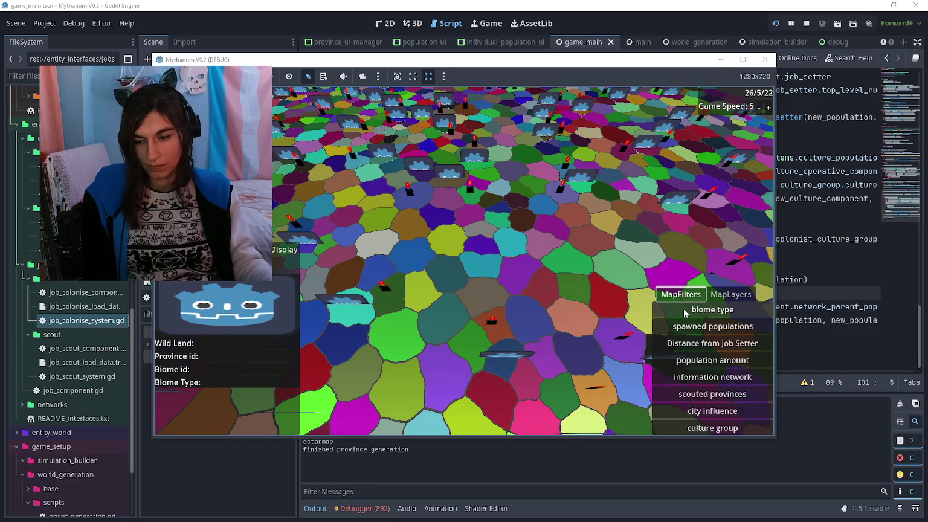
click(702, 380)
click(703, 393)
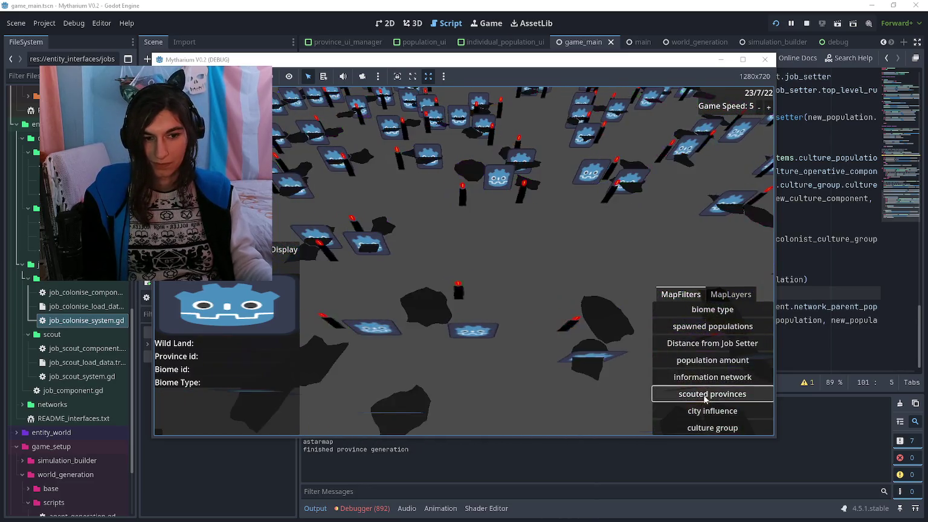
click(705, 415)
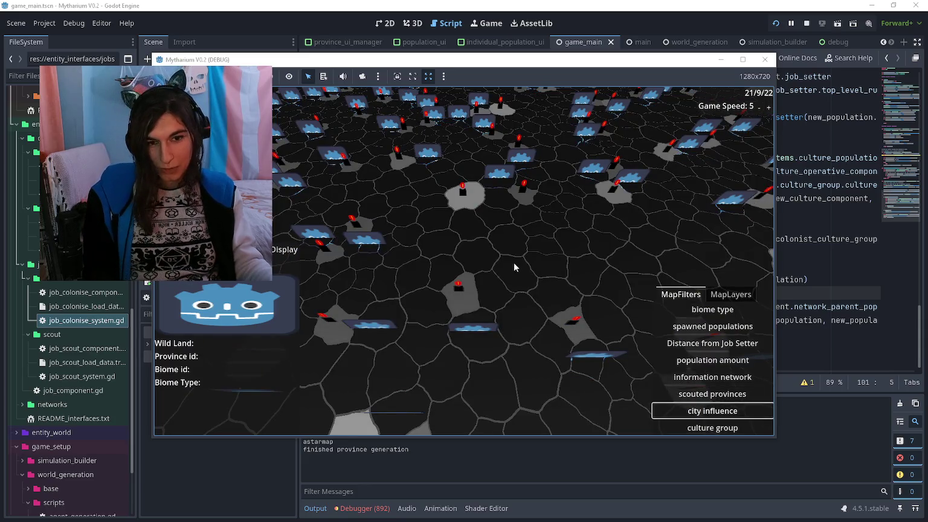
click(687, 345)
click(694, 411)
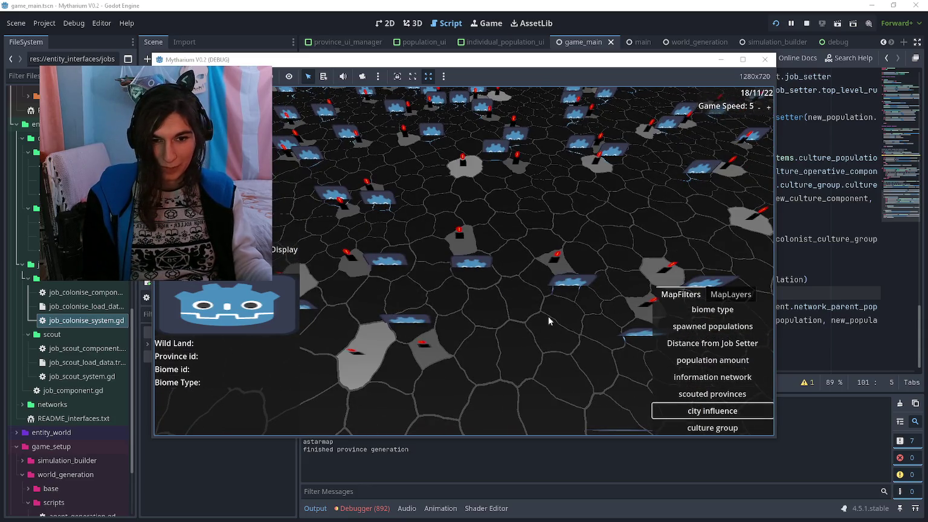
click(713, 422)
click(712, 413)
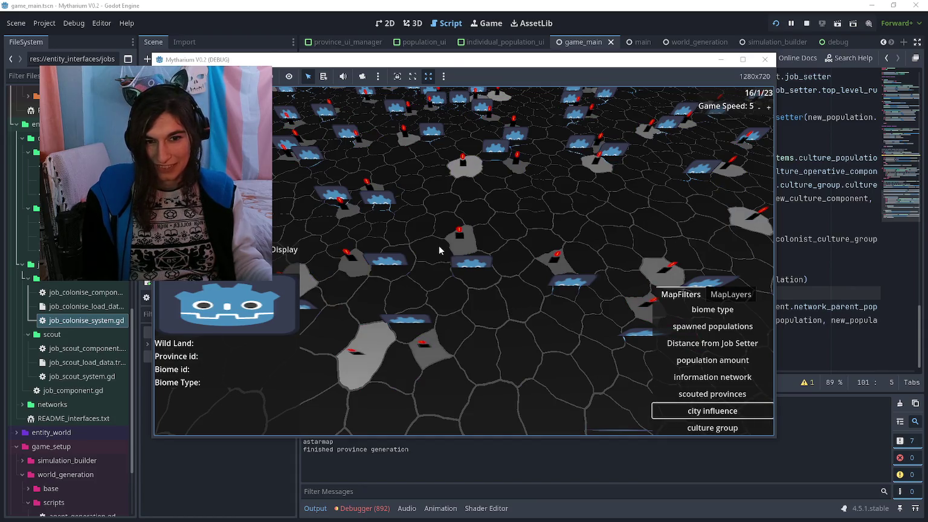
key(d)
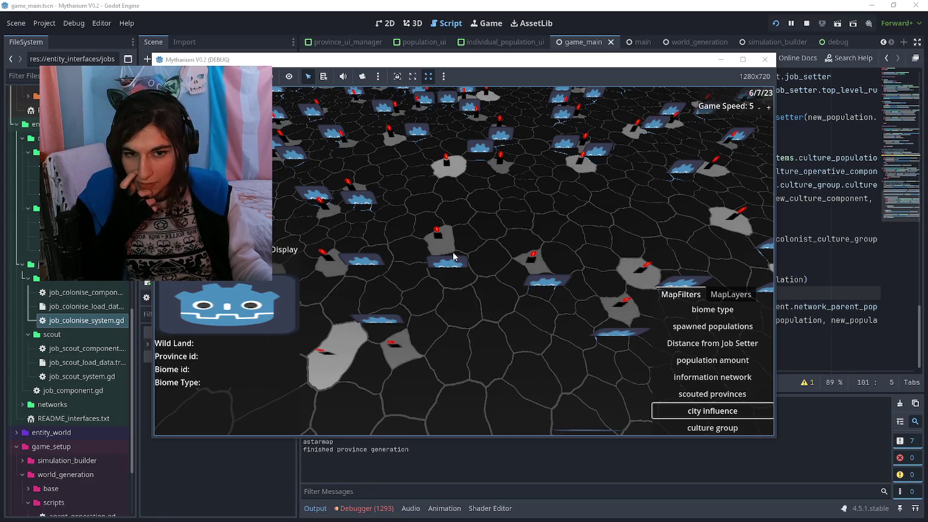
click(528, 5)
click(604, 332)
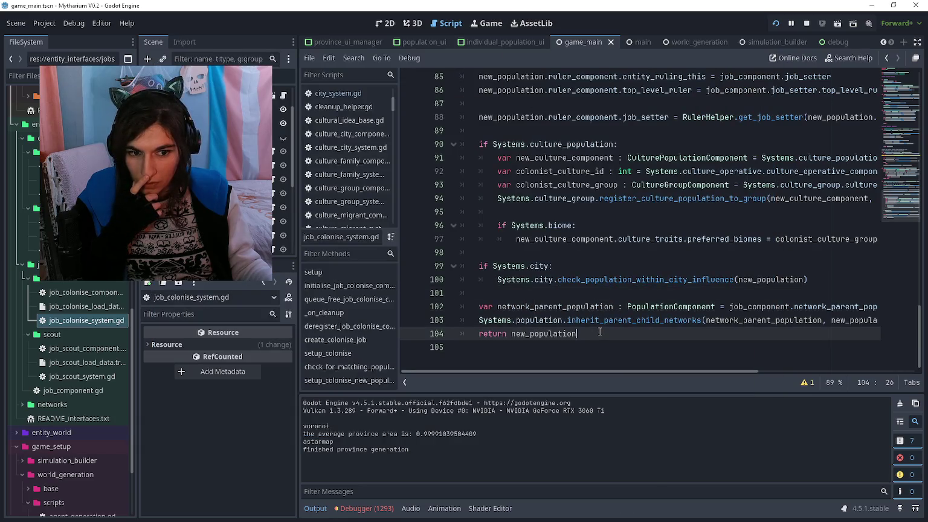
Open city_system.gd and scroll to the check_population_within_city_influence function
scroll(604, 327, up, 8)
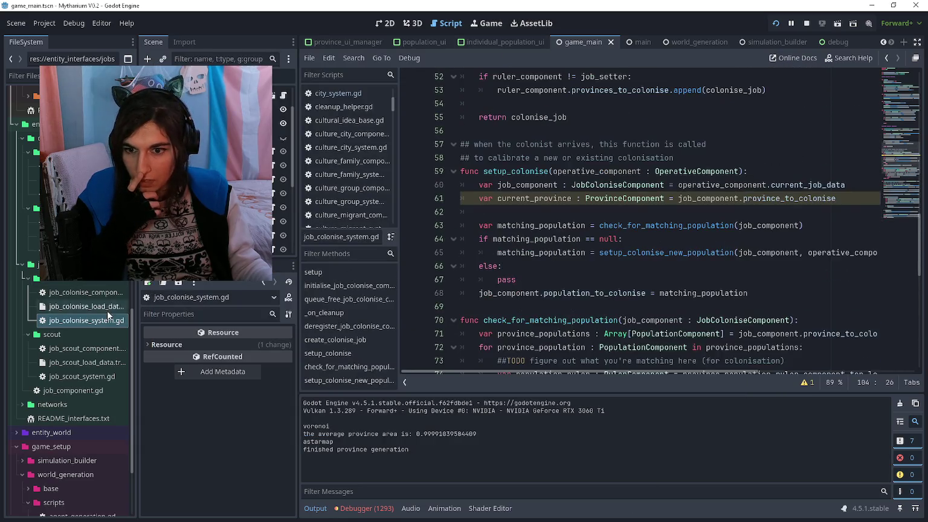
scroll(100, 313, up, 5)
scroll(94, 292, up, 5)
double_click(84, 229)
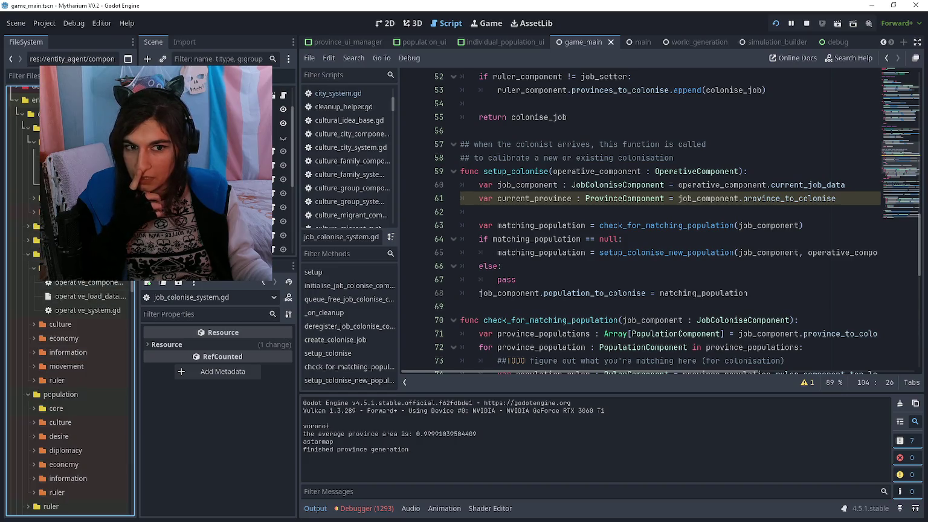
scroll(640, 247, down, 10)
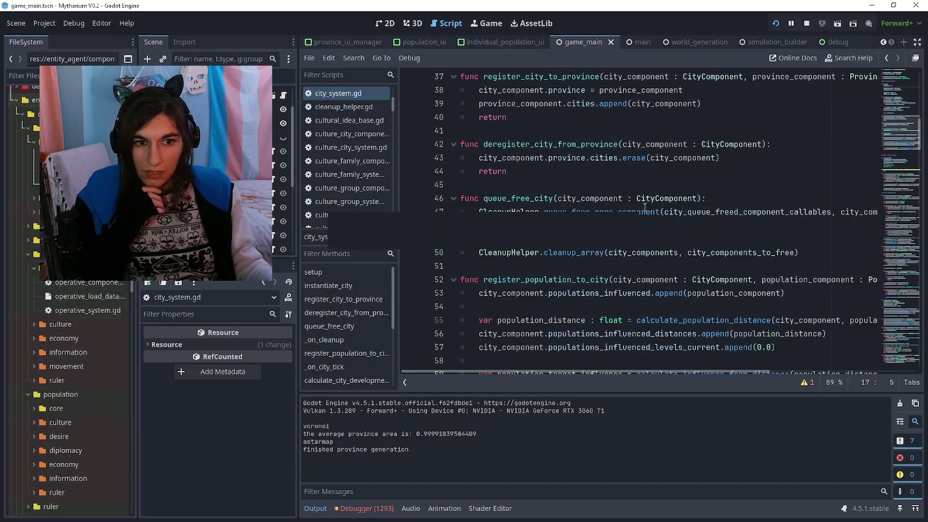
click(635, 184)
scroll(632, 183, down, 20)
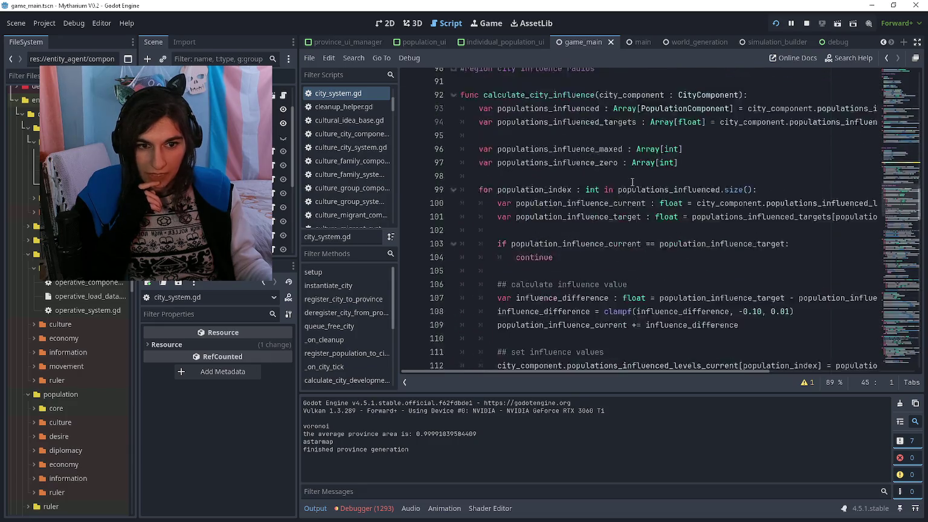
scroll(633, 184, down, 19)
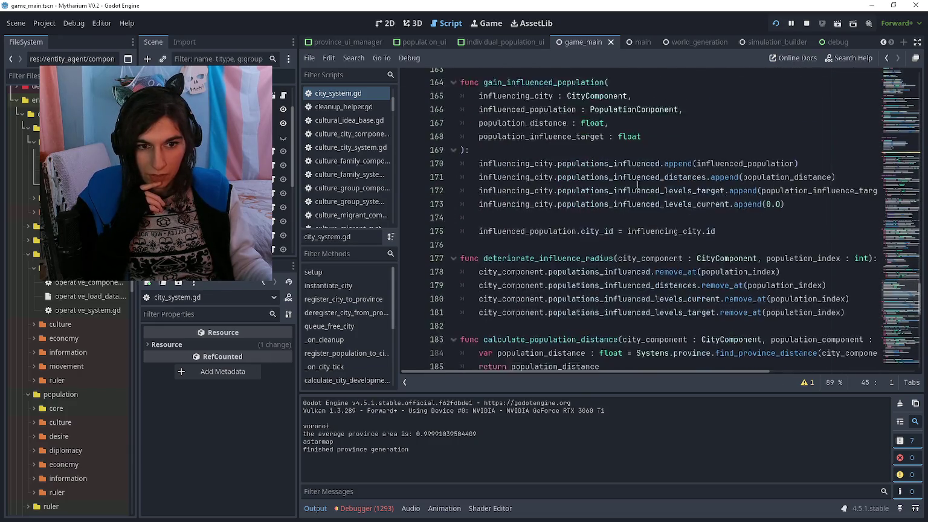
scroll(634, 187, down, 9)
scroll(646, 200, up, 2)
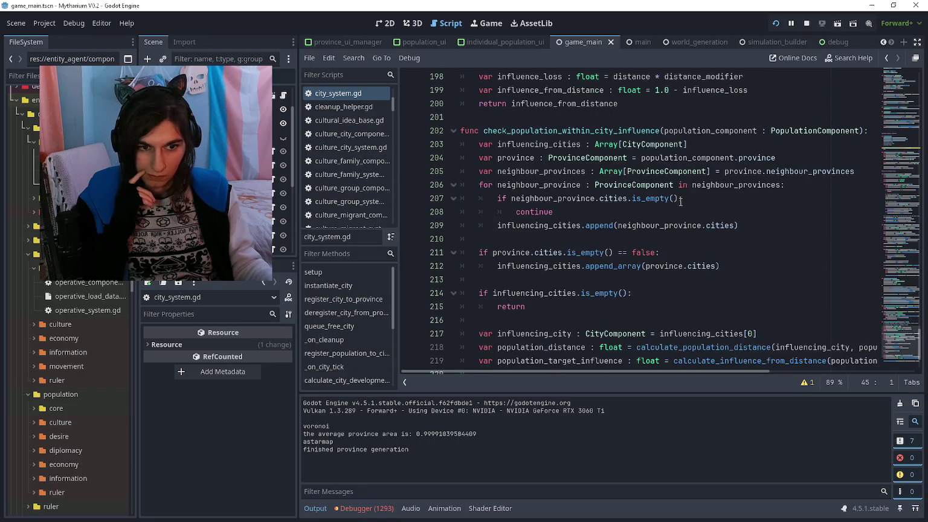
Insert blank lines after the continue on line 208 in the neighbour-province loop
click(683, 211)
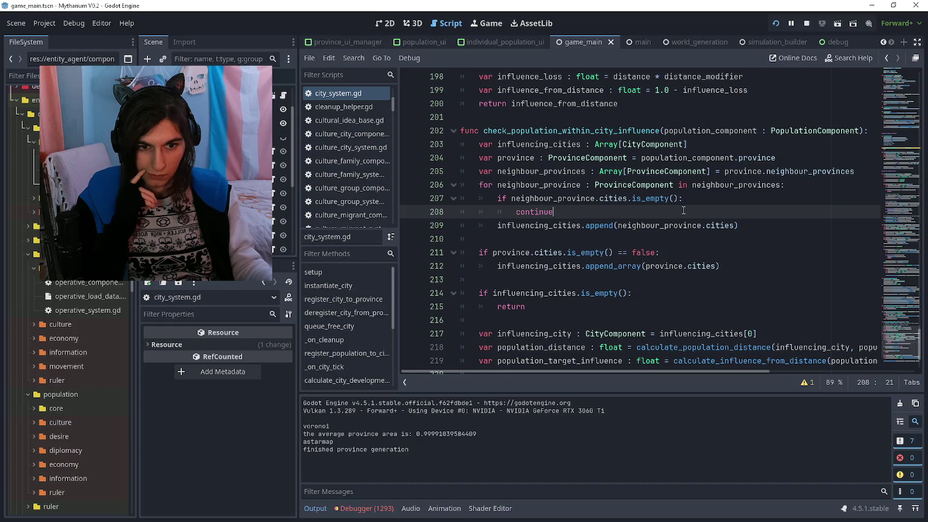
key(Return)
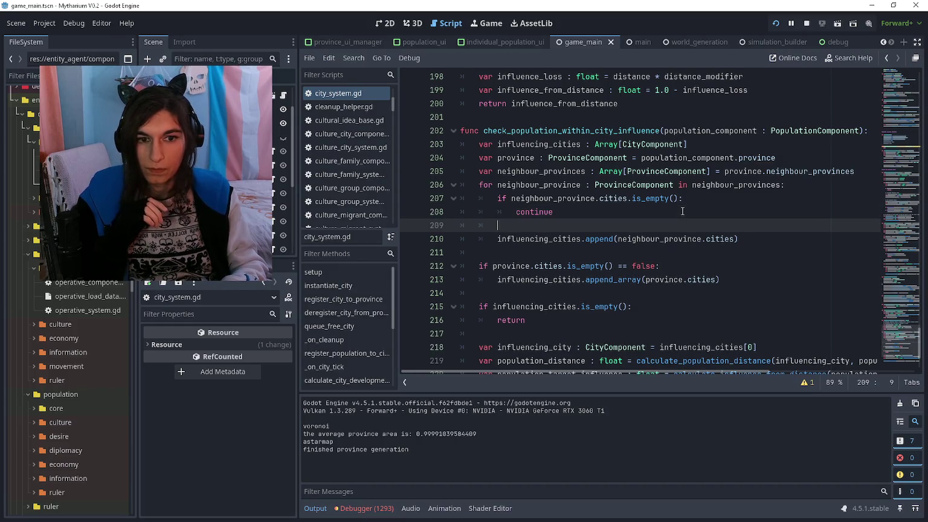
text(for)
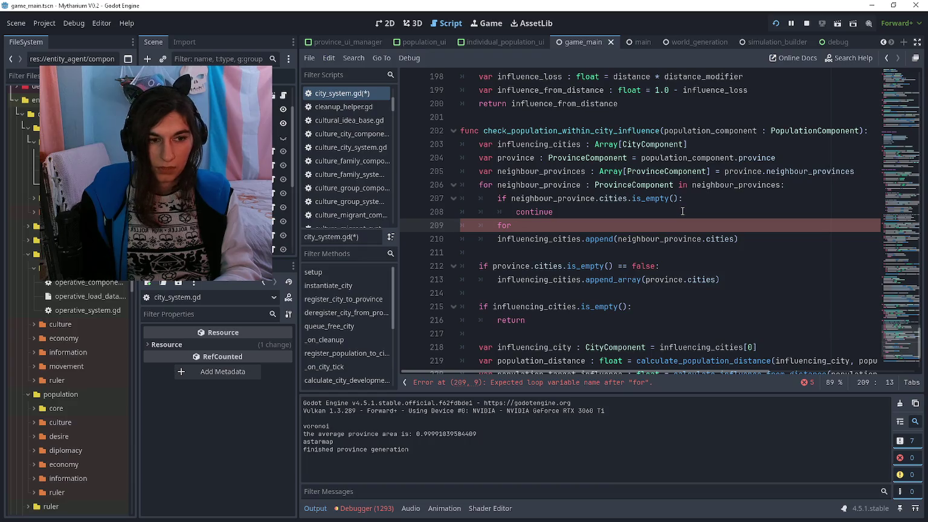
key(BackSpace)
key(BackSpace)
key(BackSpace)
key(Return)
key(Return)
key(Up)
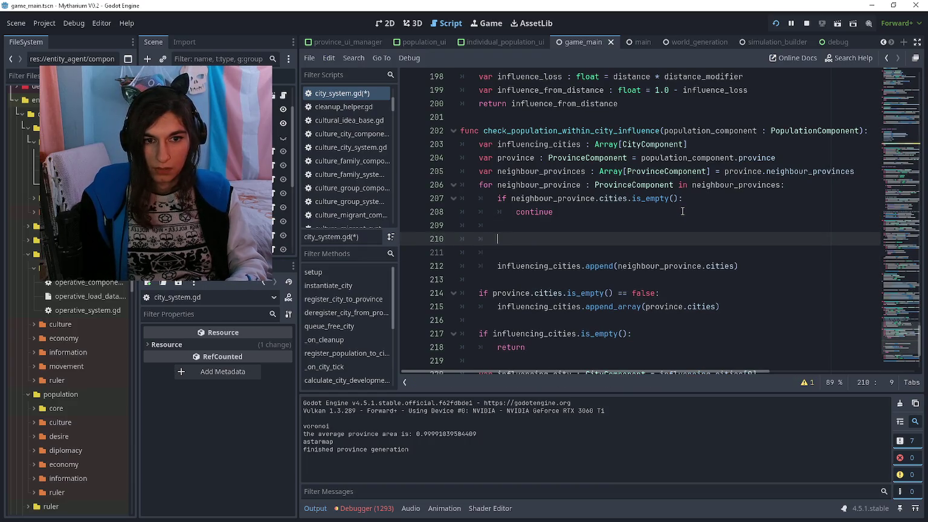
text(var)
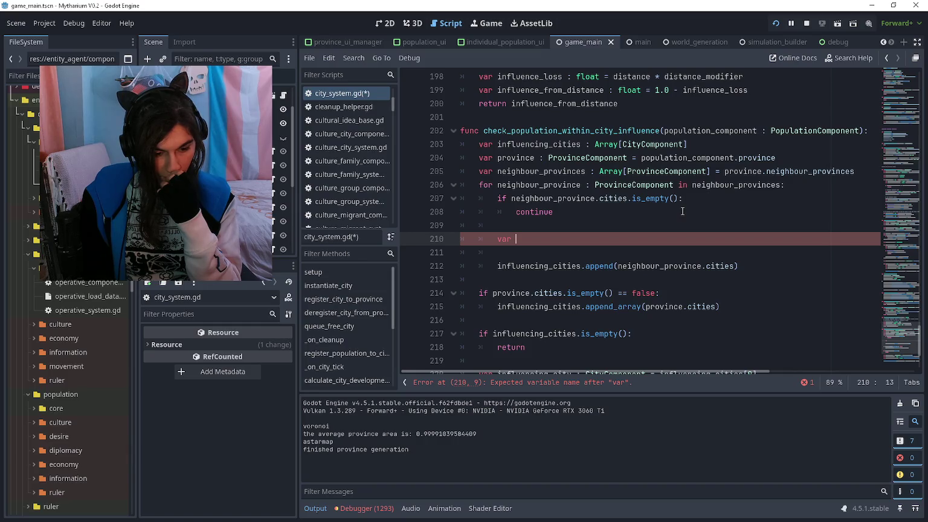
text(ci)
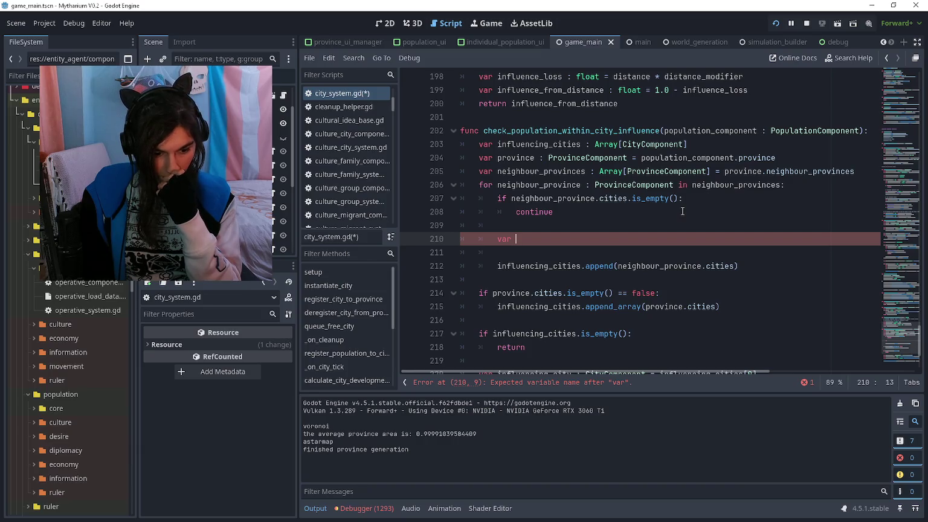
text(ty_influence)
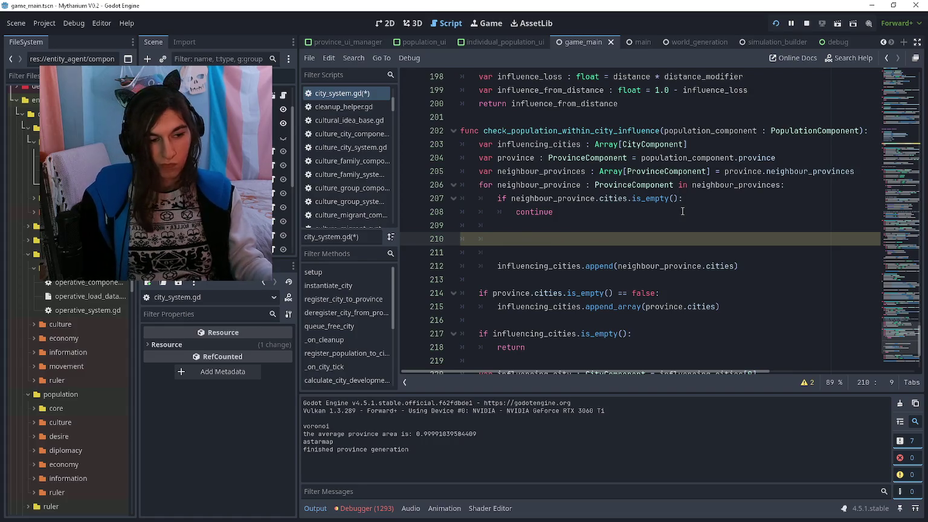
scroll(580, 228, down, 1)
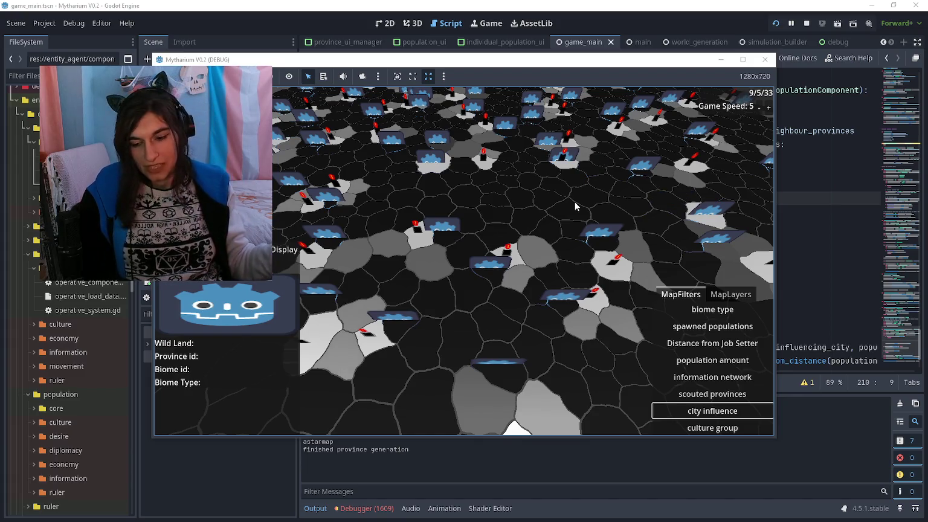
Pan the game map and show the details of desert province 1201
mouse_move(574, 202)
mouse_down()
mouse_move(523, 202)
mouse_move(517, 371)
mouse_move(398, 79)
mouse_move(567, 69)
mouse_up()
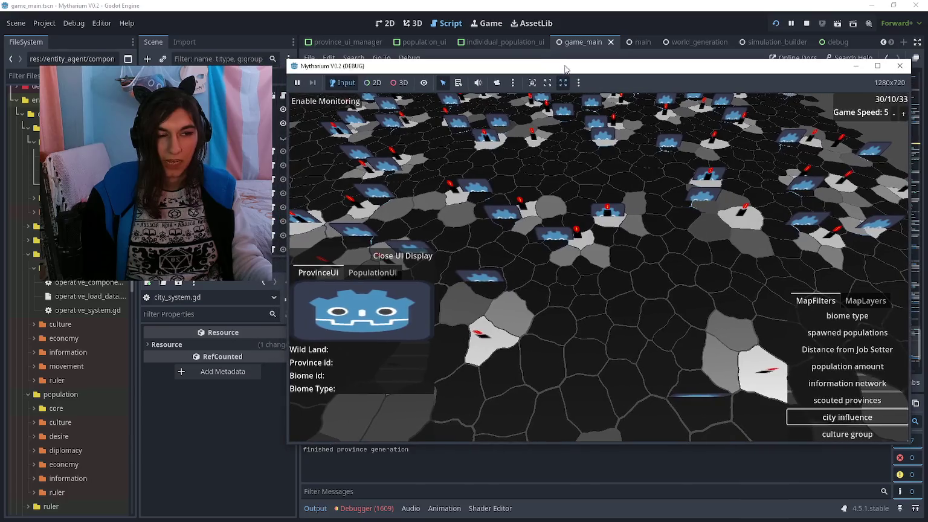
key(s)
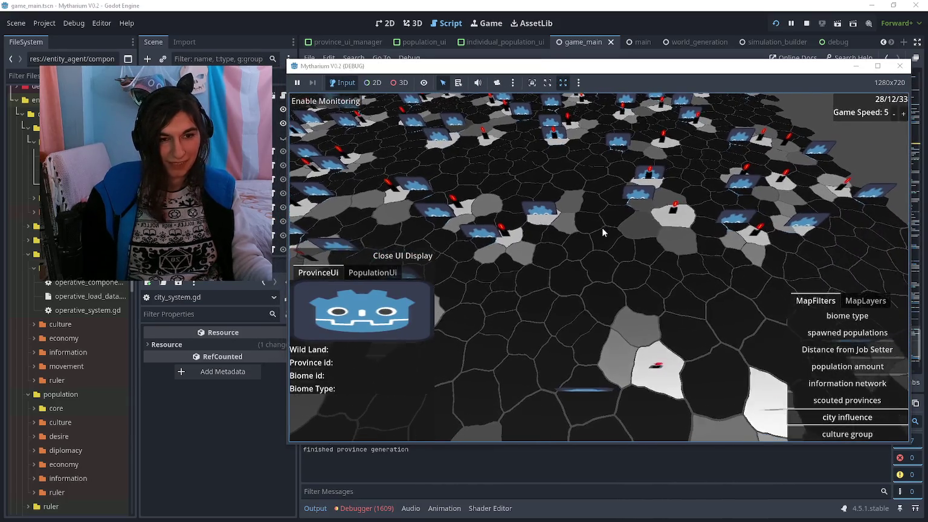
key(w)
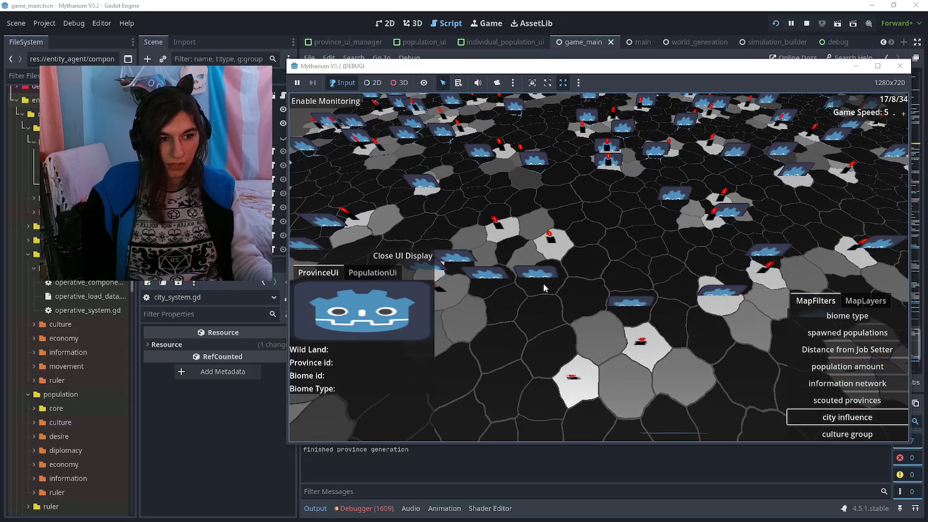
click(543, 284)
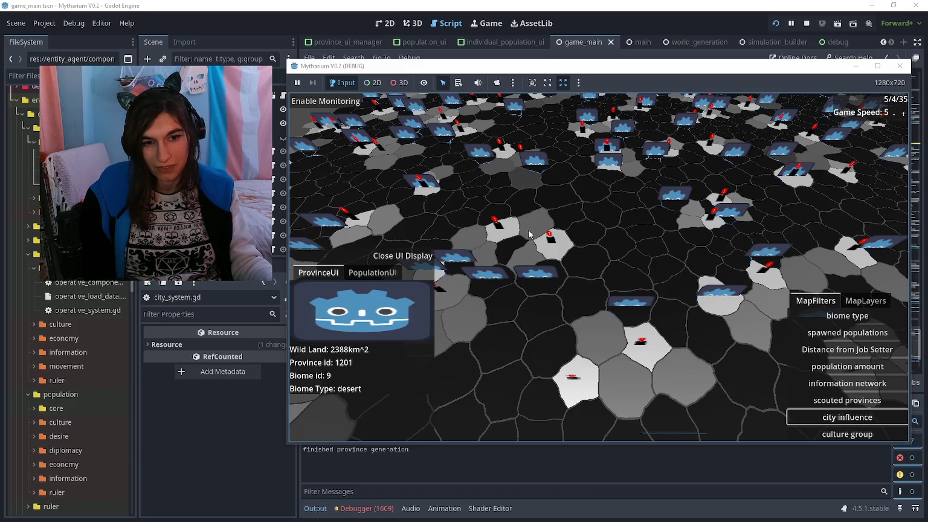
Toggle the city influence colouring and check a province's population stats before returning to the editor
click(844, 419)
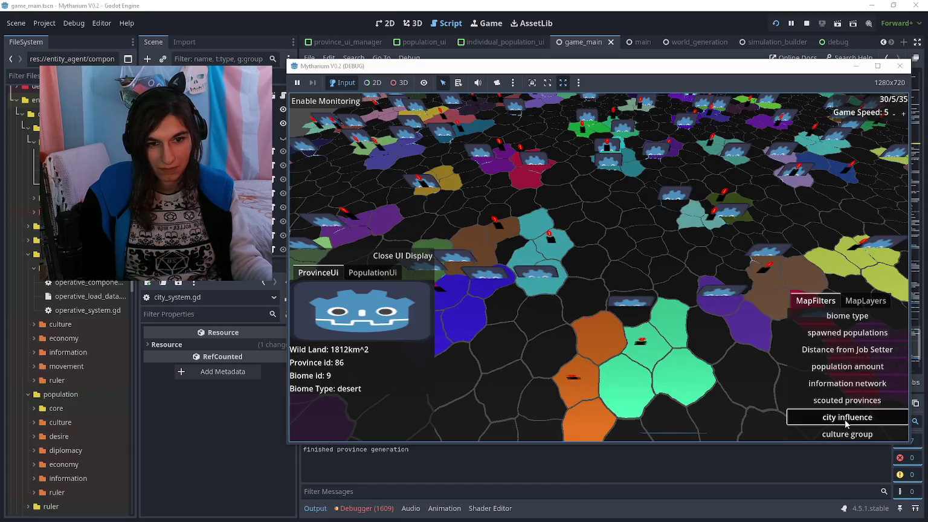
click(845, 420)
click(849, 430)
click(850, 420)
click(850, 422)
click(850, 422)
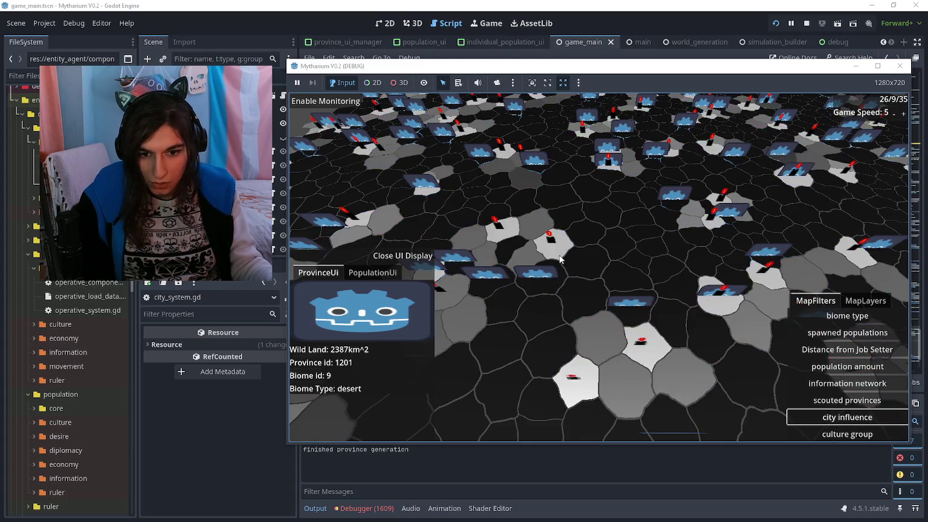
click(373, 272)
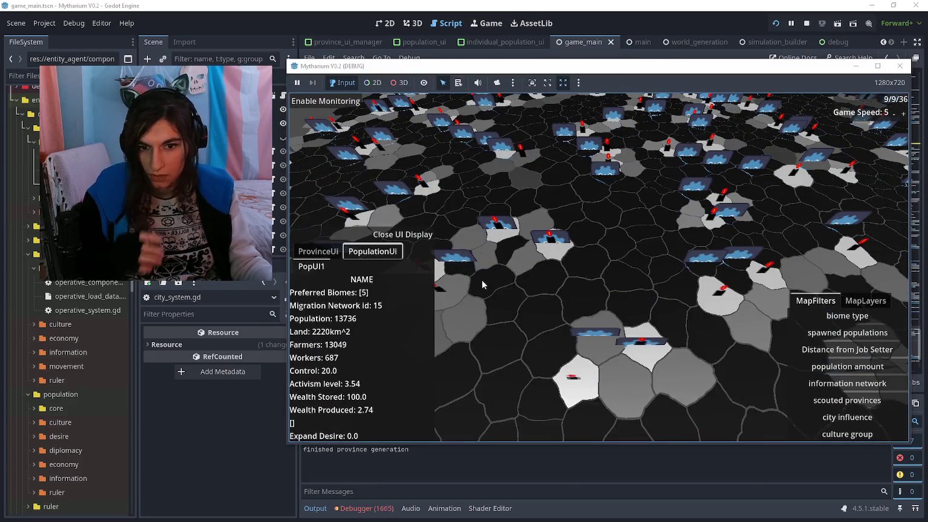
click(545, 253)
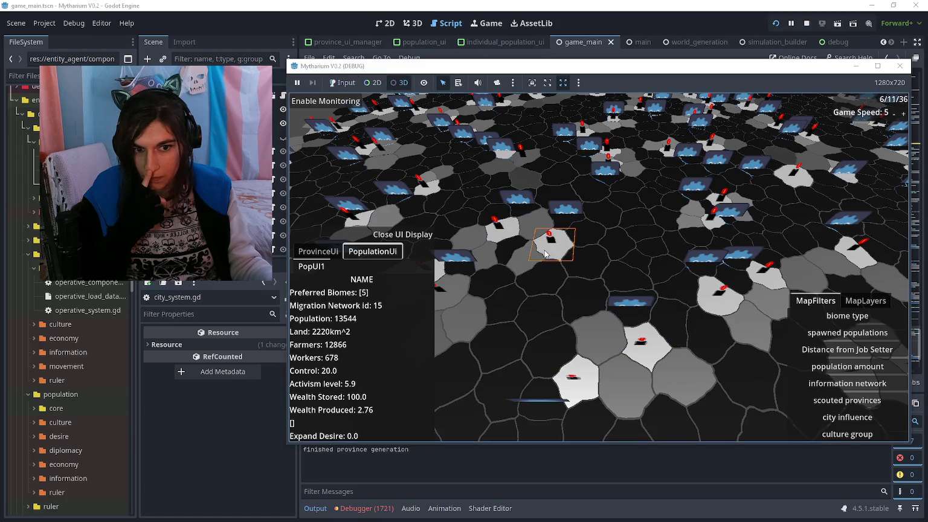
click(134, 341)
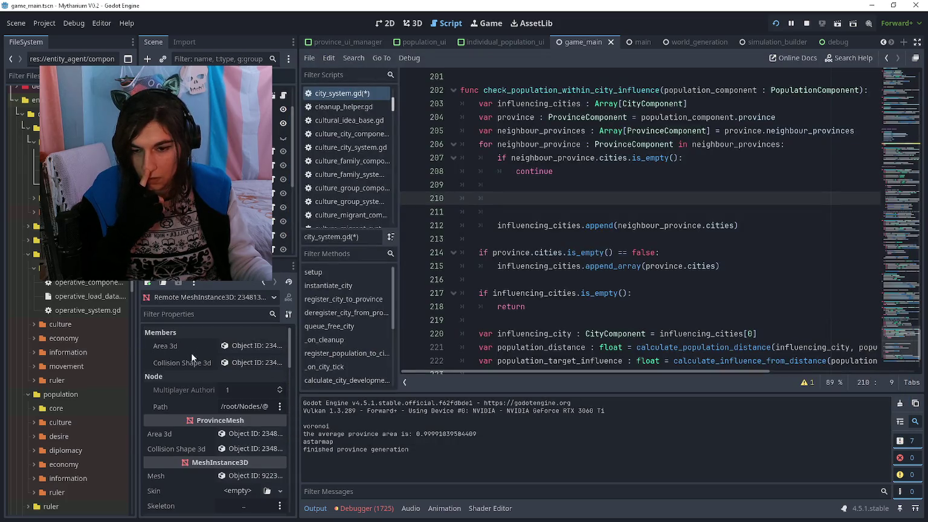
Inspect the province's ProvinceComponent Cities array, then return the caret to line 210
scroll(194, 354, down, 2)
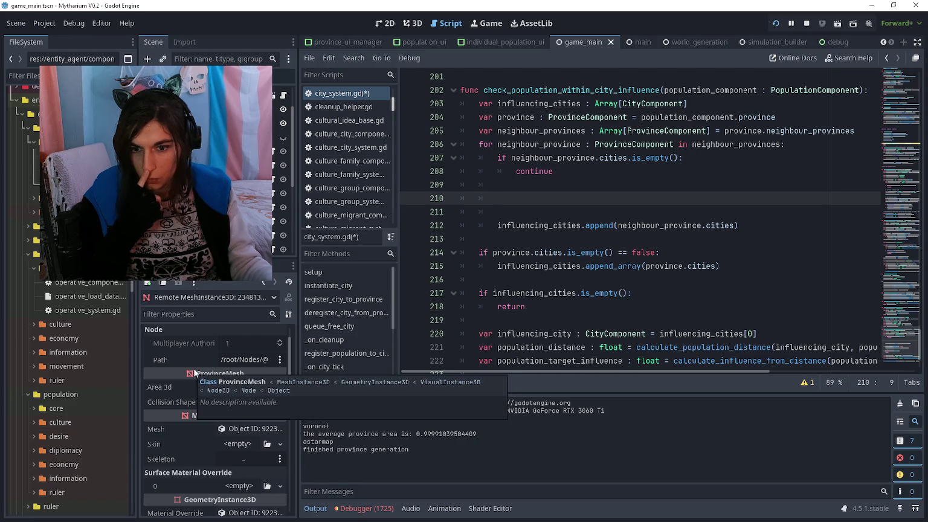
scroll(199, 367, up, 2)
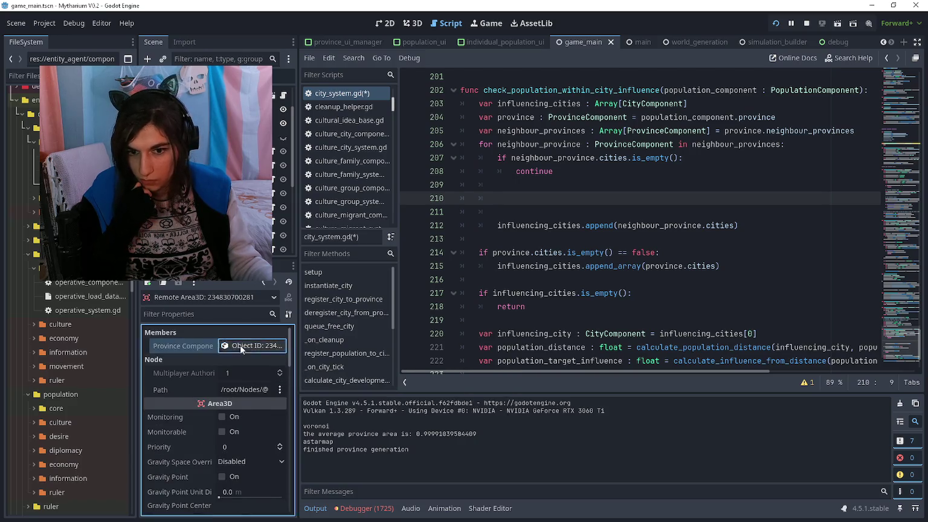
click(232, 347)
click(259, 416)
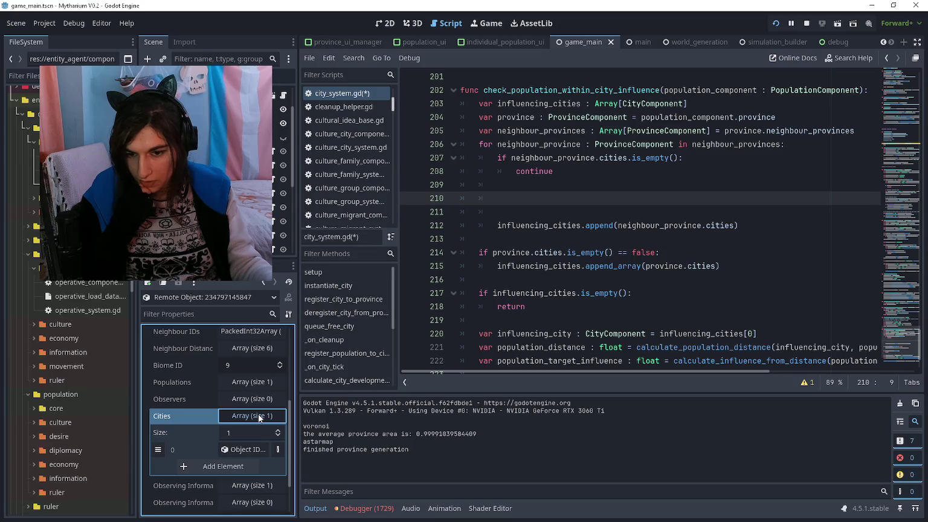
click(259, 416)
click(570, 199)
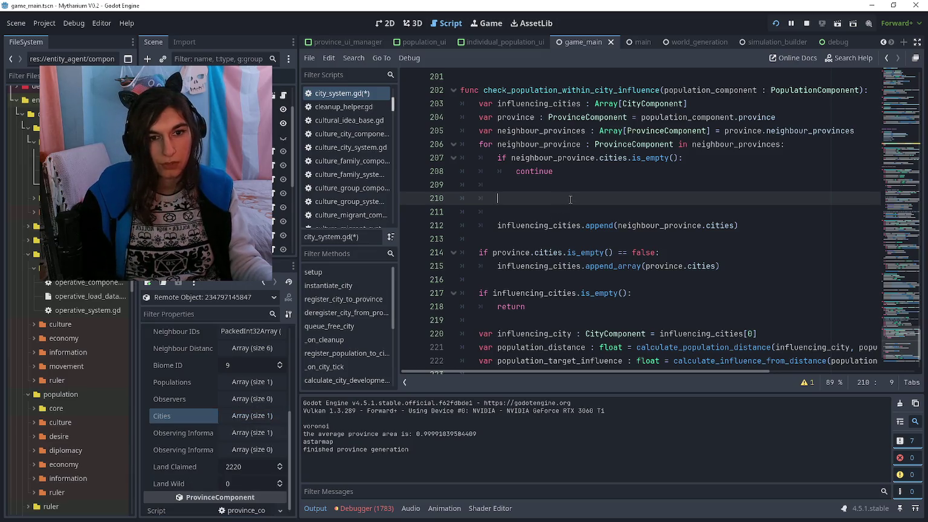
Search the script for '.cities.append' and register_city_to_province usages, then close the search
key(ctrl+f)
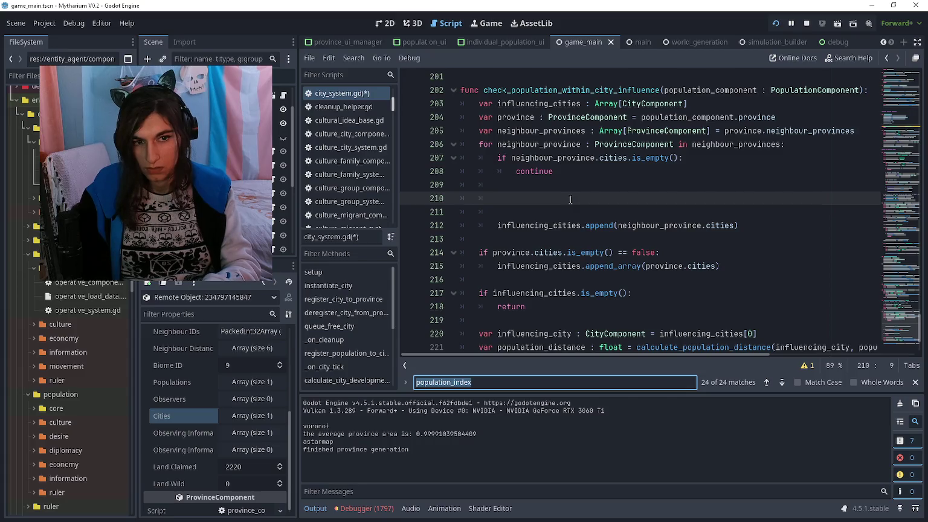
text(.cities)
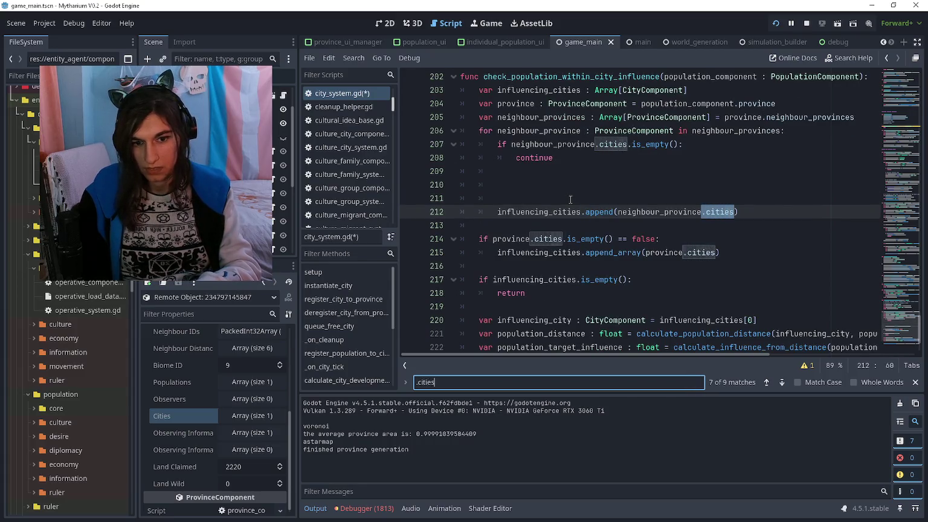
text(.append)
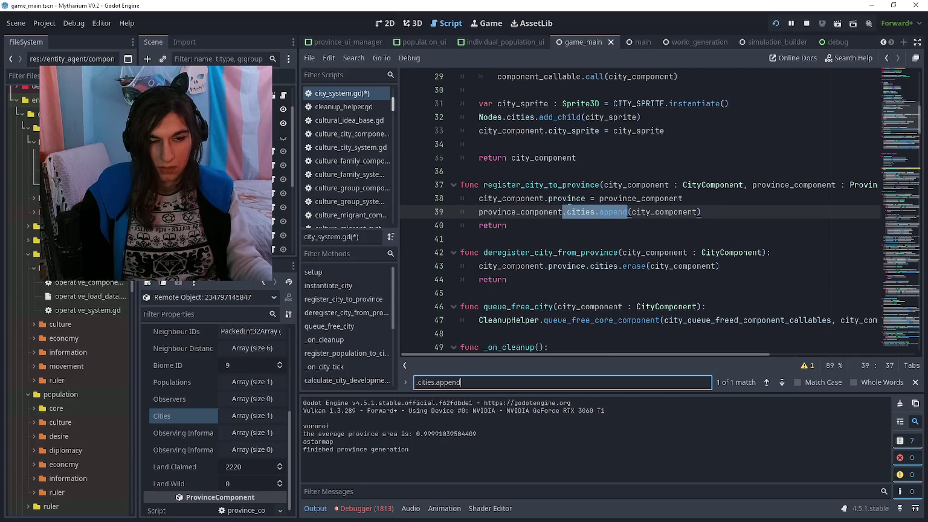
click(567, 226)
drag(483, 184, 599, 185)
key(ctrl+f)
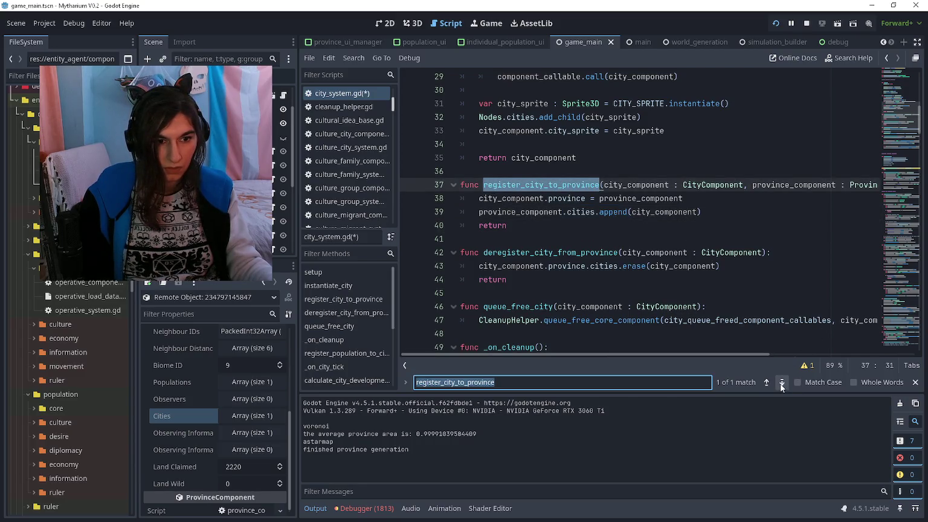
click(781, 384)
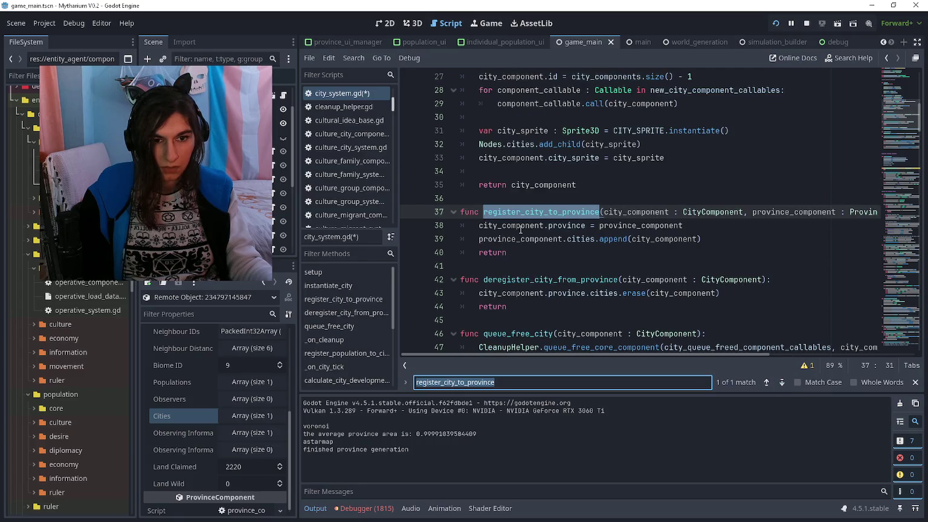
scroll(521, 228, up, 2)
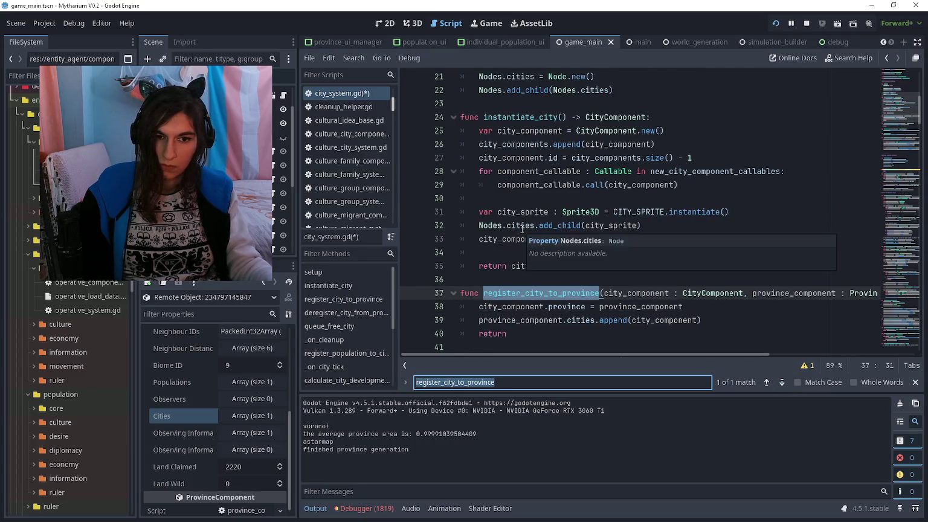
scroll(522, 229, up, 2)
key(Escape)
click(529, 187)
Put the caret on blank line 210 in the influence check and switch to the running game
scroll(529, 190, down, 10)
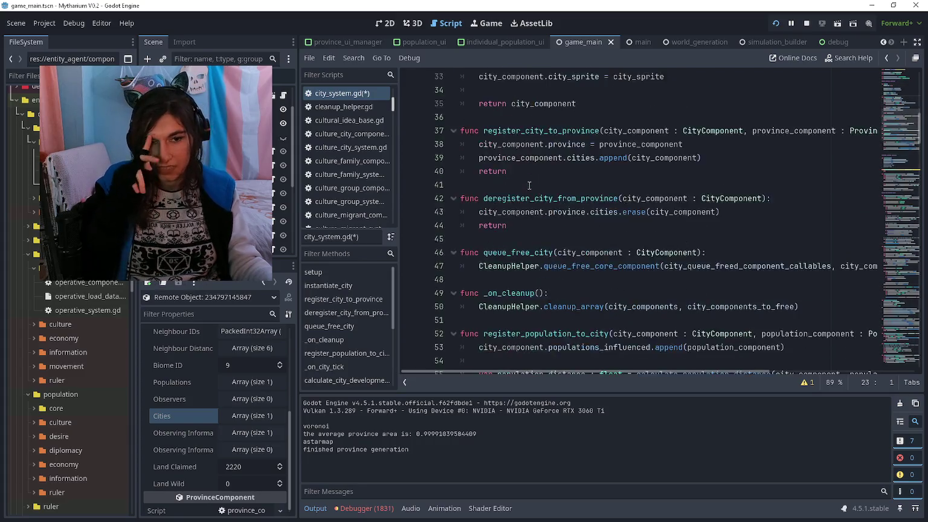
scroll(529, 190, down, 20)
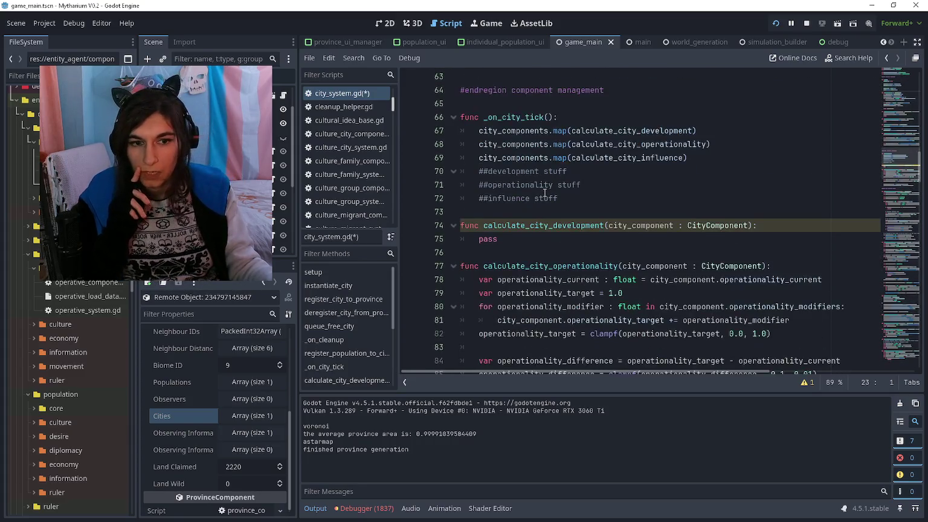
scroll(555, 193, down, 14)
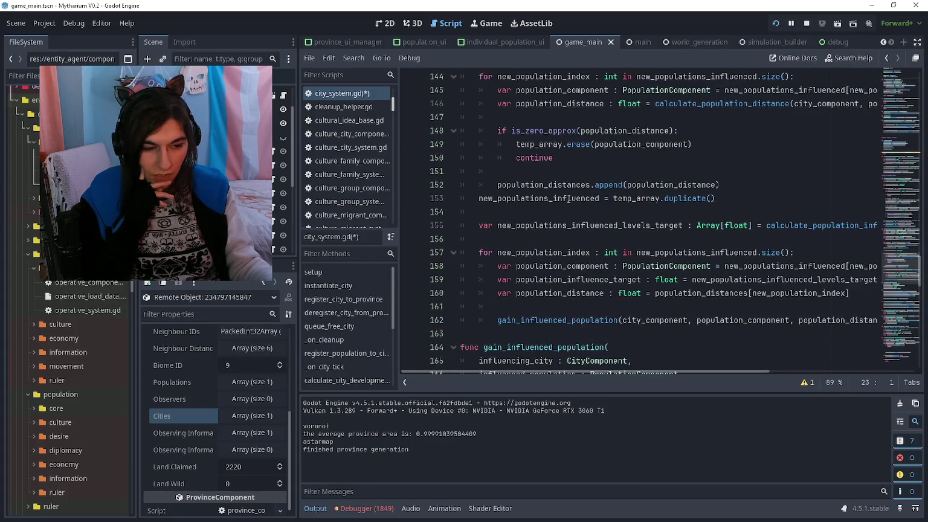
scroll(552, 180, down, 19)
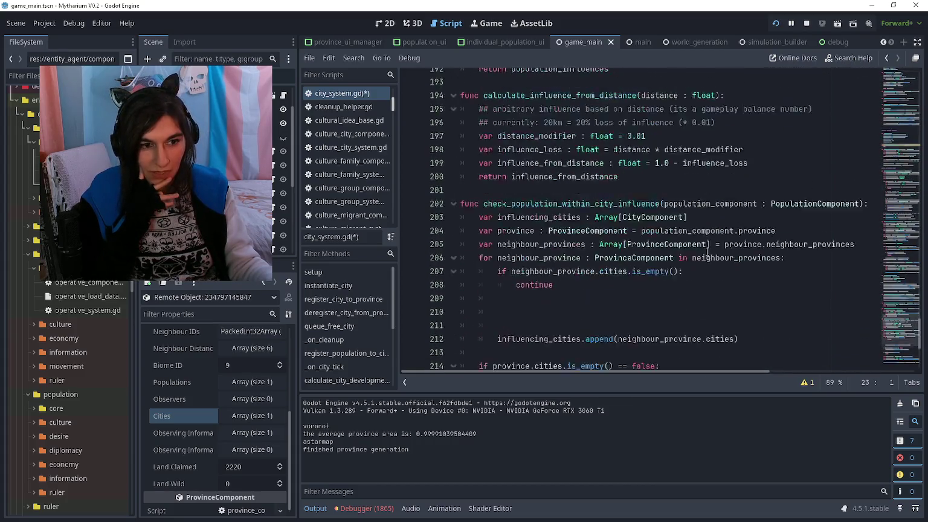
click(610, 236)
scroll(610, 236, up, 2)
click(585, 213)
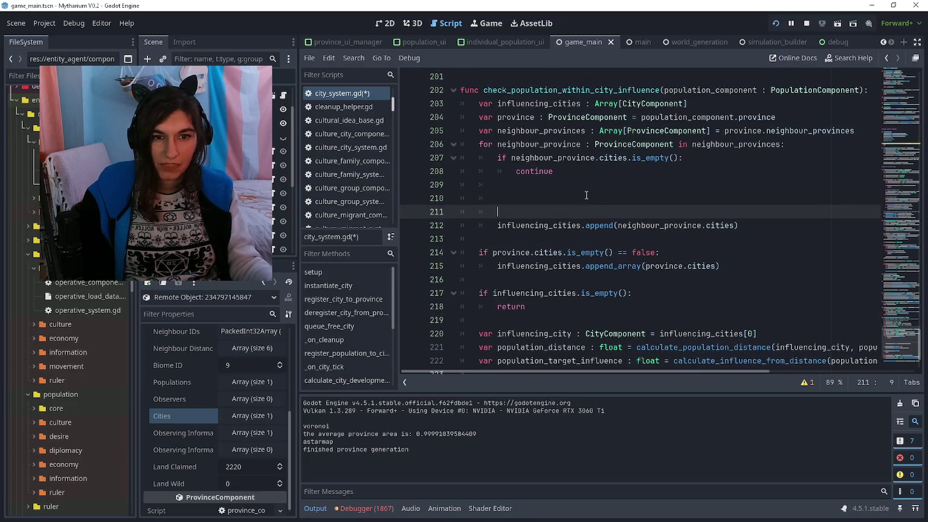
click(586, 195)
key(alt+Tab)
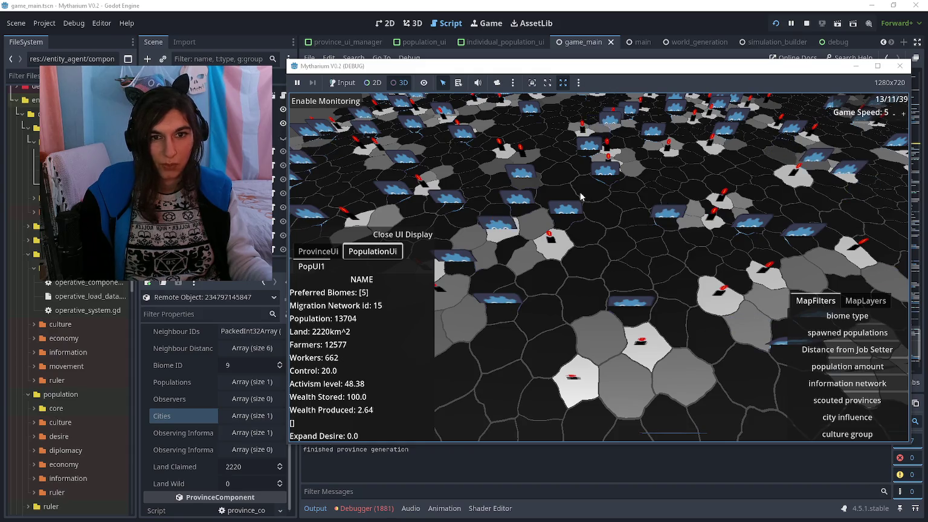
Enable game input, pan the map and apply the city influence map filter, then go back to the script
click(344, 83)
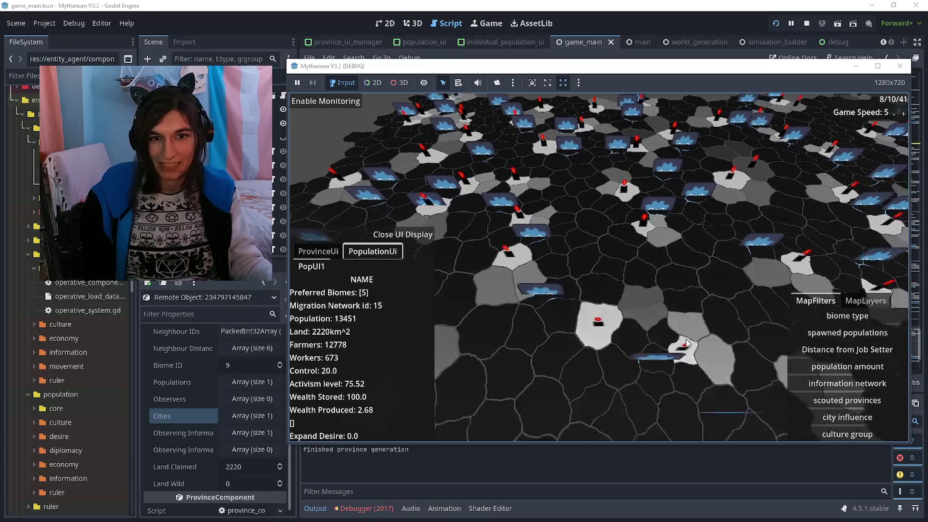
key(s)
key(s)
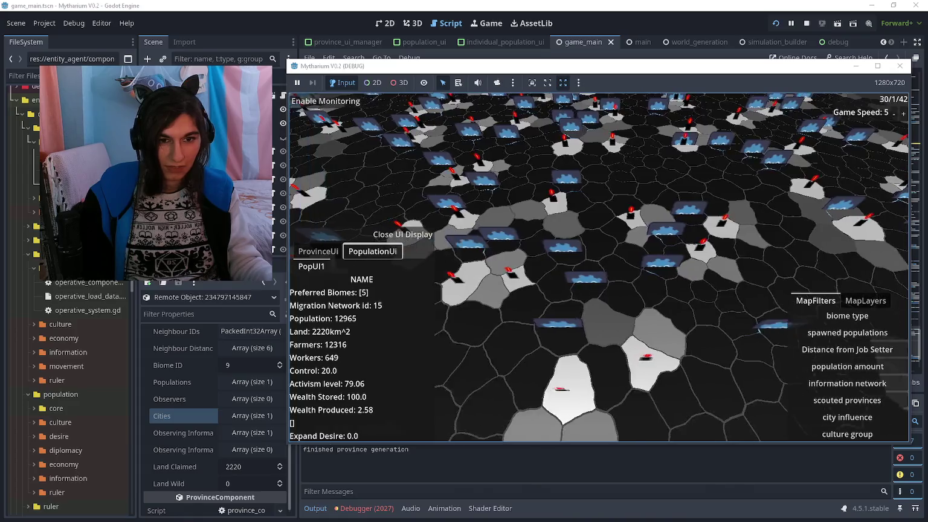
click(825, 420)
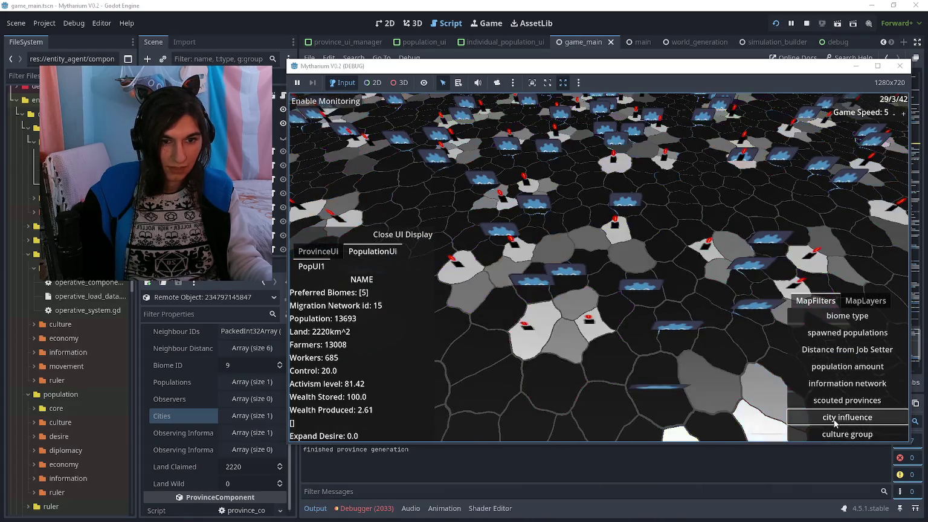
key(alt+Tab)
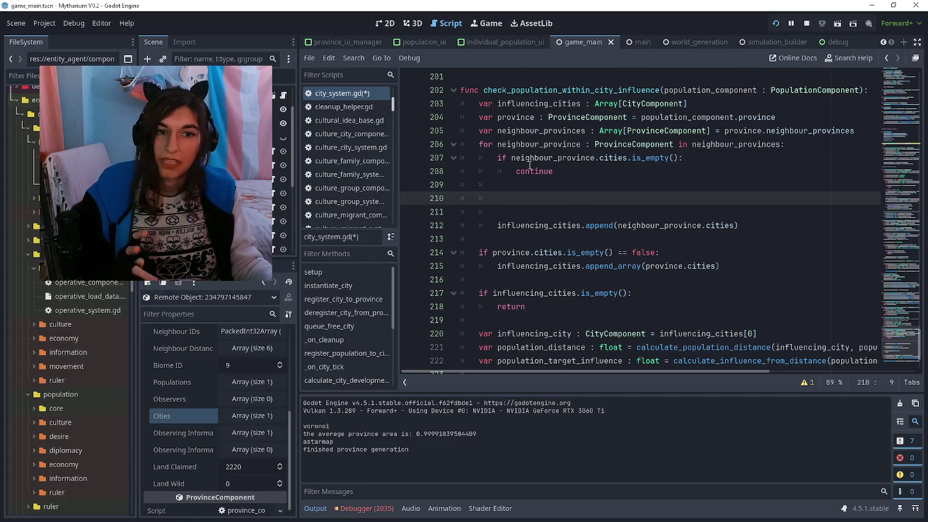
Replace the empty-cities check with 'for population in neighbour_province.populations:'
drag(500, 161, 664, 168)
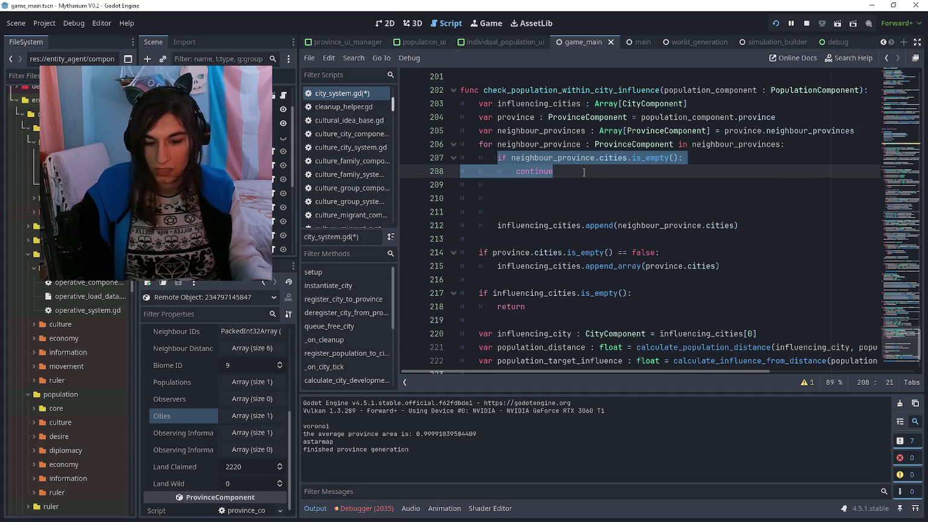
text(for population )
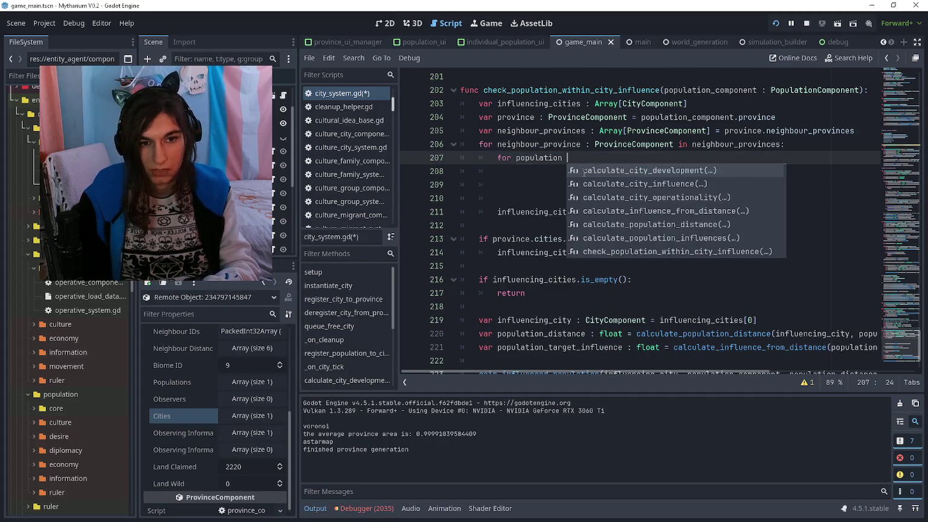
text(in neighbour_province.popul)
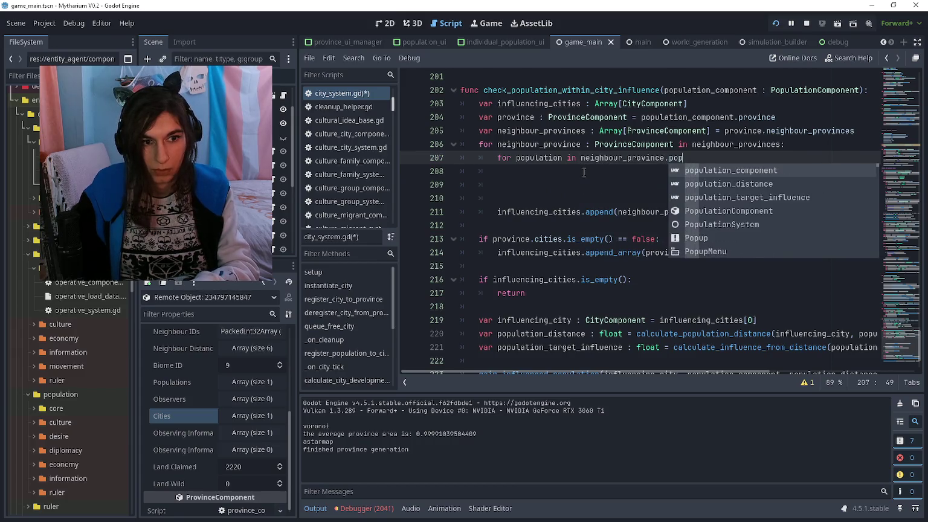
key(Return)
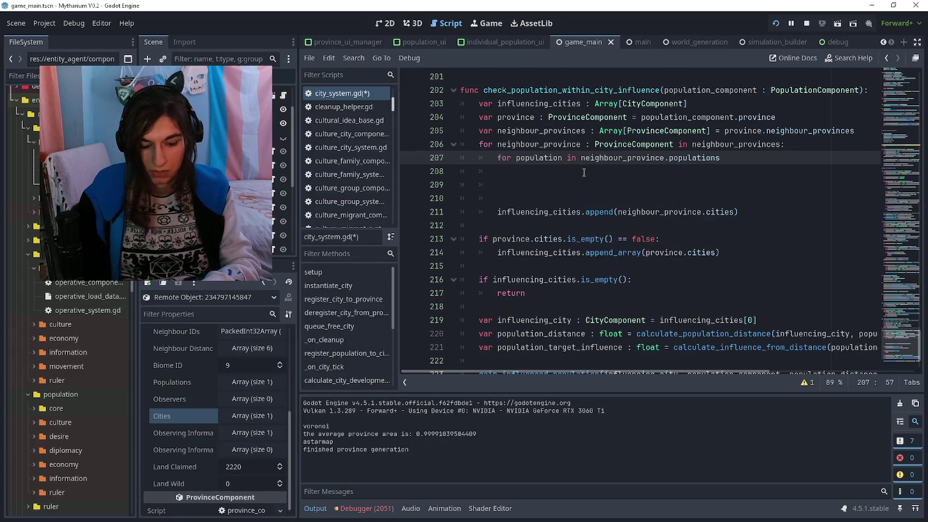
text(:)
key(Return)
Add 'if population.city_influence < 1: continue' and start 'if influencing_cities.has(population)'
text(if population.ci)
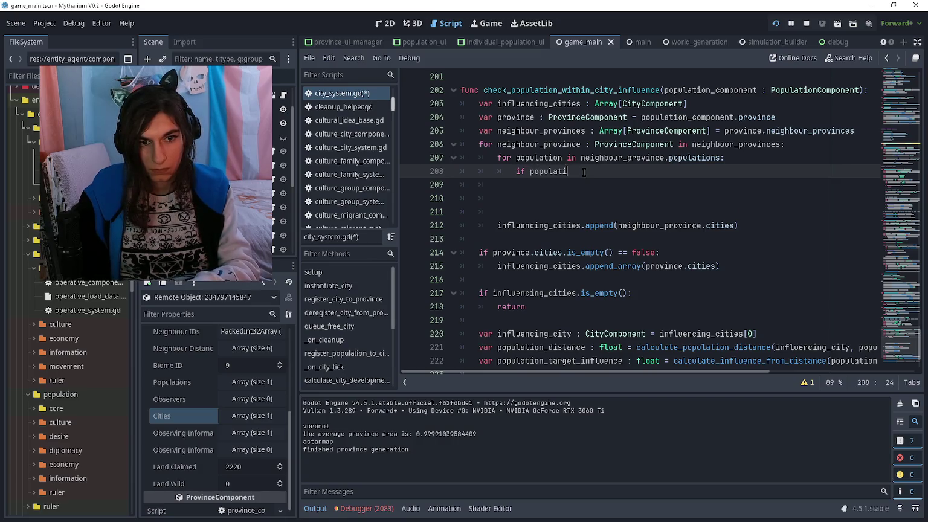
text(ty)
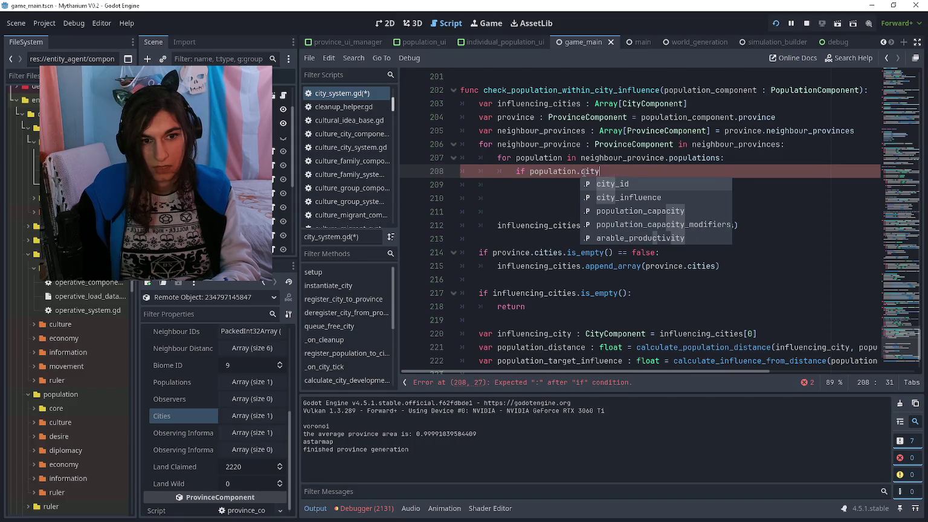
text(inf)
key(Return)
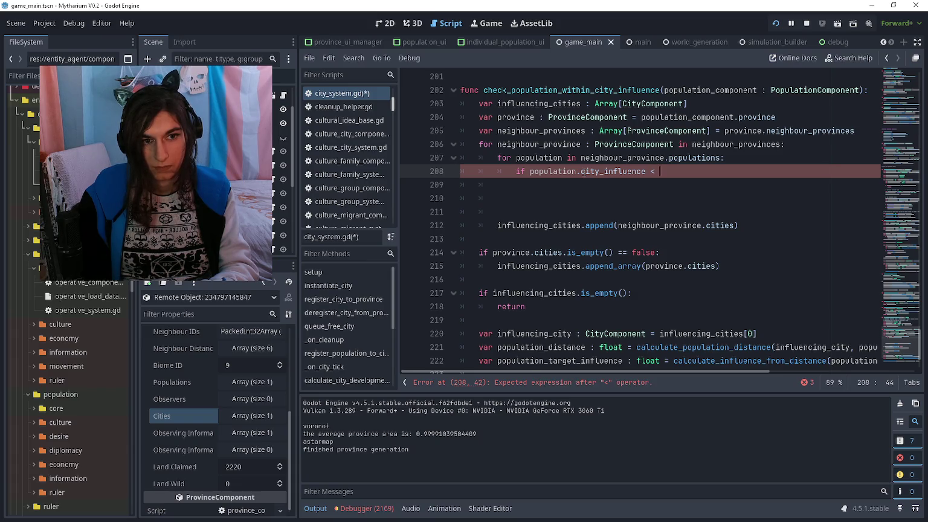
text(1:)
key(Return)
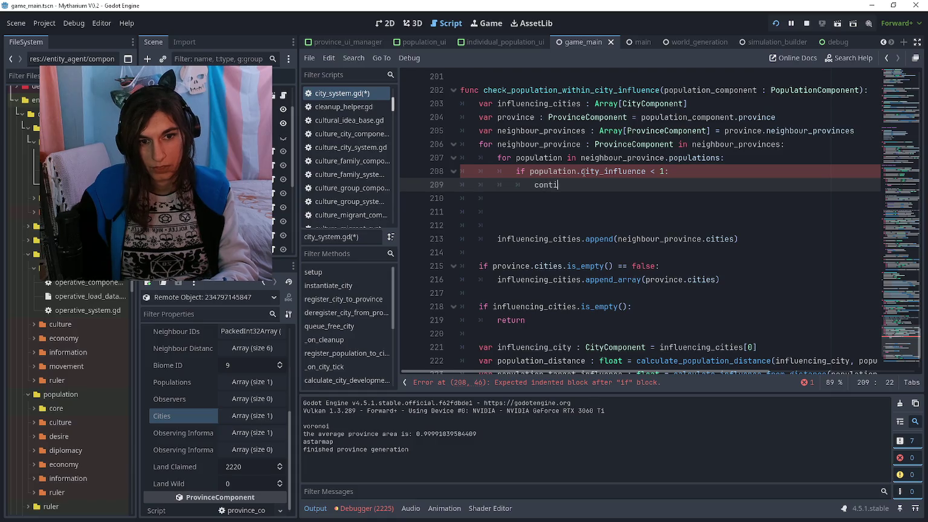
text(inue)
key(Return)
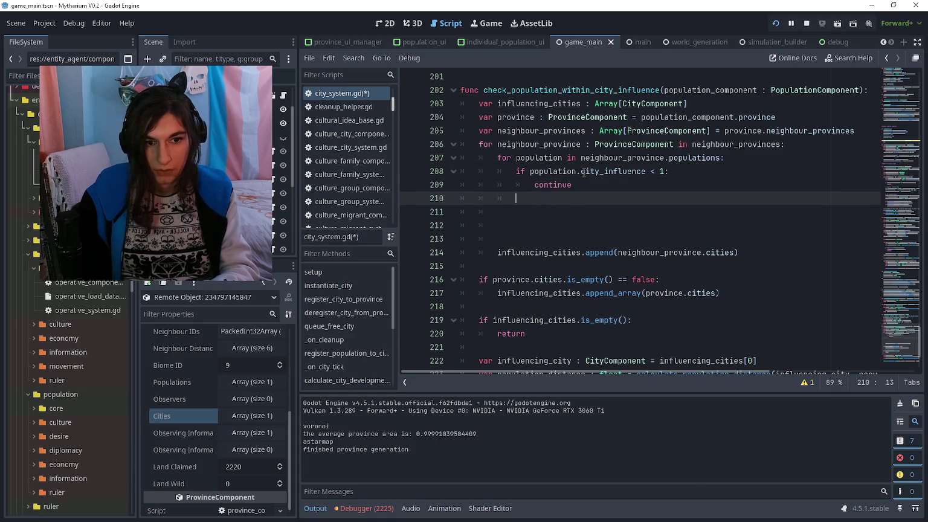
key(Return)
key(Return)
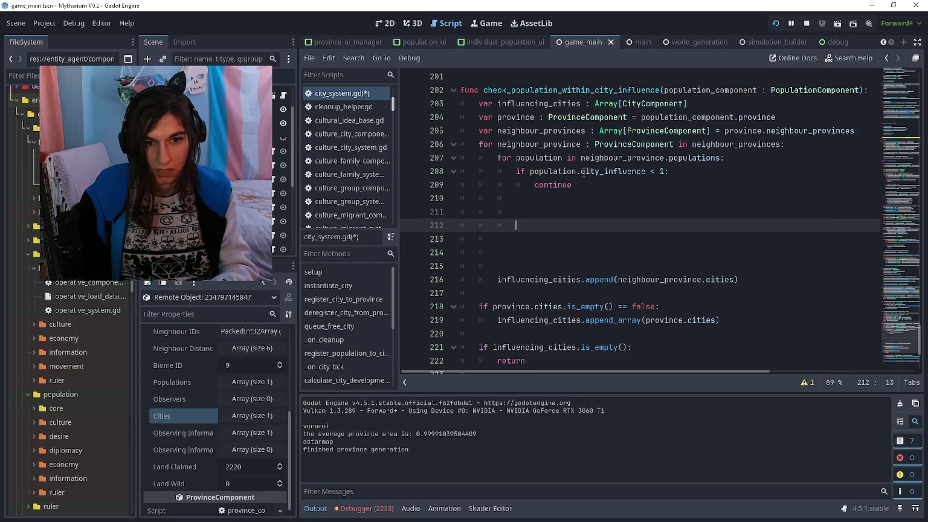
text(if influencing_ci)
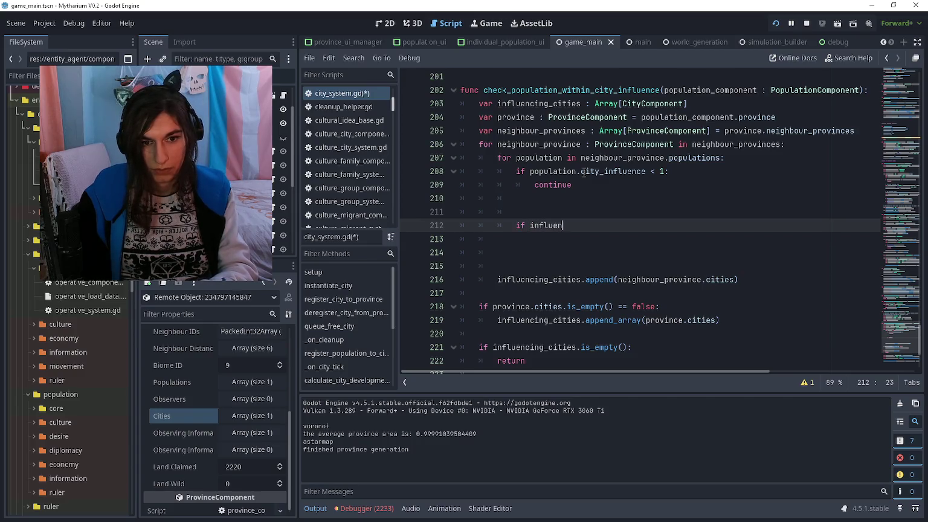
text(ties.)
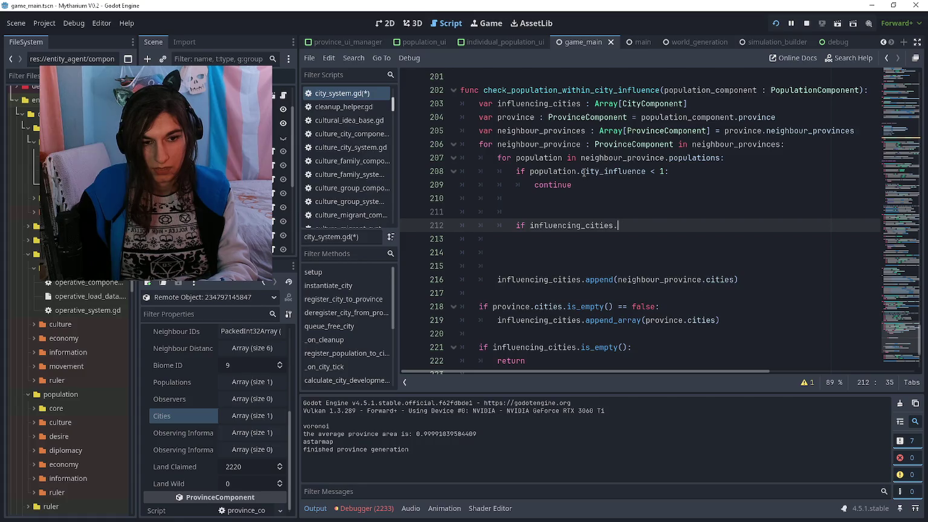
text(has(population)
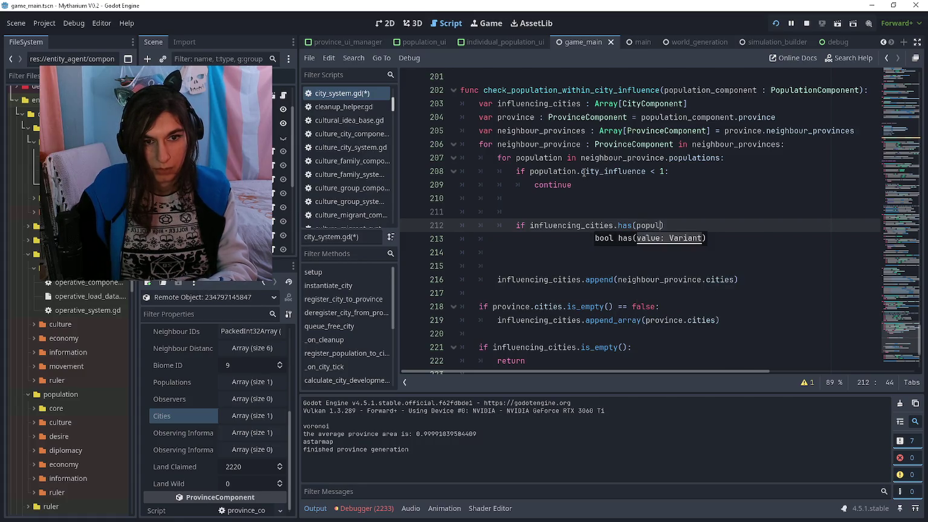
Declare 'var influencing_cities_ids : Array[int]' near the start of the function
key(Up)
key(Up)
key(Up)
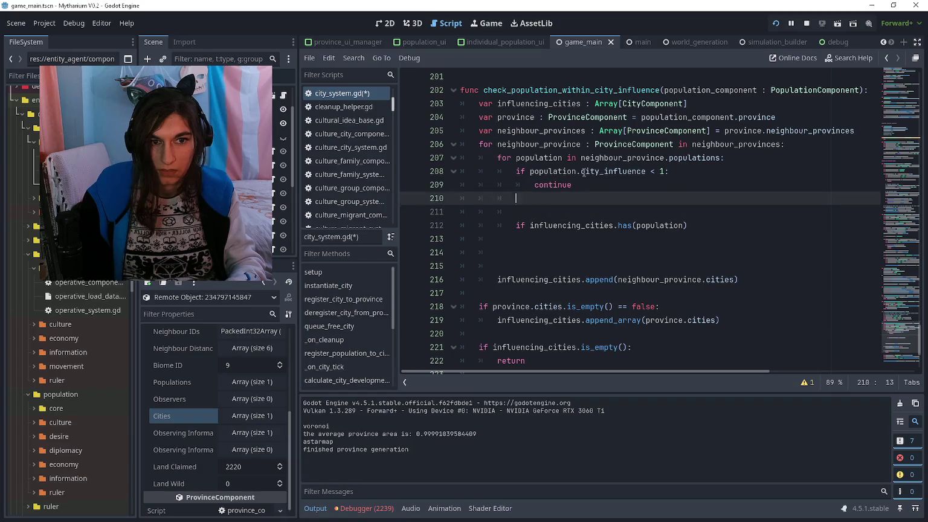
key(Return)
key(Up)
text(var in)
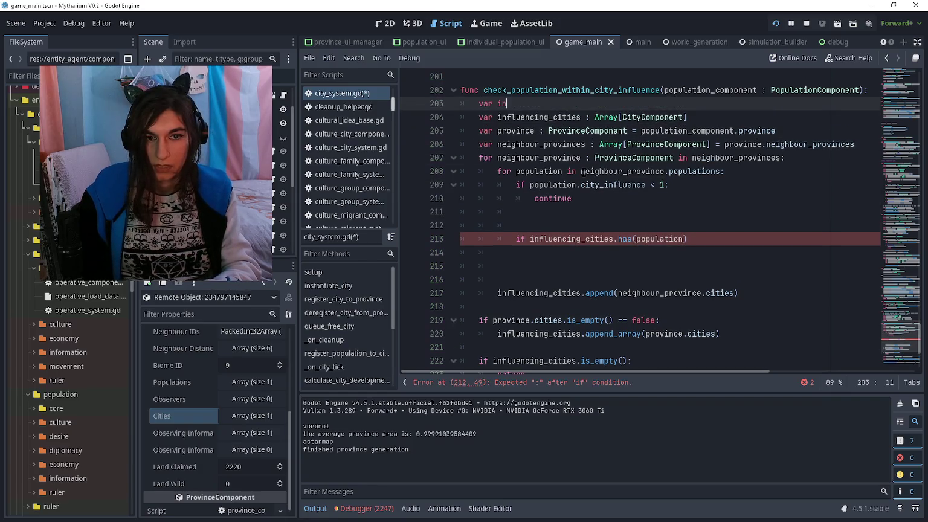
text(fluencing_cit)
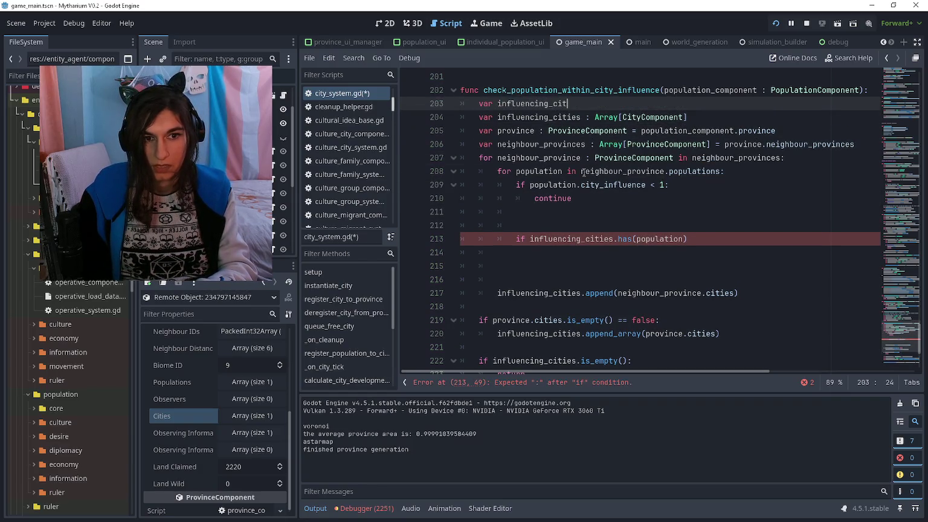
text(ies_ids : Array[int)
Change the check to influencing_cities_ids.has(population.city_id) and continue when it matches
key(Escape)
key(Down)
key(Down)
key(Down)
key(Down)
key(Up)
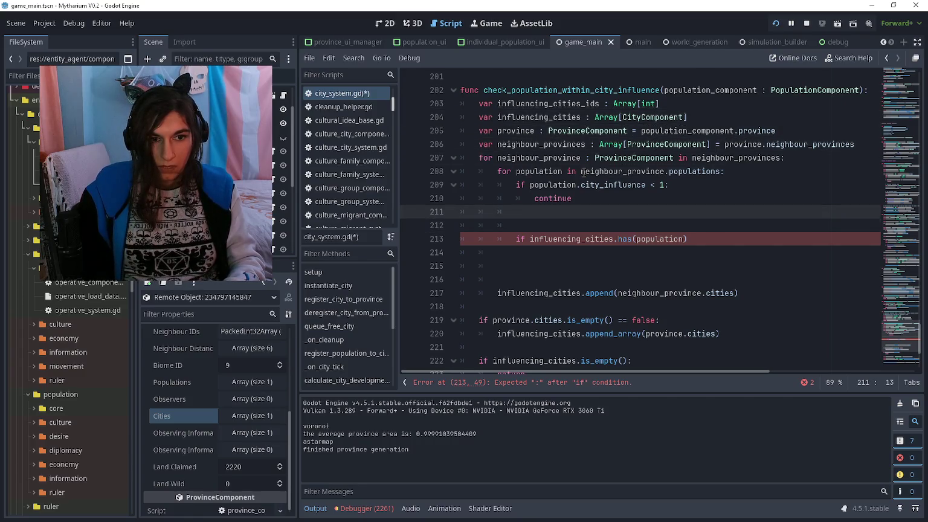
key(Down)
key(Down)
key(End)
key(ctrl+Left)
key(ctrl+Left)
key(ctrl+Left)
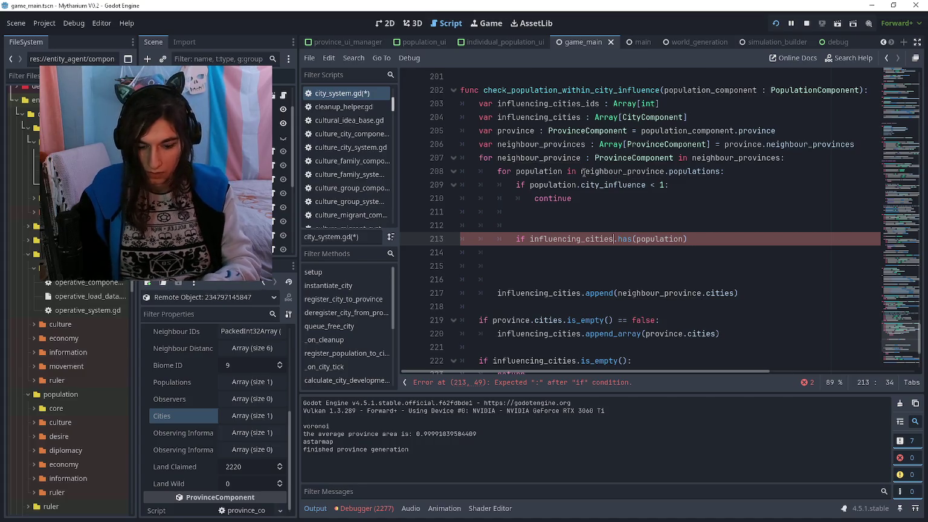
text(_ids)
key(End)
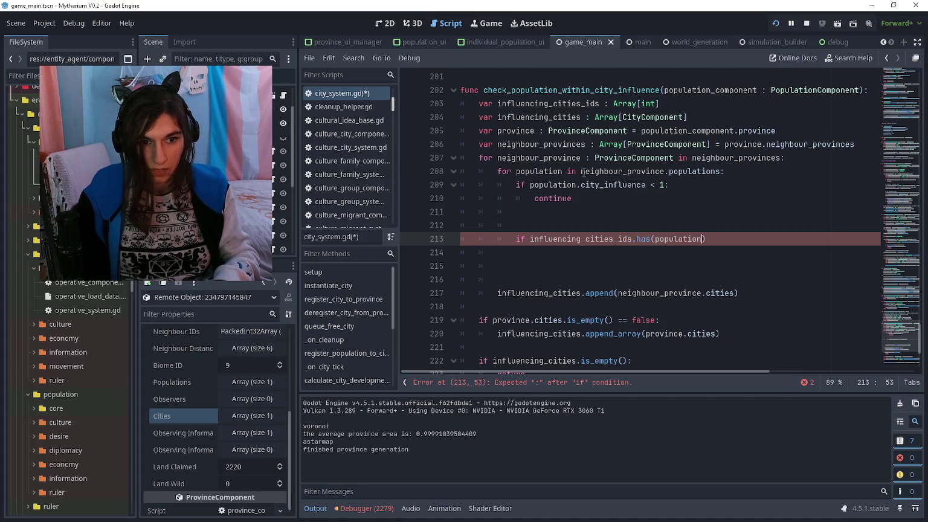
text(.city_id)
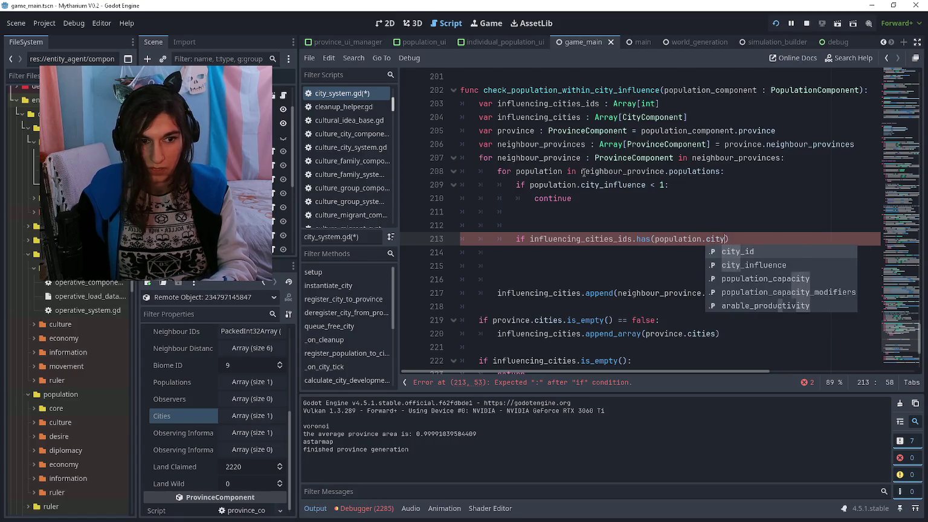
key(Return)
text(continue)
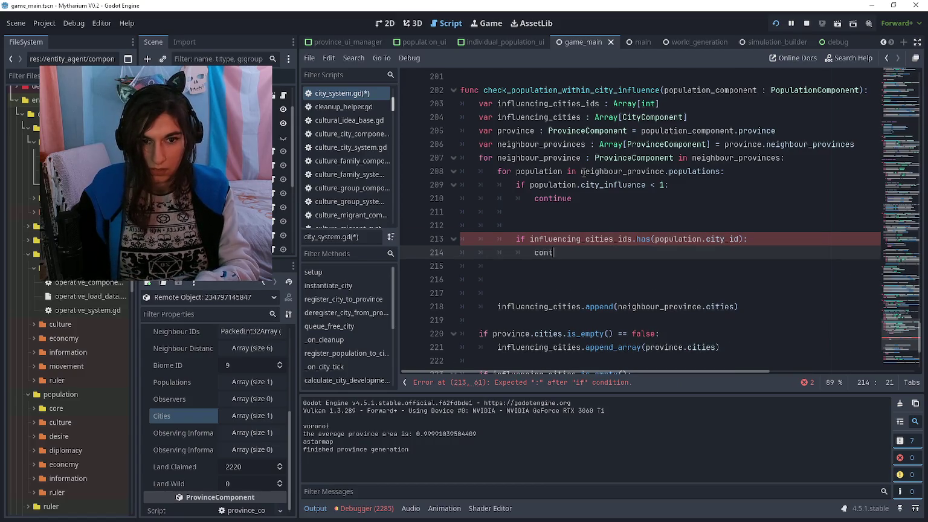
Tidy the blank lines and append population.city_id to influencing_cities_ids after the check
key(Up)
key(Up)
key(Up)
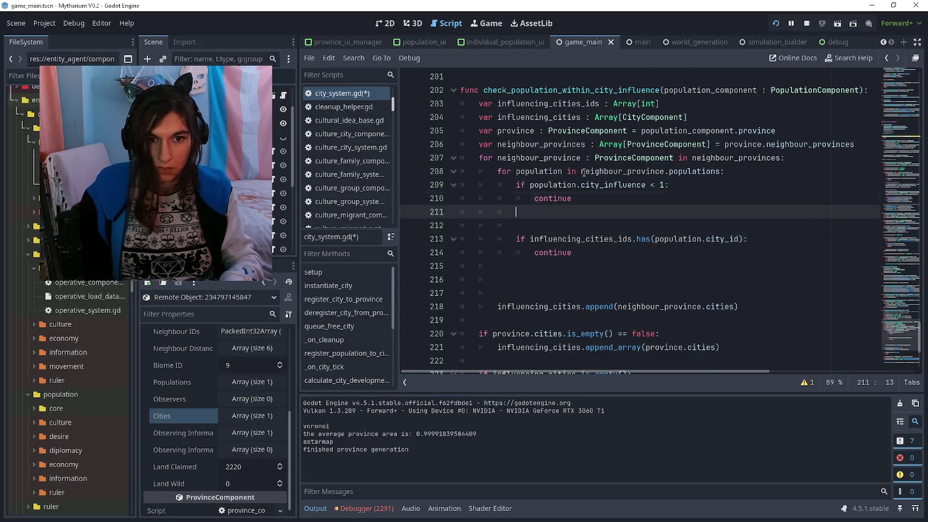
key(ctrl+shift+k)
key(ctrl+shift+k)
key(Up)
key(Up)
key(Up)
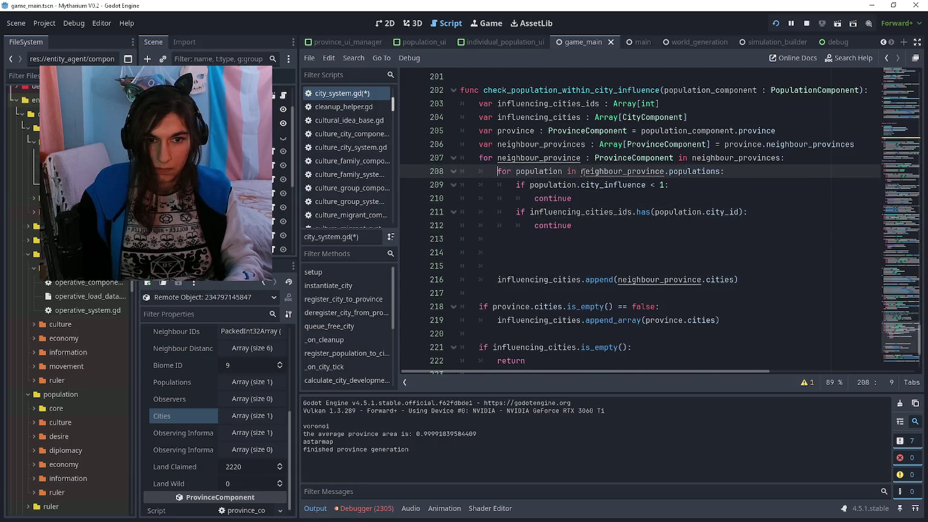
key(ctrl+shift+Return)
key(Down)
key(Down)
key(Down)
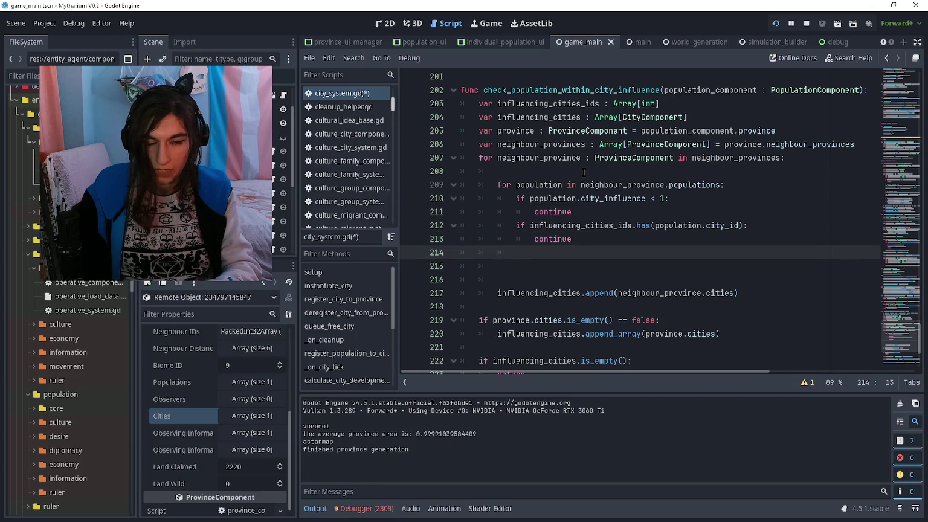
text(influencing_cities)
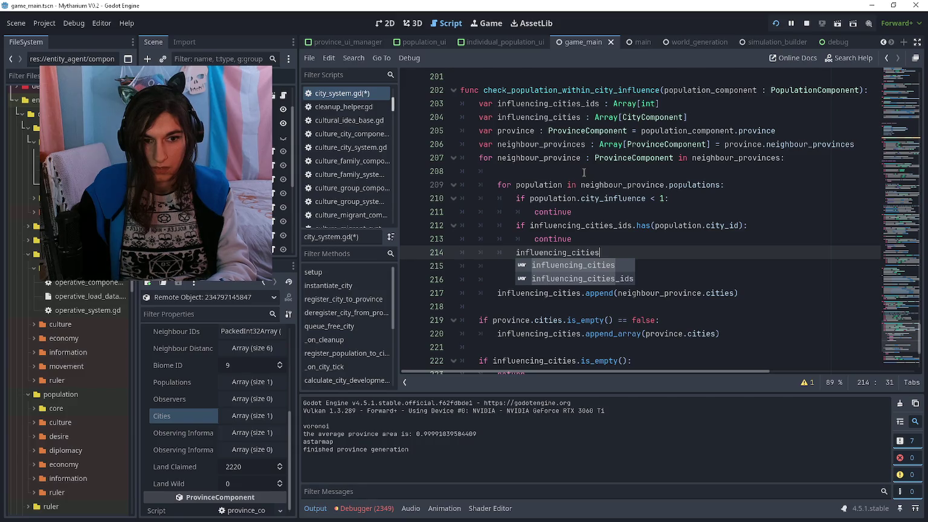
text(_ids.append(population.city_id)
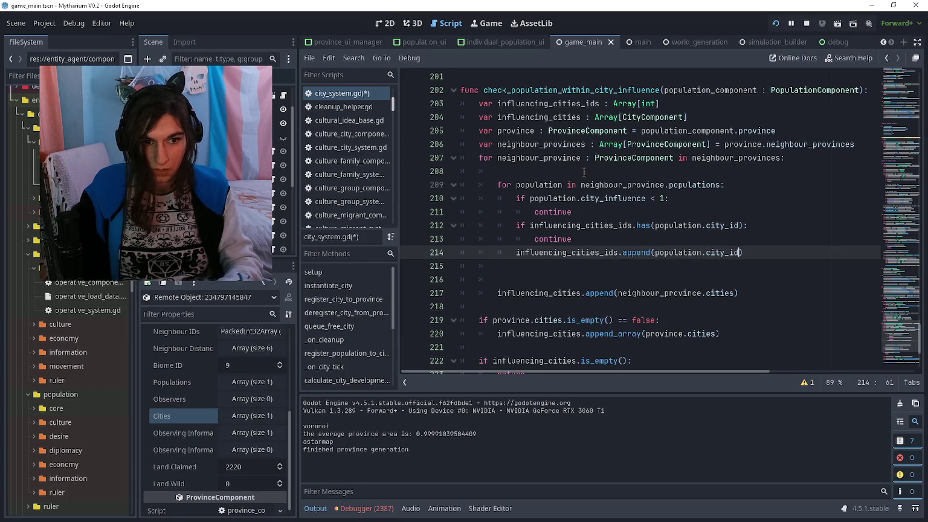
Delete the old neighbour_province.cities append line and leave empty lines for a new loop
key(Down)
key(ctrl+shift+k)
key(ctrl+shift+k)
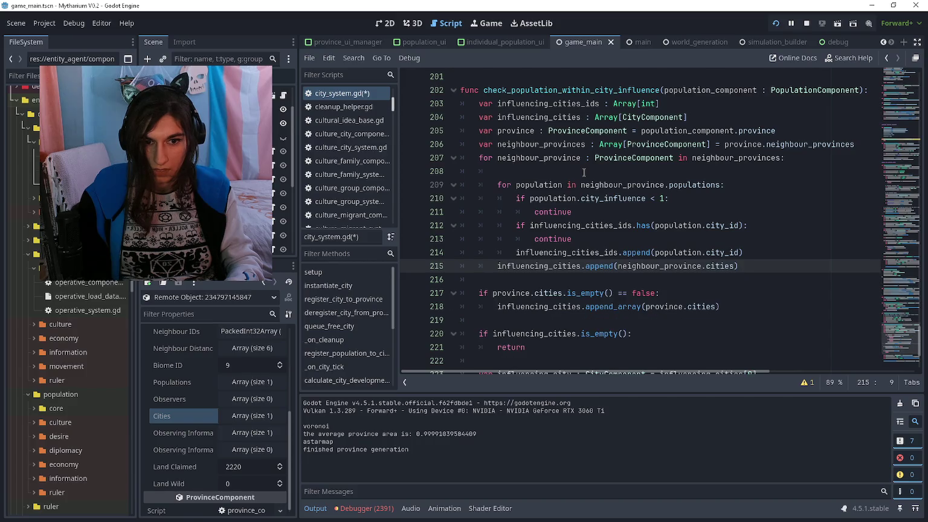
key(ctrl+shift+k)
key(Return)
key(Return)
key(Up)
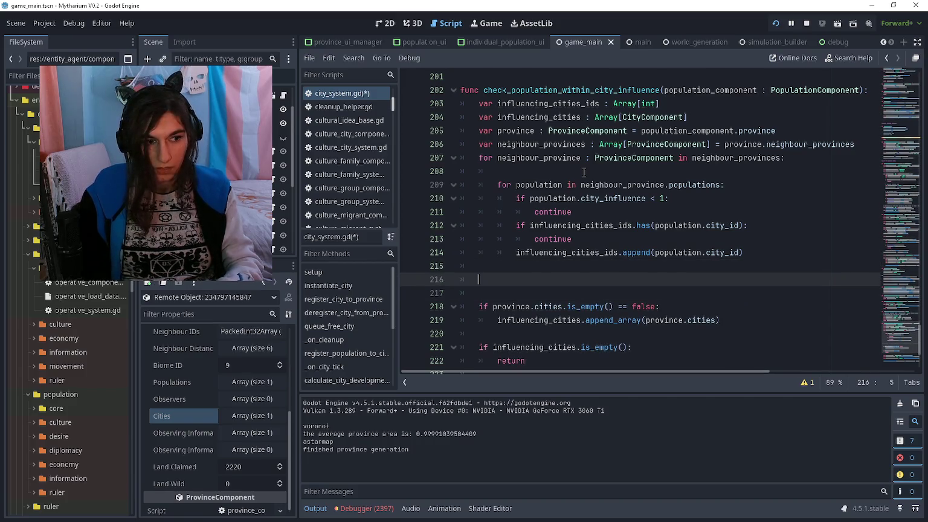
Add the loop header 'for city_id : int in influencing_cities_ids:'
key(Tab)
text(for)
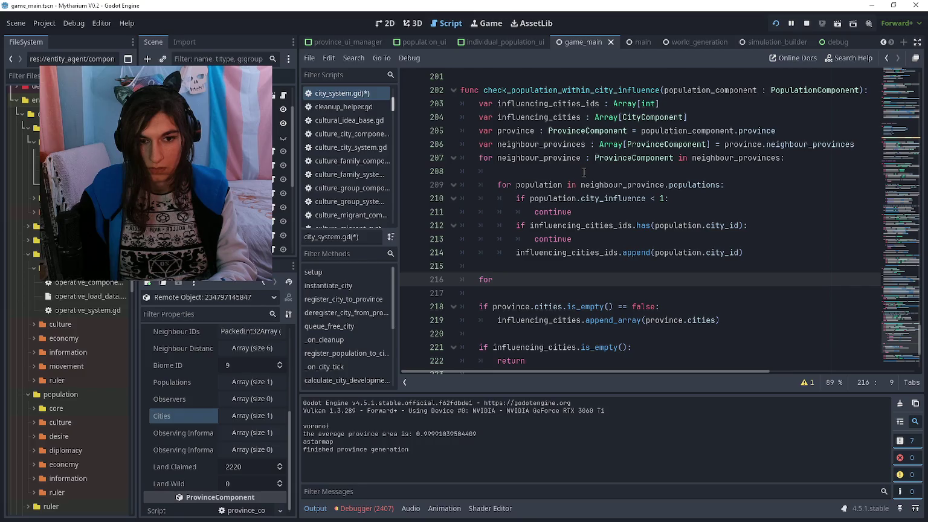
text( city_id : int )
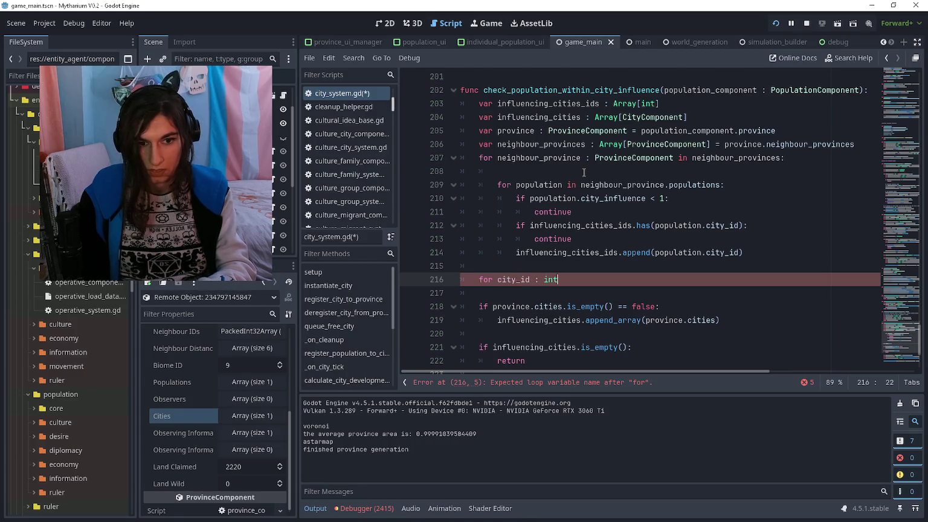
text(in influencingcity)
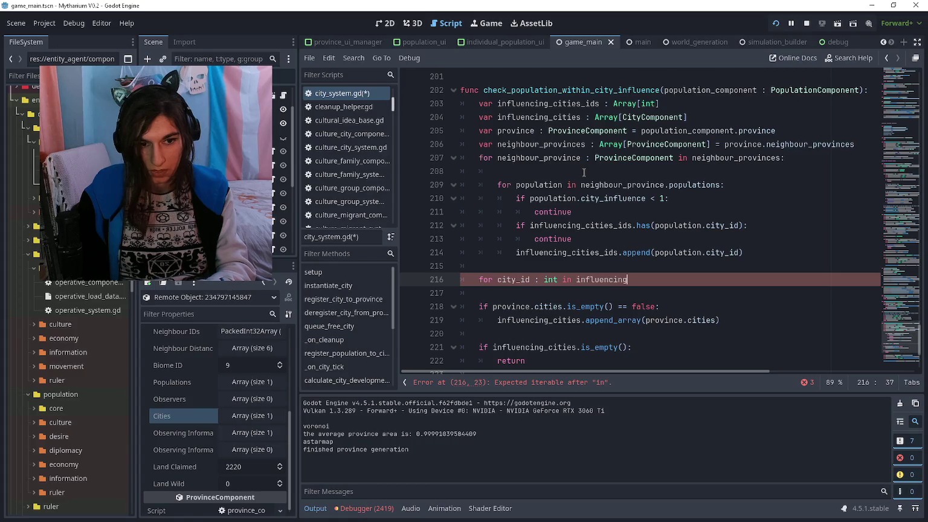
key(BackSpace)
text(iti)
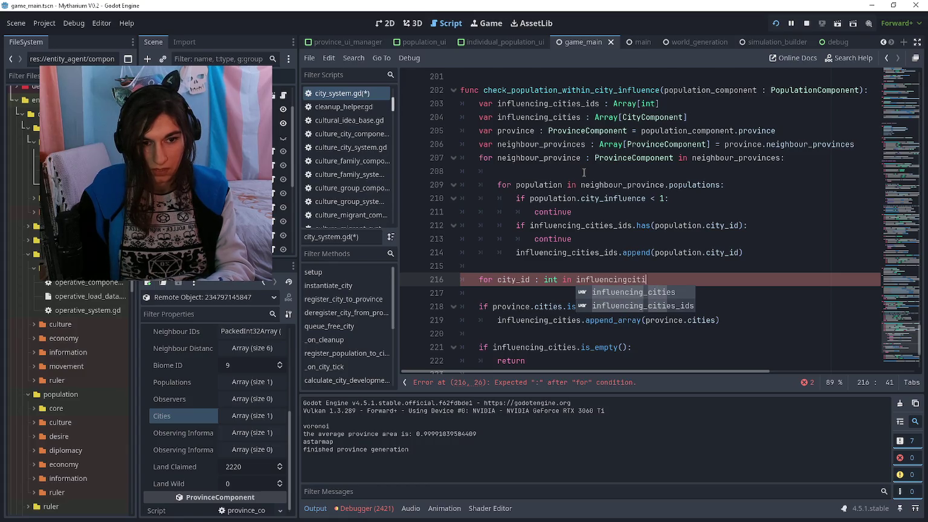
key(Down)
key(Return)
text(:)
key(Return)
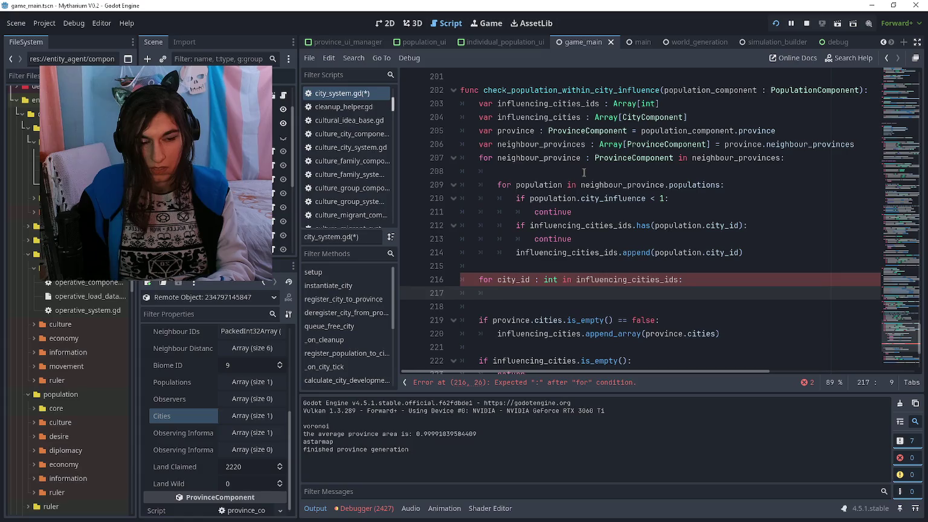
Start the loop body, then clear out the unfinished 'influencing c' word
key(ctrl+f)
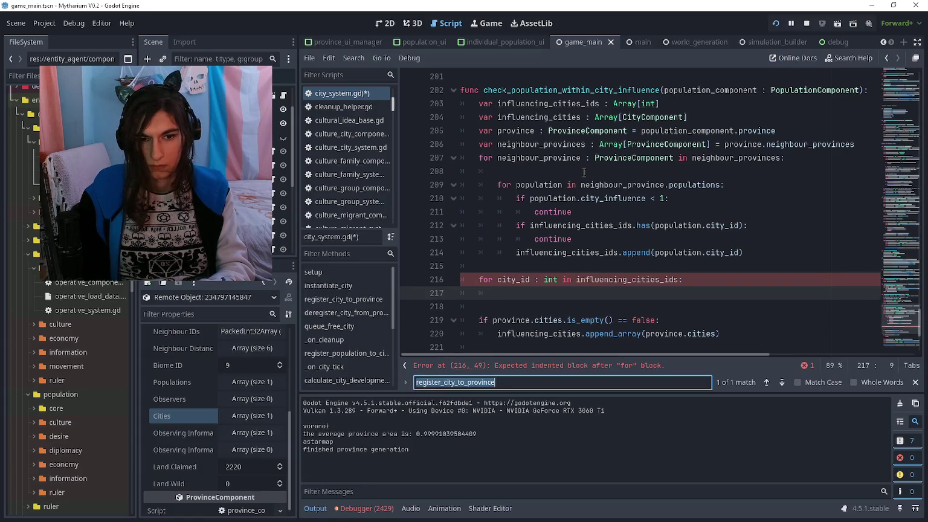
key(Escape)
text(influen)
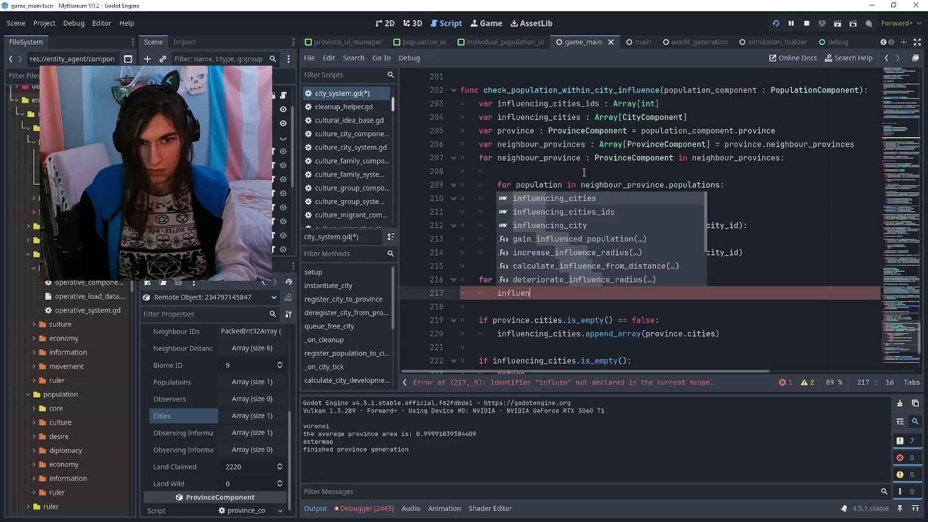
text(cing c)
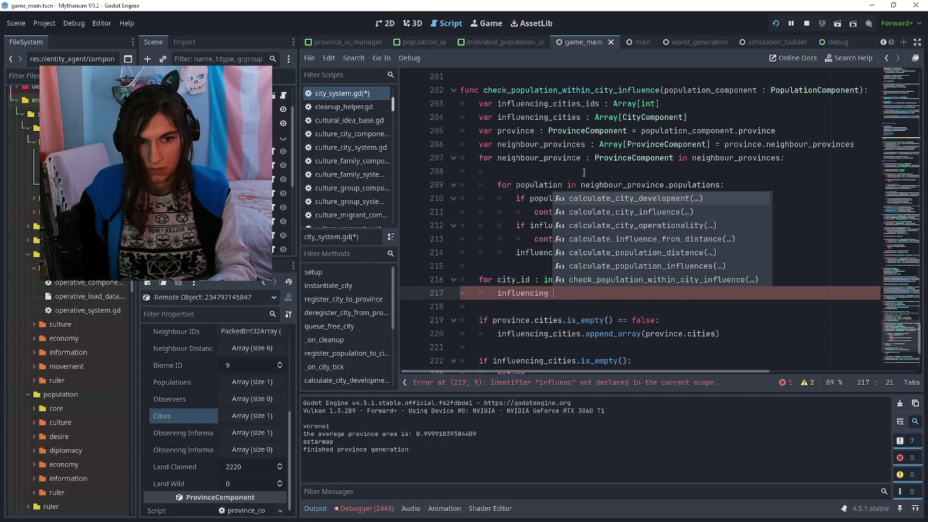
key(Left)
key(BackSpace)
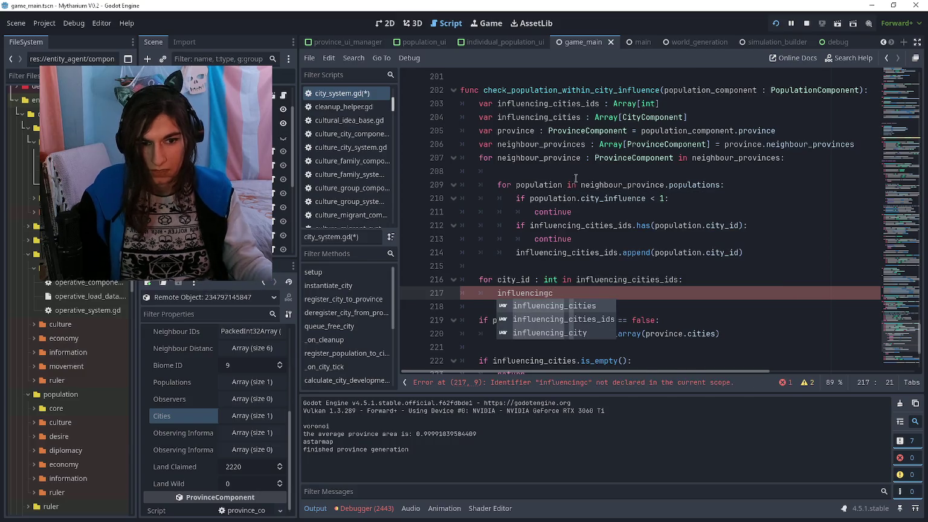
scroll(582, 202, down, 1)
click(582, 202)
scroll(582, 202, down, 3)
scroll(582, 202, up, 2)
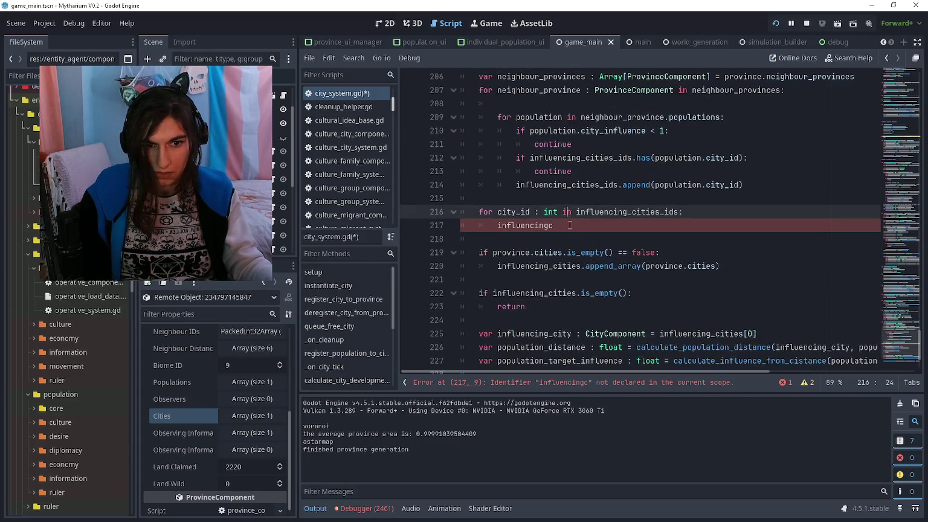
double_click(501, 225)
key(BackSpace)
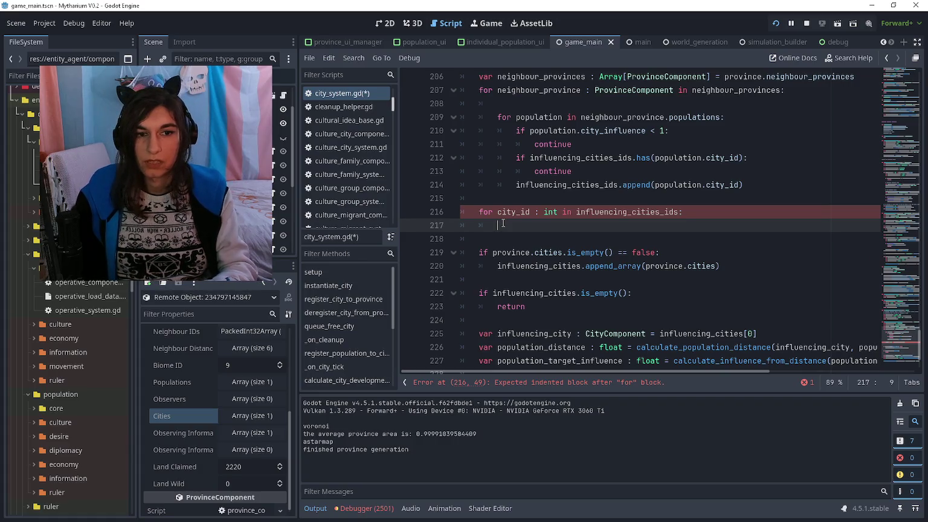
Declare city_component as Systems.city.city_components[city_id] in the loop body
text(var)
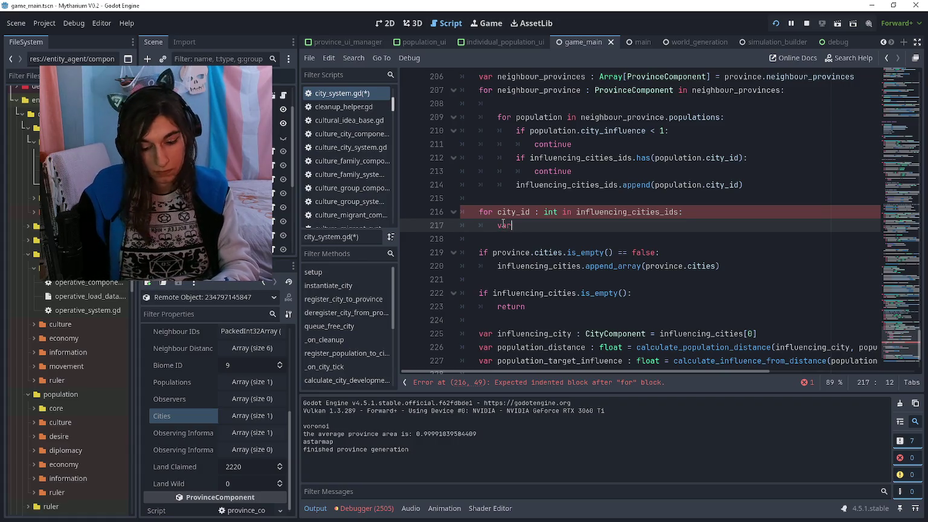
text( cityponent : City)
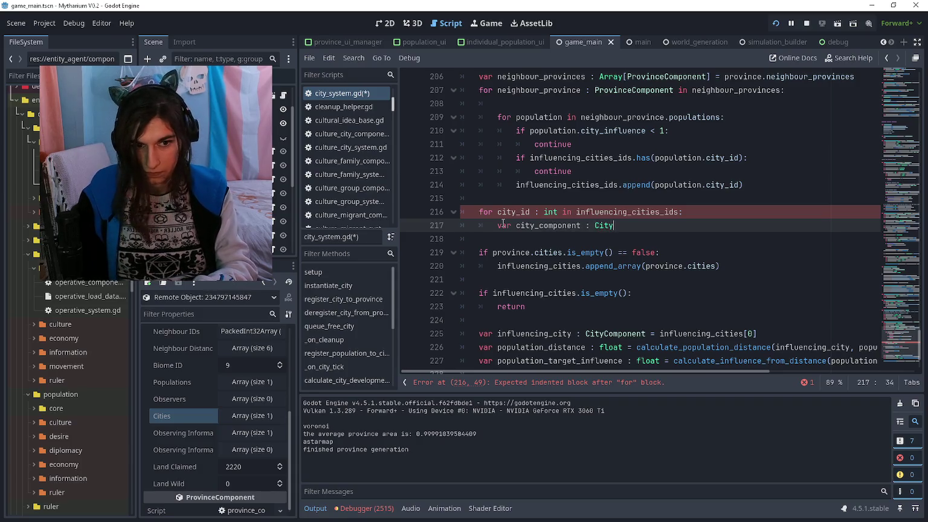
key(ctrl+z)
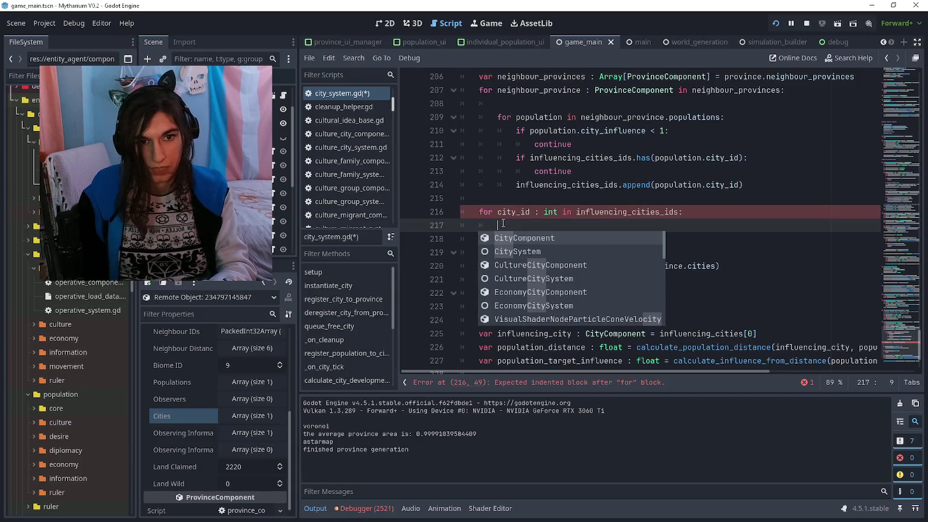
scroll(503, 223, up, 1)
key(ctrl+shift+z)
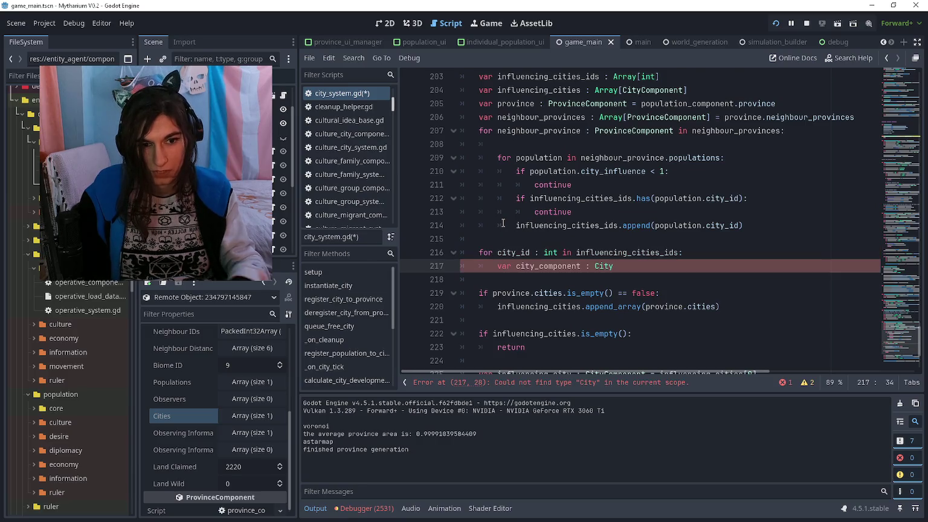
text(Component = )
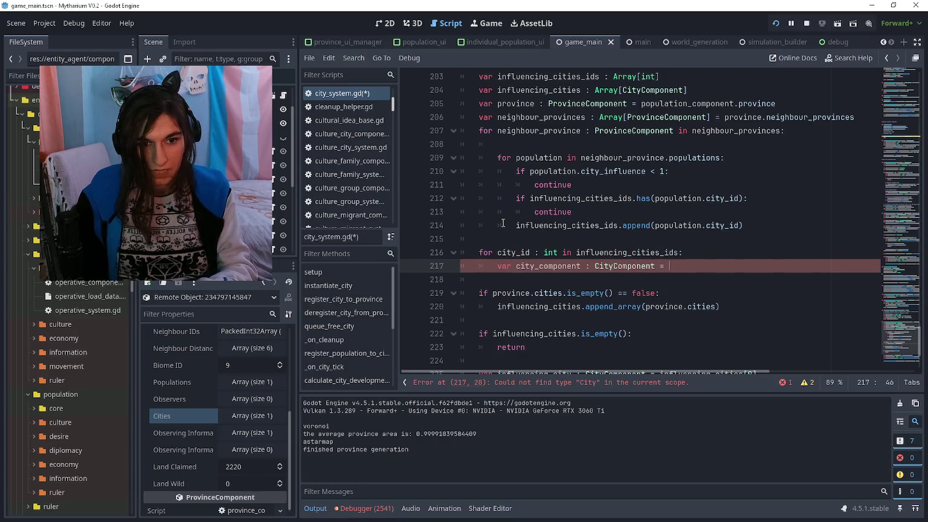
text(Syst)
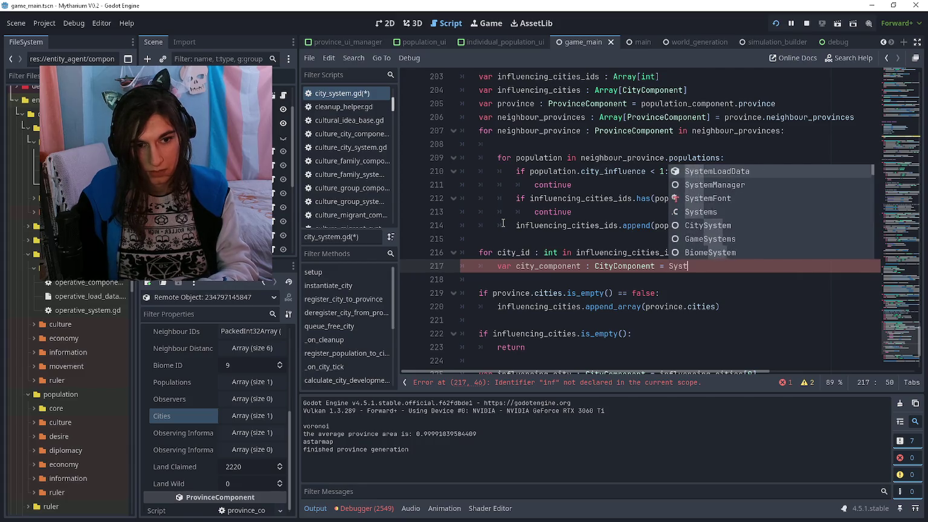
text(ems.)
key(Down)
key(Return)
text(ity_)
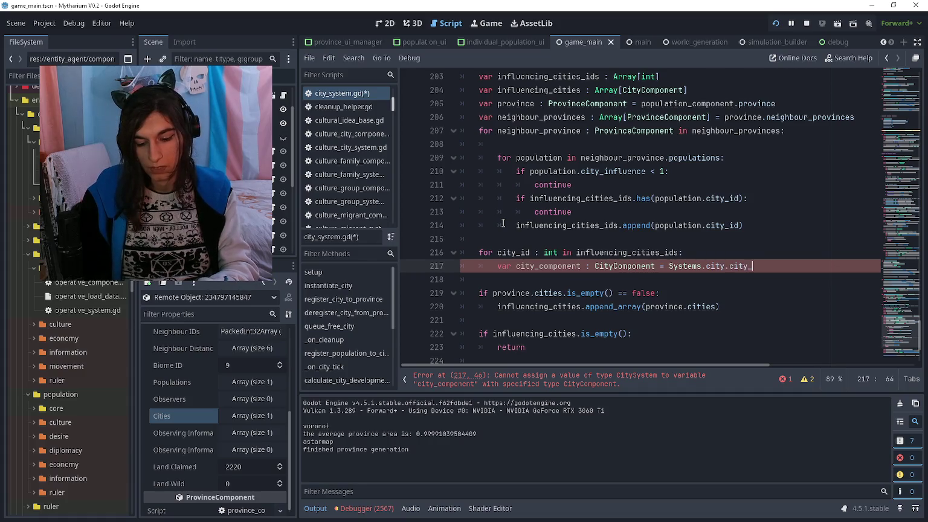
text(components[city_id)
Append city_component to influencing_cities, save the script and run the game with F5
key(Return)
text(influencin)
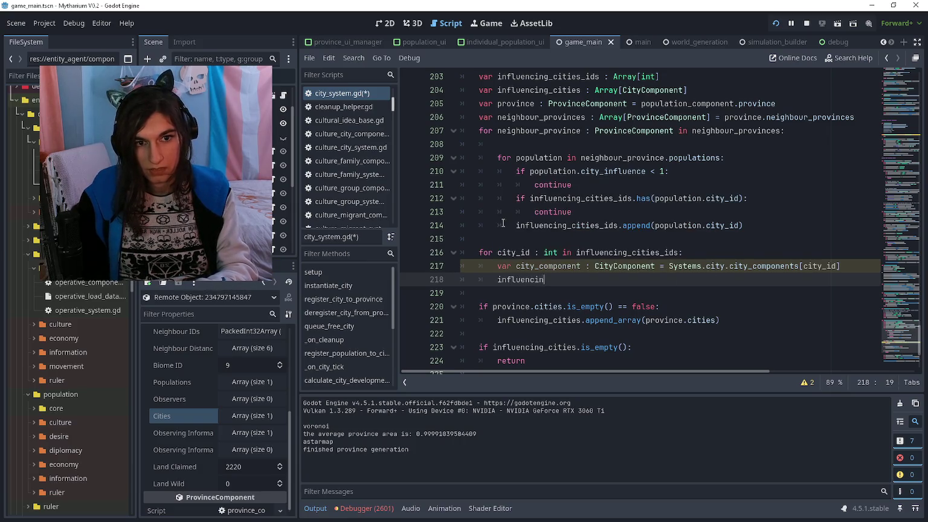
text(g_cities.append)
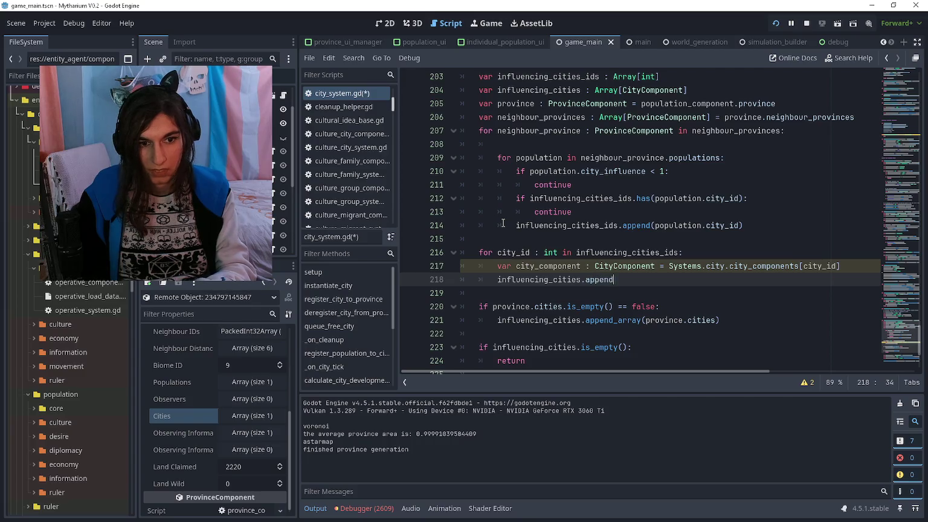
text((city_component))
key(ctrl+s)
key(F5)
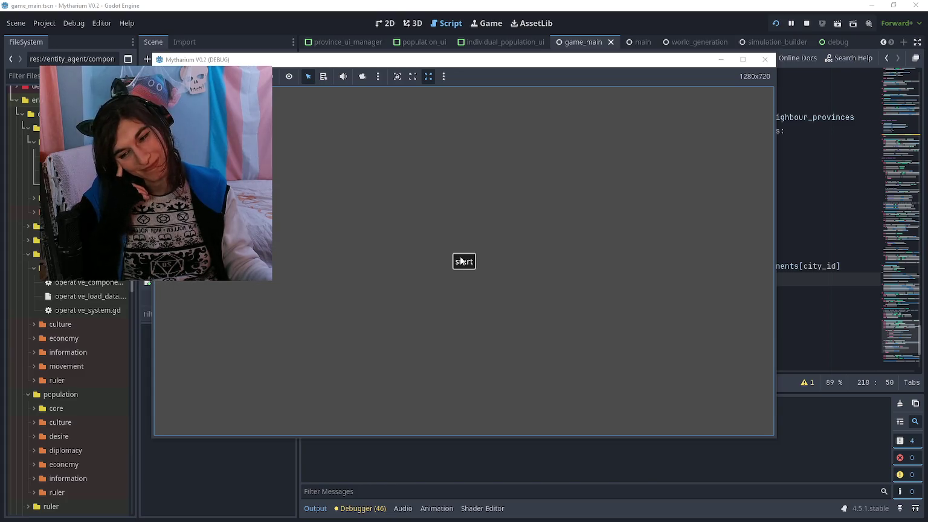
key(alt+Tab)
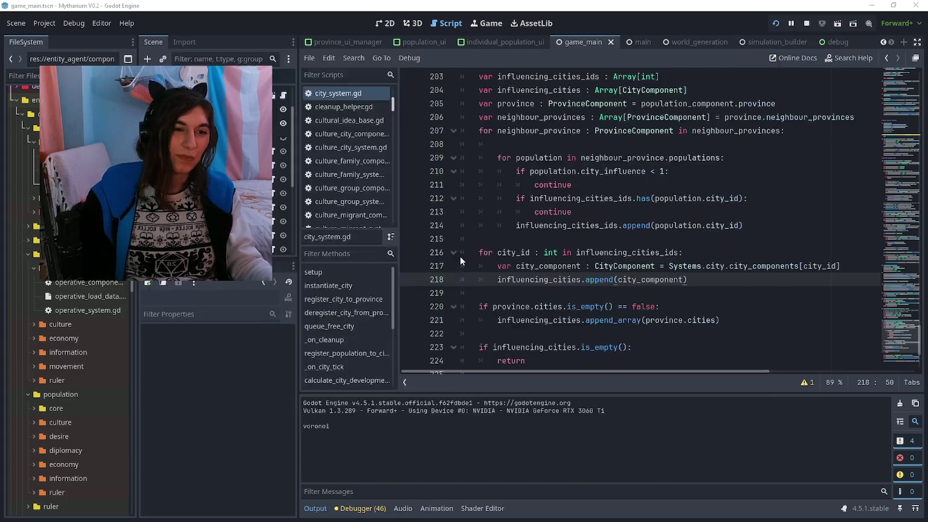
Insert a blank line after the neighbour loop, abandoning a half-typed province check
scroll(569, 271, down, 1)
click(564, 253)
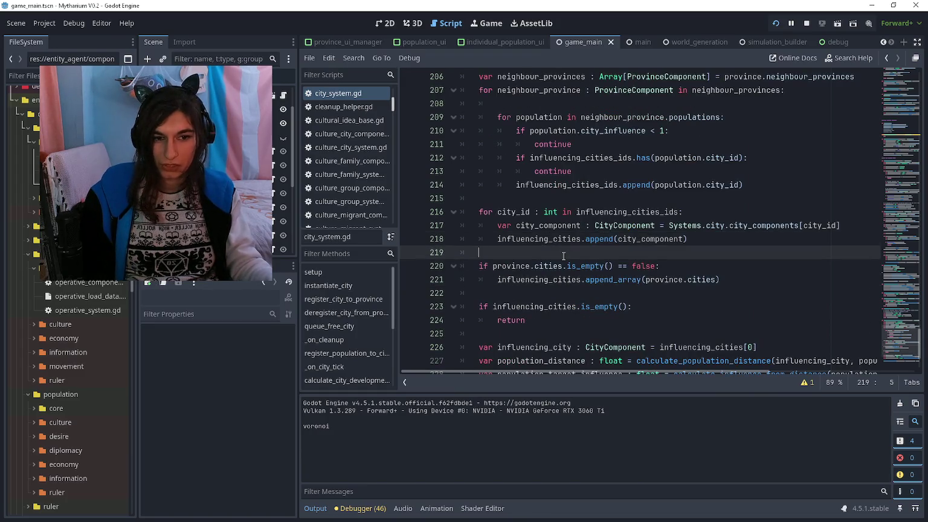
scroll(564, 253, down, 1)
click(562, 258)
click(571, 213)
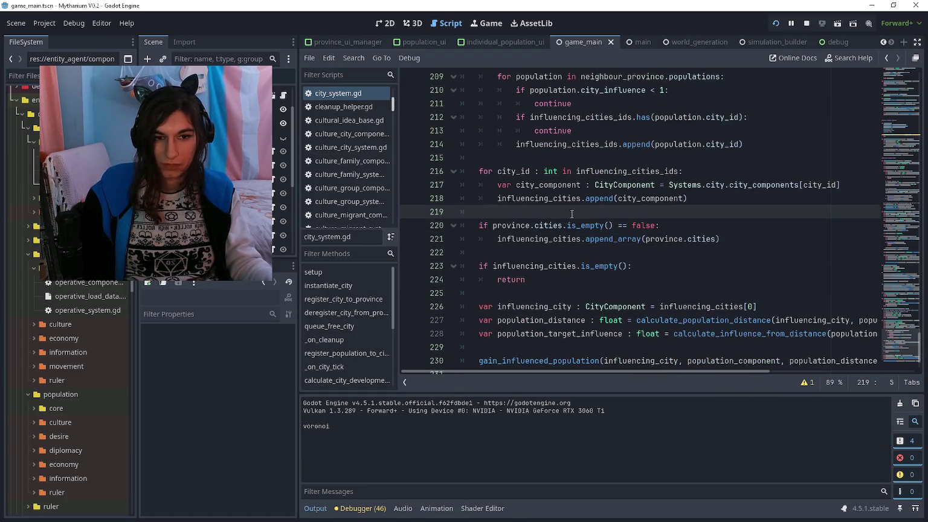
scroll(568, 221, up, 1)
click(650, 266)
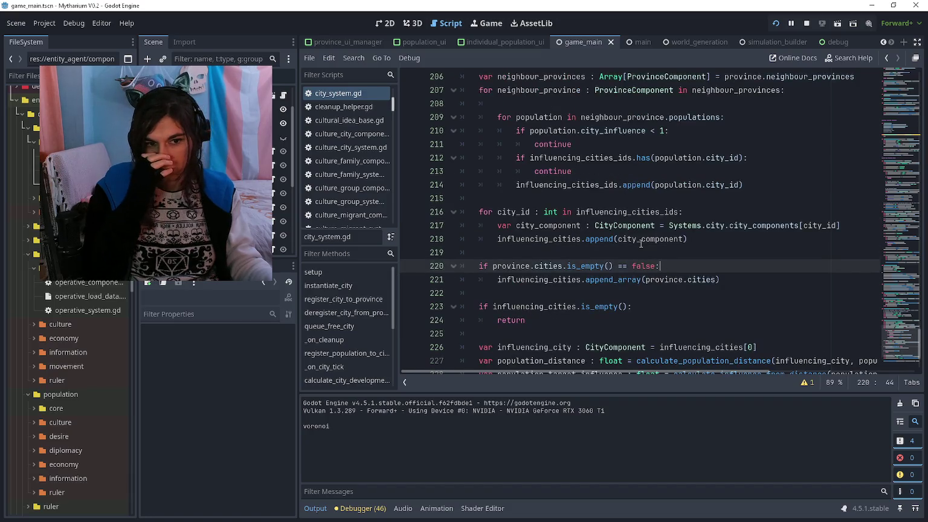
click(581, 190)
click(579, 196)
key(Return)
key(Return)
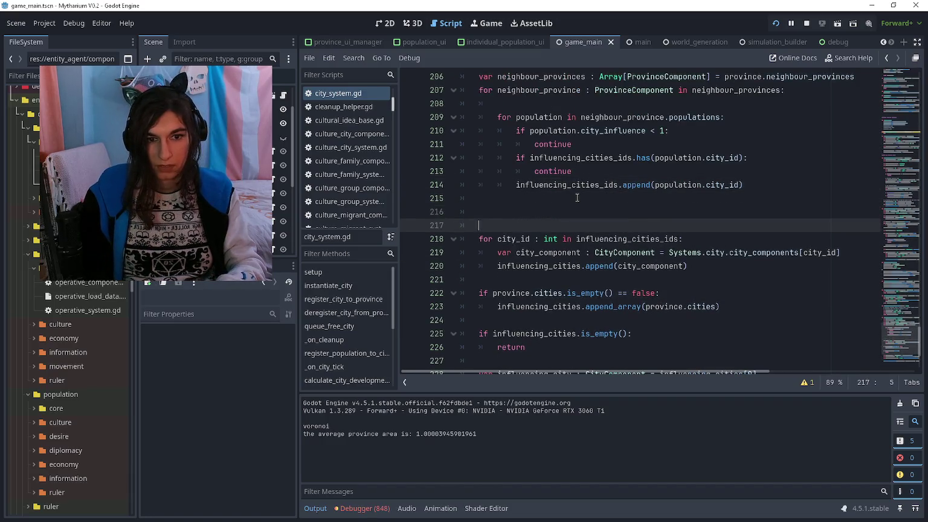
key(Up)
text(if province.)
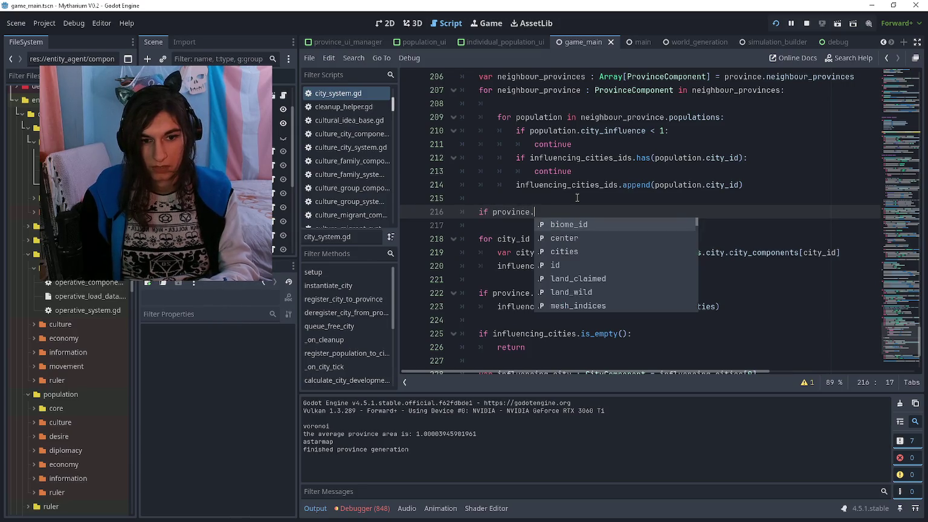
key(BackSpace)
key(BackSpace)
key(BackSpace)
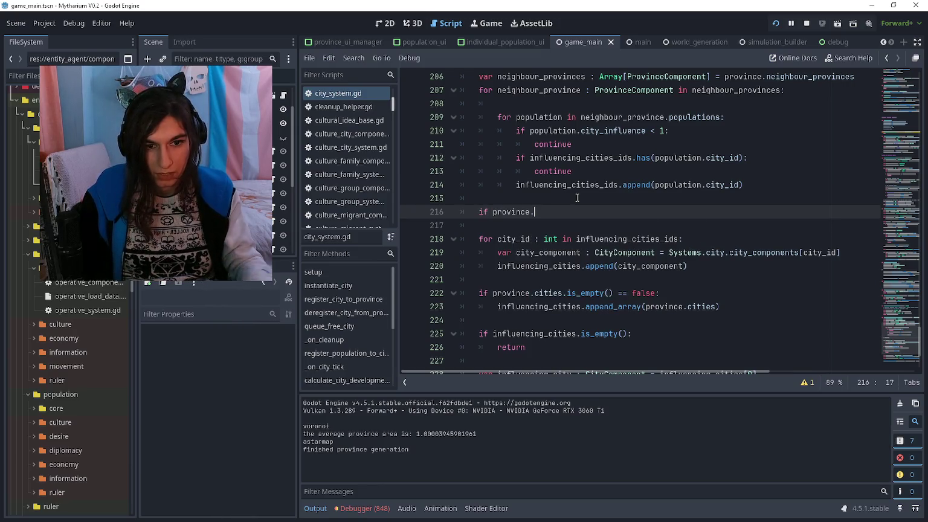
key(Delete)
Move the for city_id conversion loop below the province cities check
shift+click(700, 253)
key(BackSpace)
click(510, 286)
key(Up)
text(for city_id : int in influencing_cities_ids: 		var city_component : CityComponent = Systems.city.city_components[city_id] 		influencing_cities.append(city_component))
click(498, 211)
key(BackSpace)
key(BackSpace)
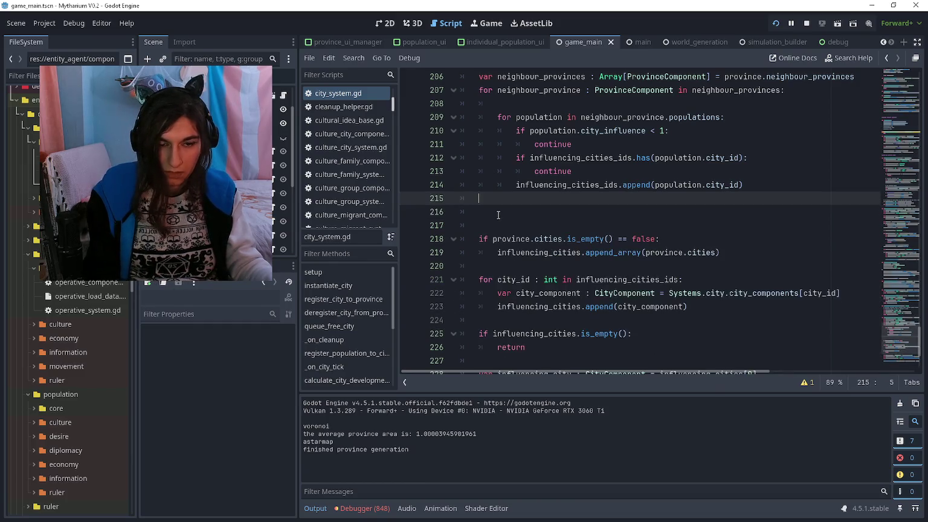
key(Delete)
Move the empty-cities early return above the conversion loop, checking influencing_cities_ids instead
drag(525, 333, 479, 320)
key(ctrl+c)
key(BackSpace)
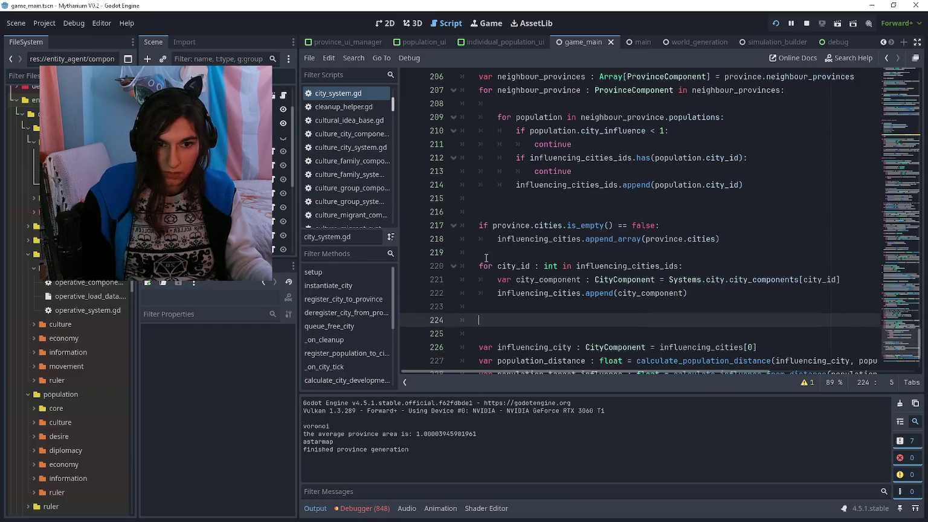
click(484, 264)
key(ctrl+v)
key(Up)
key(Up)
key(Up)
key(ctrl+Right)
key(ctrl+Right)
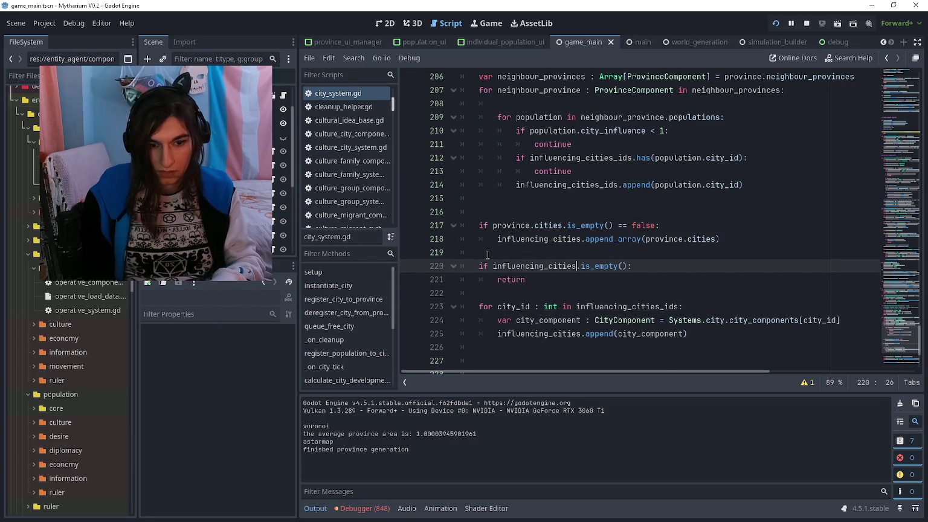
text(_ids)
key(Down)
key(Down)
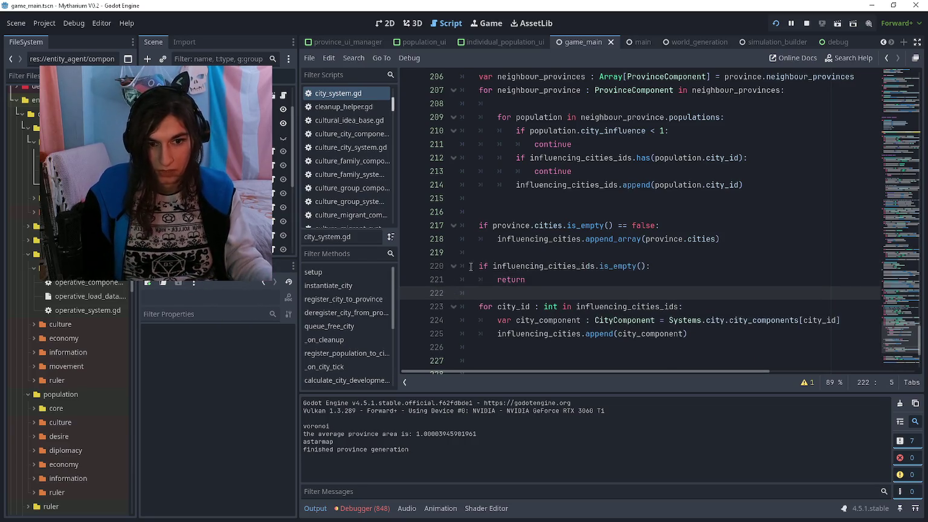
scroll(470, 267, down, 2)
click(544, 224)
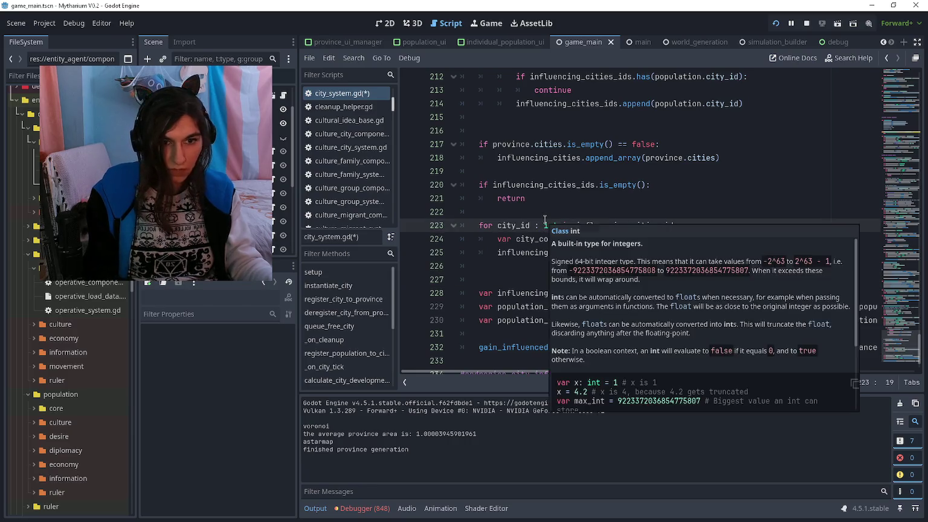
key(ctrl+shift+Return)
Add the comment '## no cities nearby :(' above the early return
scroll(524, 188, up, 1)
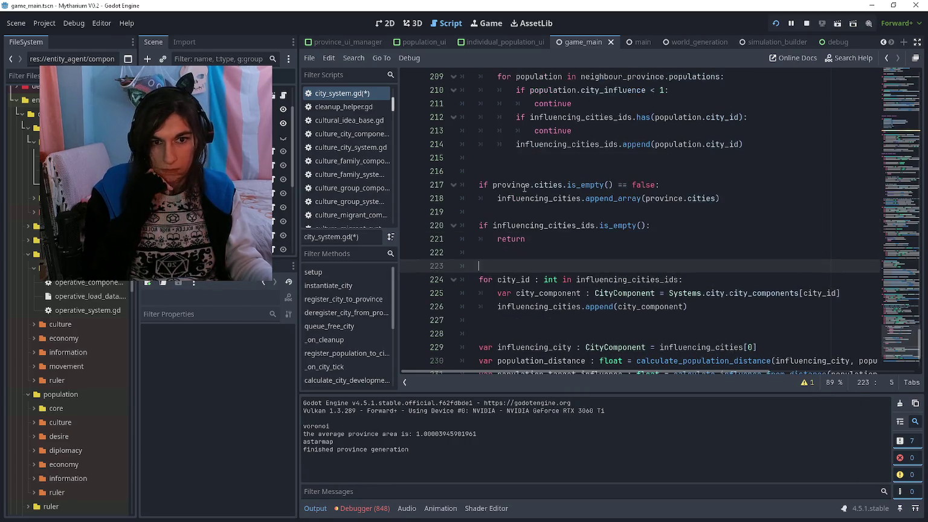
click(531, 225)
click(531, 213)
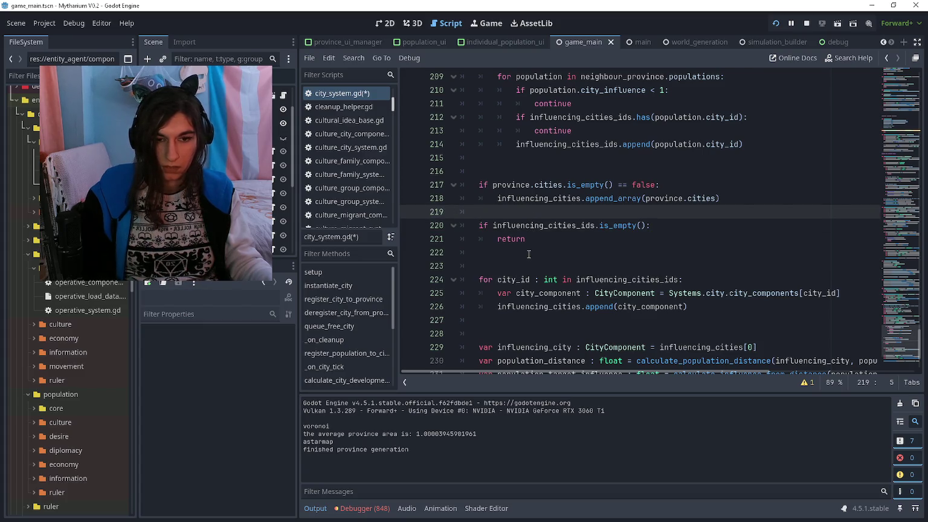
click(501, 171)
key(Delete)
click(511, 200)
key(Return)
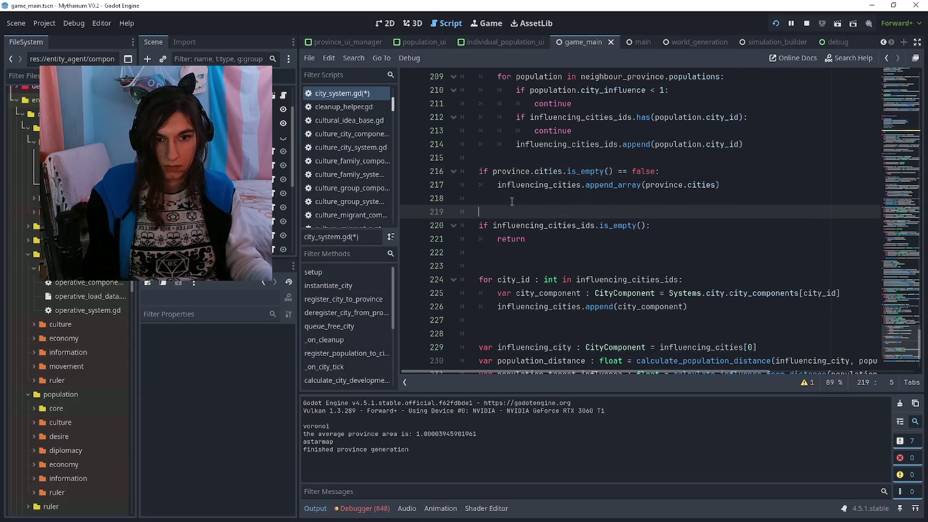
click(513, 256)
click(512, 263)
click(515, 213)
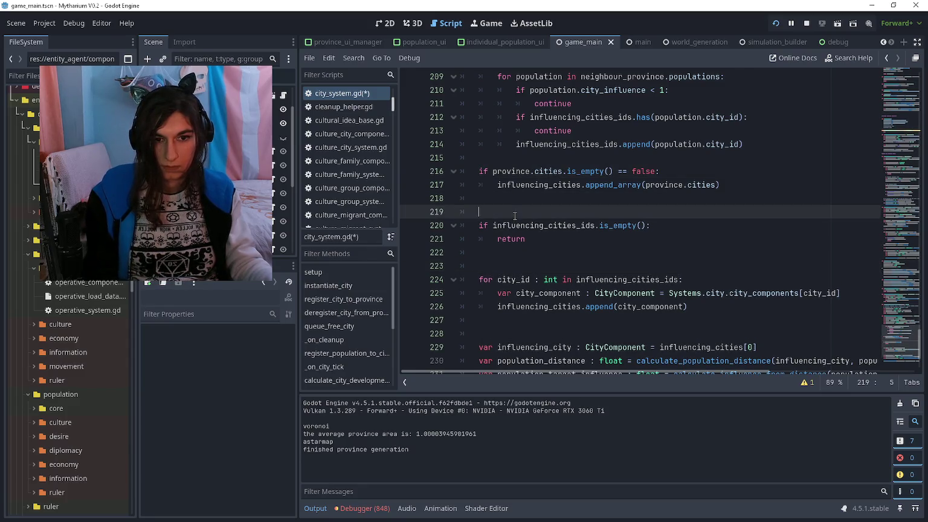
text(## no cities n)
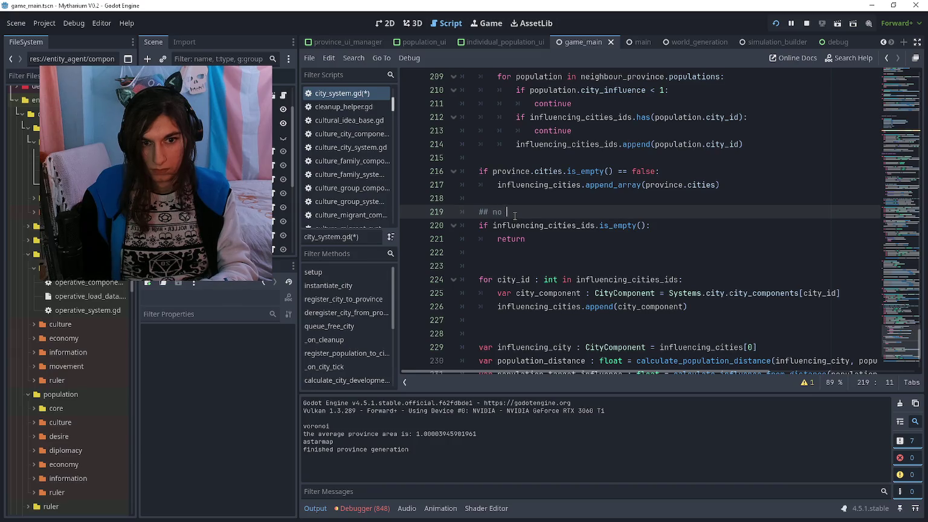
text(earby :()
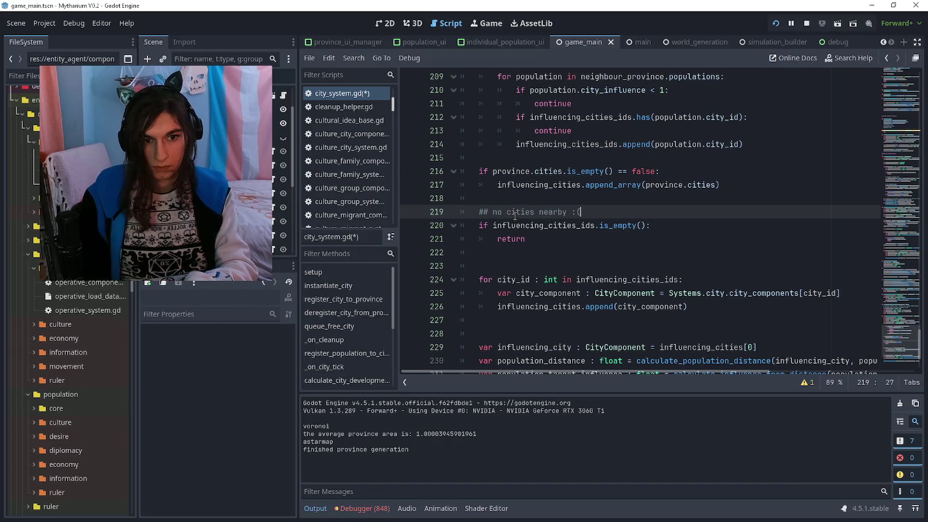
Add '## convert ids to actual references' above the conversion loop and space out the province check
key(Down)
key(Down)
key(Down)
key(Down)
text(## convert)
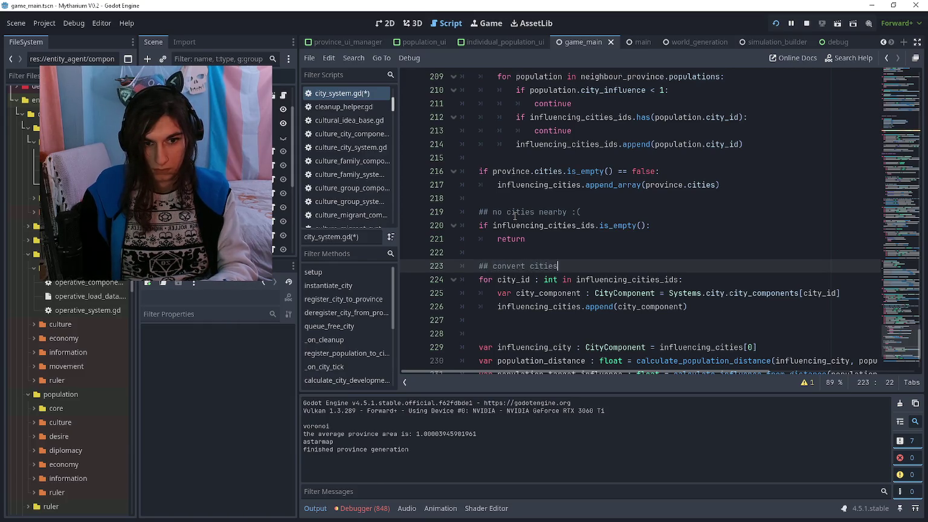
key(ctrl+BackSpace)
text(ds to )
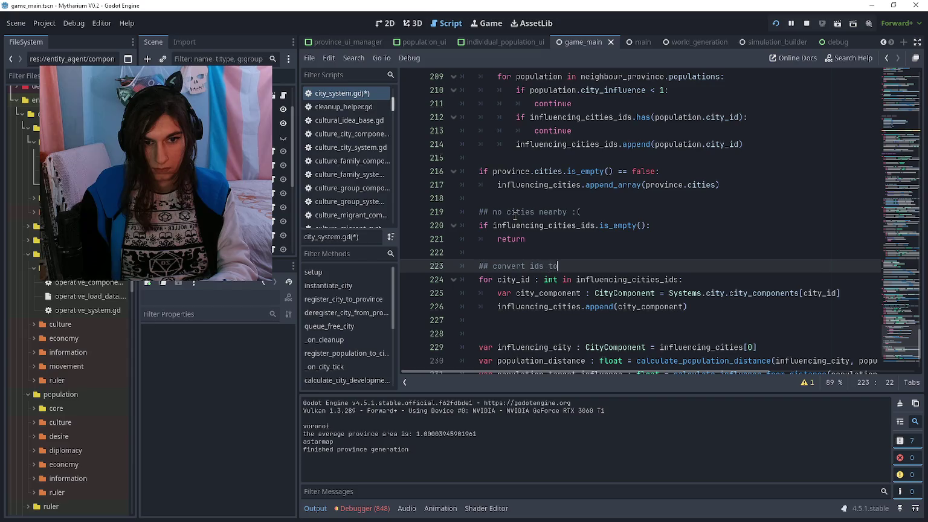
text(actual)
text( references)
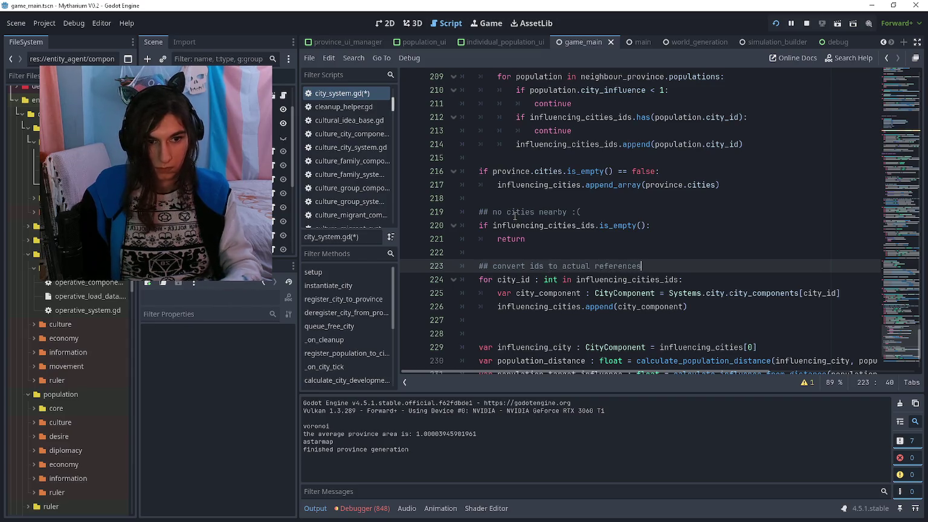
click(524, 157)
key(Return)
scroll(523, 158, up, 2)
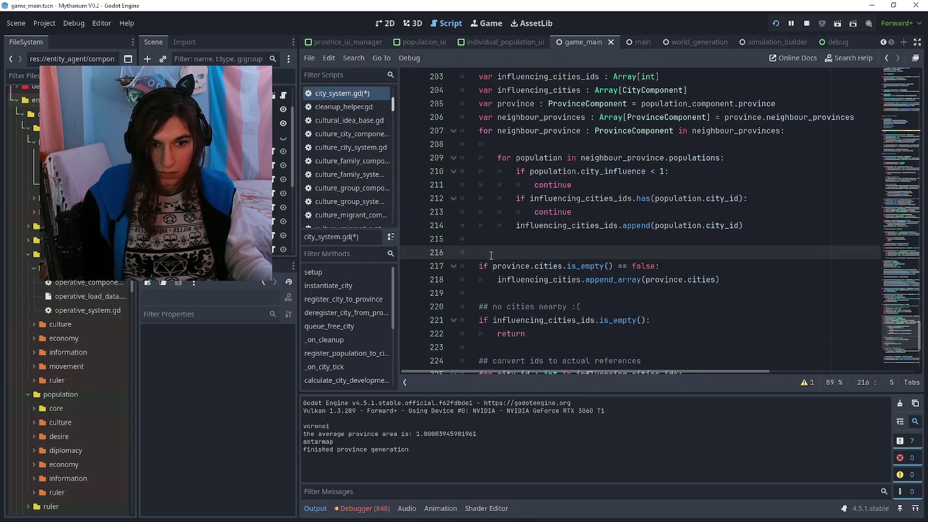
Replace the province cities check with an un-indented copy of the population loop over the province's own populations
click(490, 265)
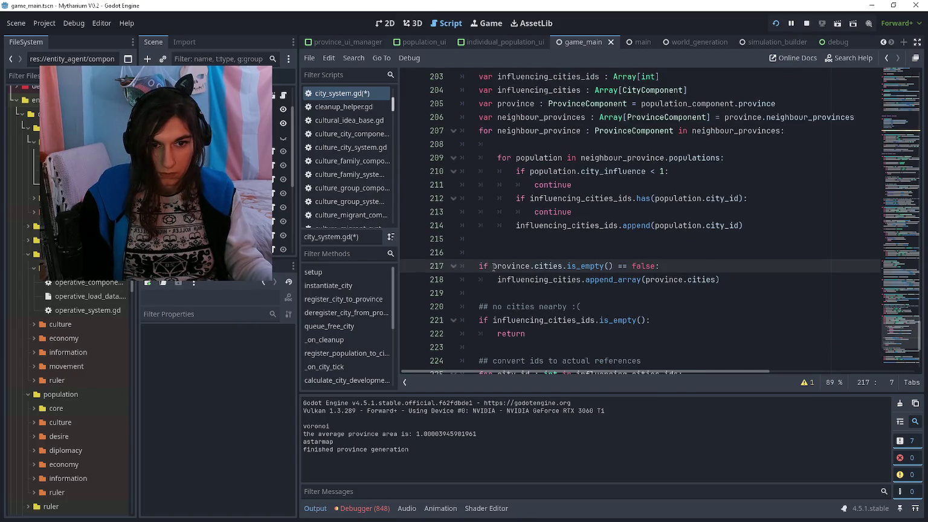
mouse_move(481, 266)
mouse_down()
mouse_move(684, 263)
mouse_move(692, 233)
mouse_move(483, 158)
mouse_up()
key(ctrl+c)
click(533, 256)
mouse_move(720, 280)
mouse_down()
mouse_move(477, 253)
mouse_move(480, 263)
mouse_up()
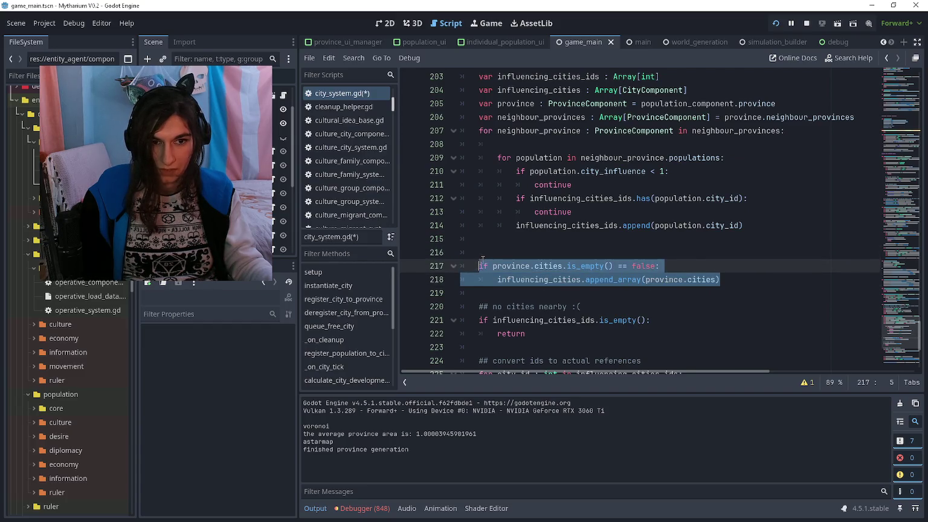
key(ctrl+v)
drag(580, 266, 626, 266)
key(BackSpace)
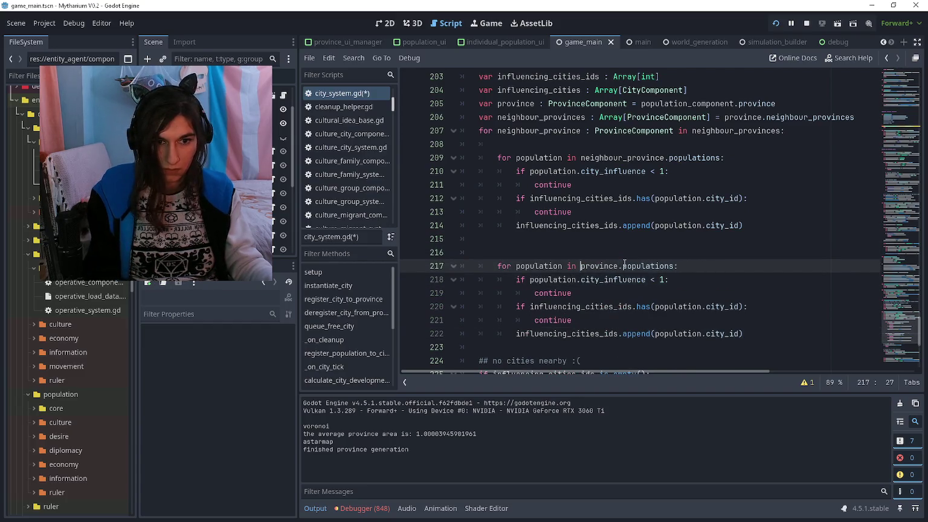
click(545, 251)
key(BackSpace)
key(BackSpace)
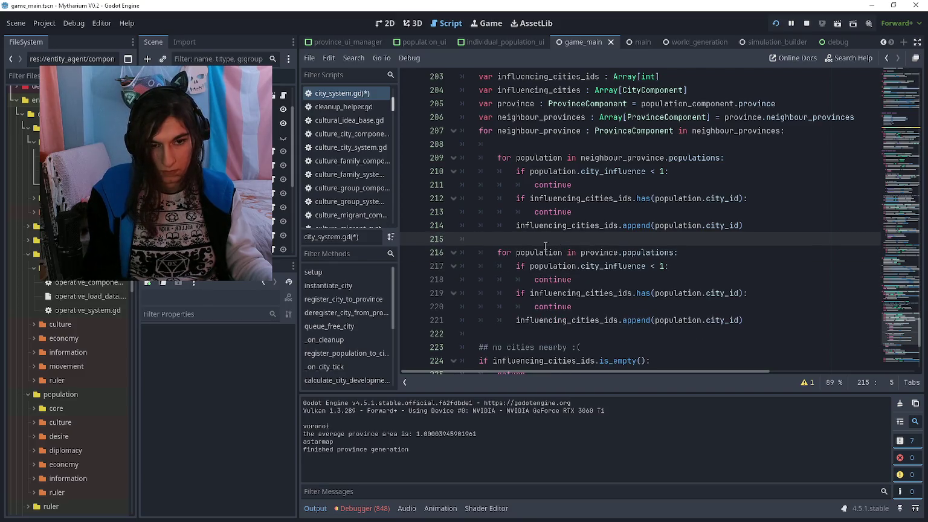
mouse_move(486, 244)
mouse_down()
mouse_move(499, 261)
mouse_move(604, 275)
mouse_move(576, 319)
mouse_up()
key(shift+Tab)
key(Left)
Tidy the blank lines around the neighbour provinces loop
scroll(514, 233, down, 1)
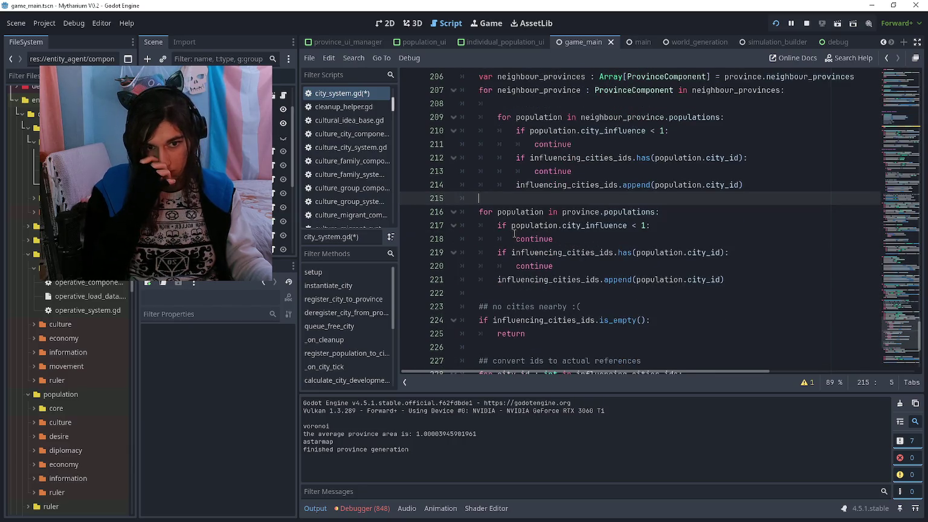
click(480, 103)
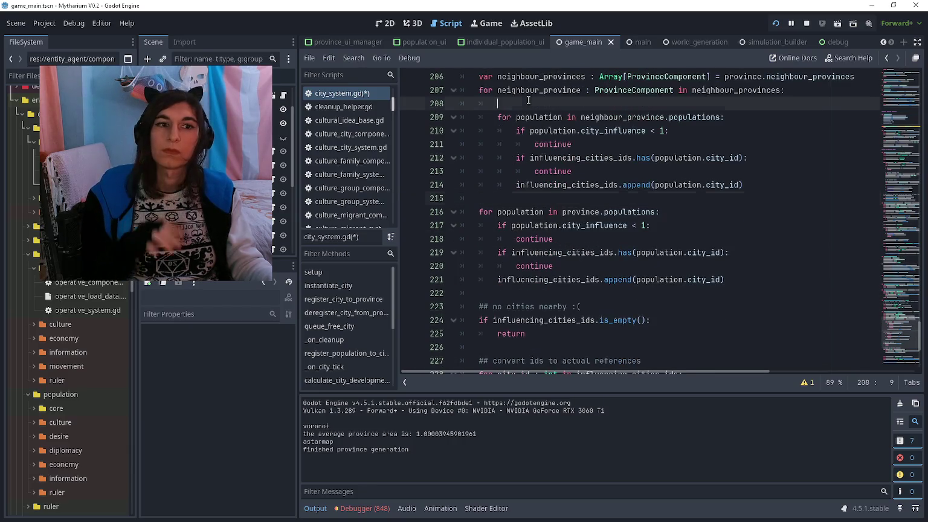
key(Up)
key(Return)
key(Down)
key(BackSpace)
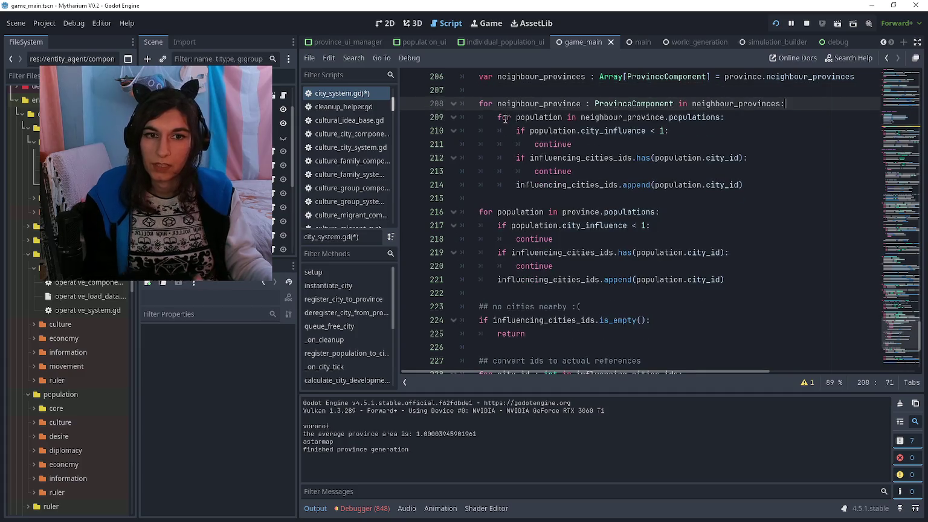
click(554, 197)
Look over the code down to the conversion loop, then run the game with F5 and stop it
scroll(554, 197, down, 1)
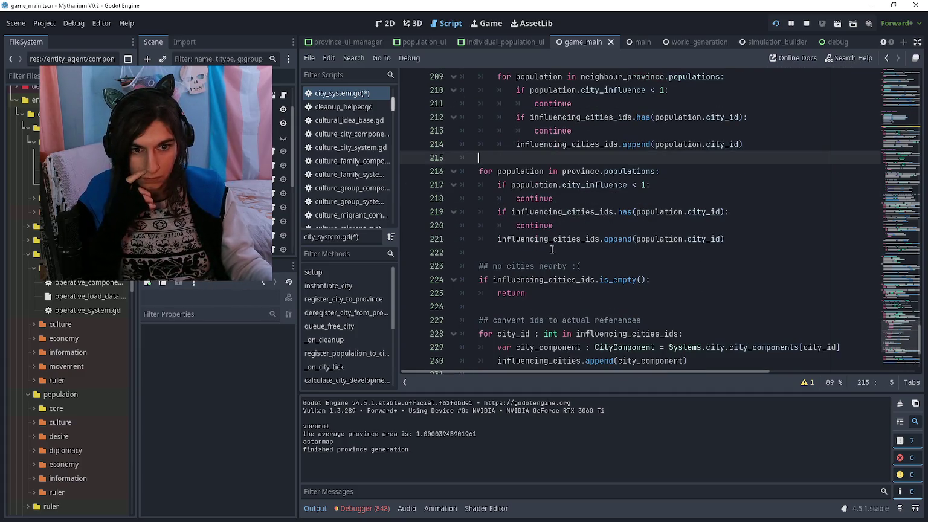
click(551, 256)
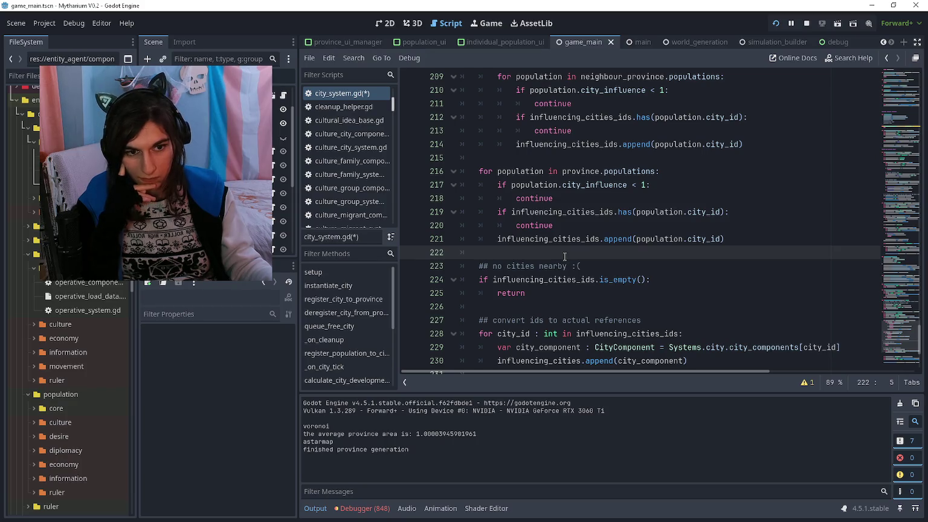
scroll(633, 268, down, 1)
click(633, 267)
click(628, 211)
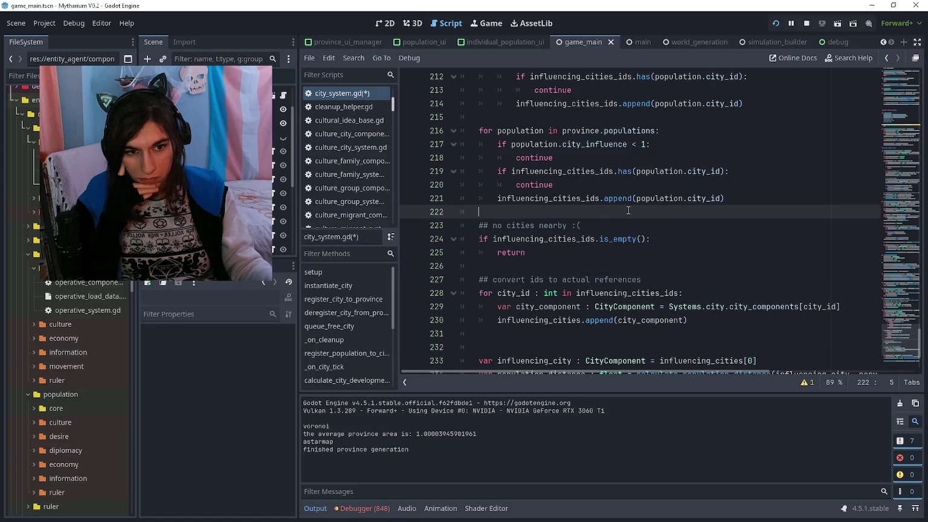
click(627, 262)
scroll(627, 262, down, 2)
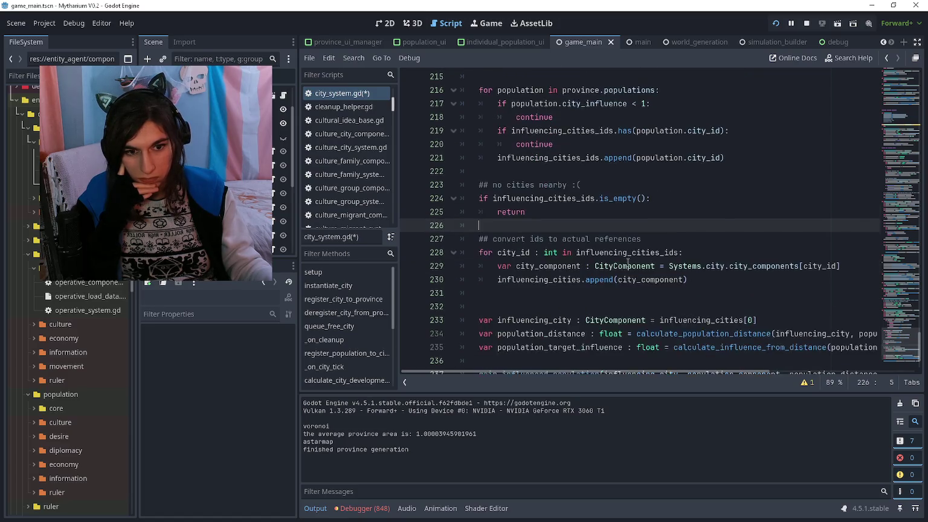
click(628, 255)
scroll(628, 254, down, 1)
scroll(628, 255, up, 2)
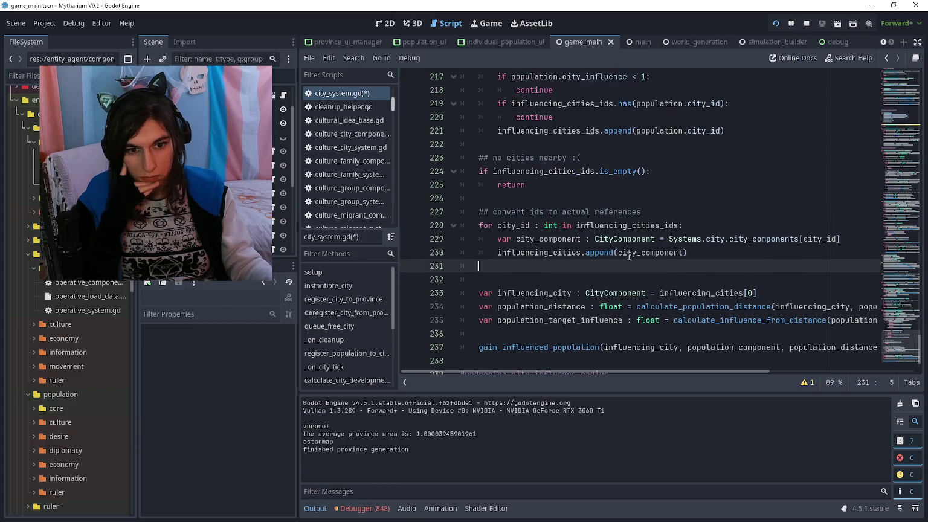
scroll(628, 256, up, 2)
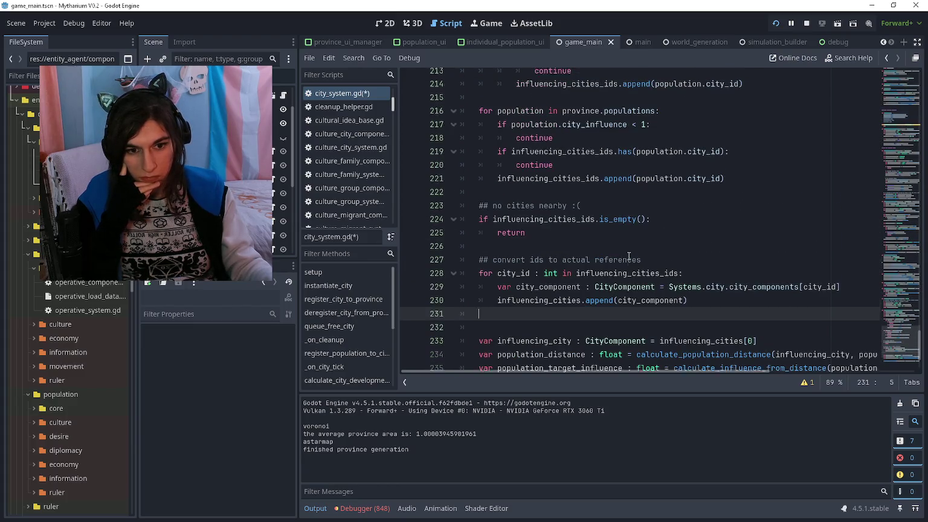
click(604, 279)
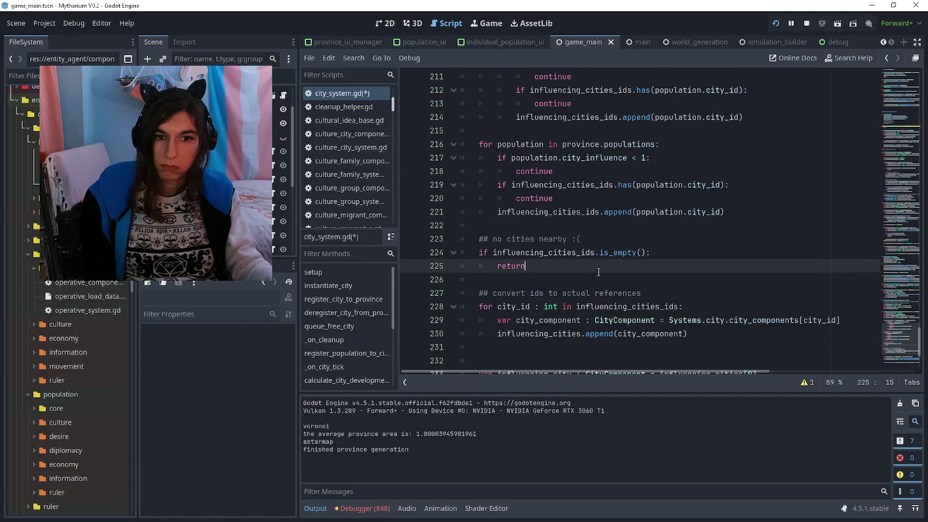
key(F5)
key(F5)
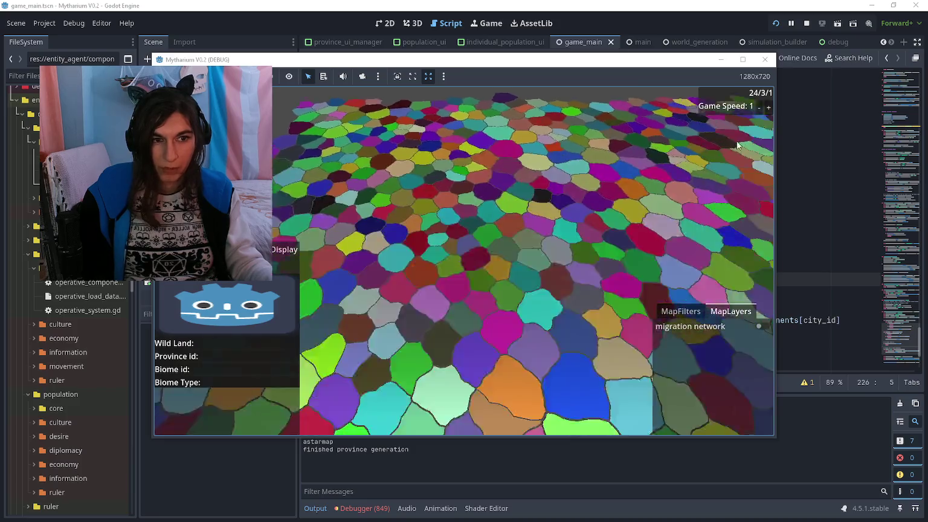
key(F8)
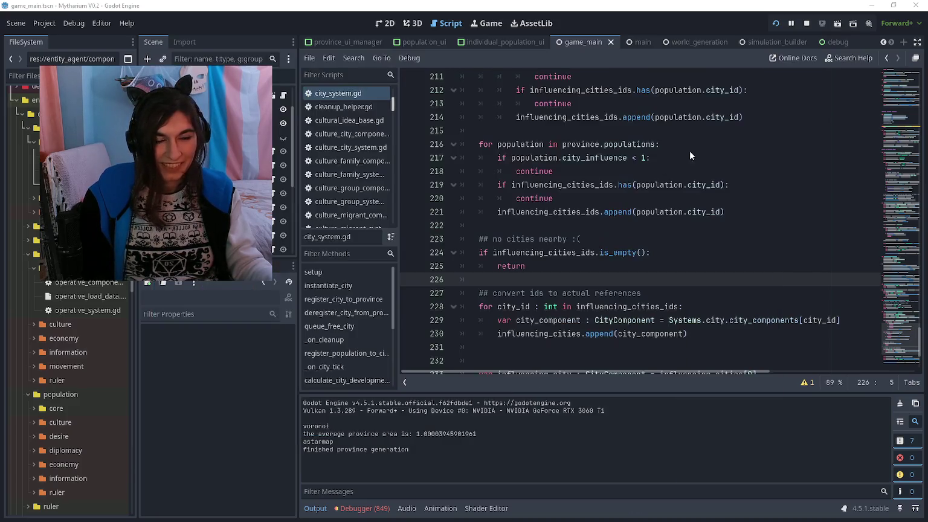
Review the province population loop on lines 216–221, then relaunch the game
click(590, 225)
scroll(589, 232, up, 1)
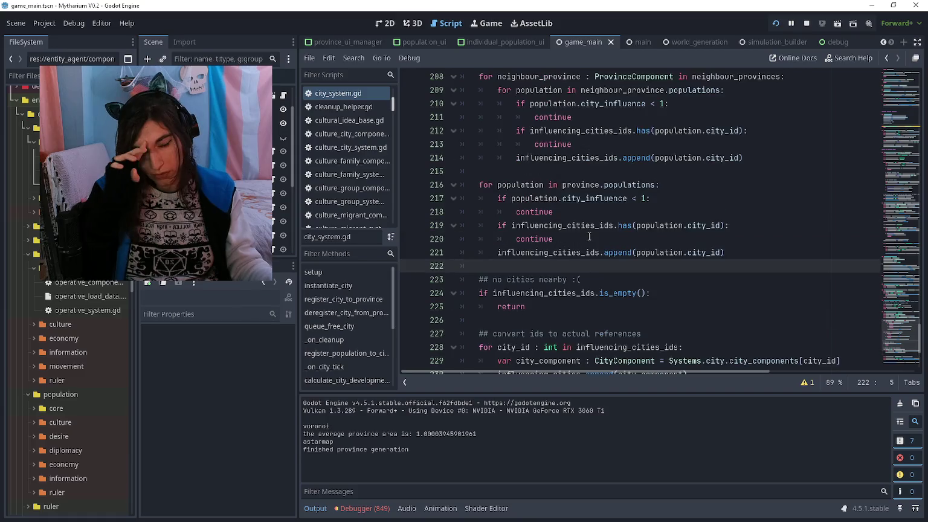
click(605, 208)
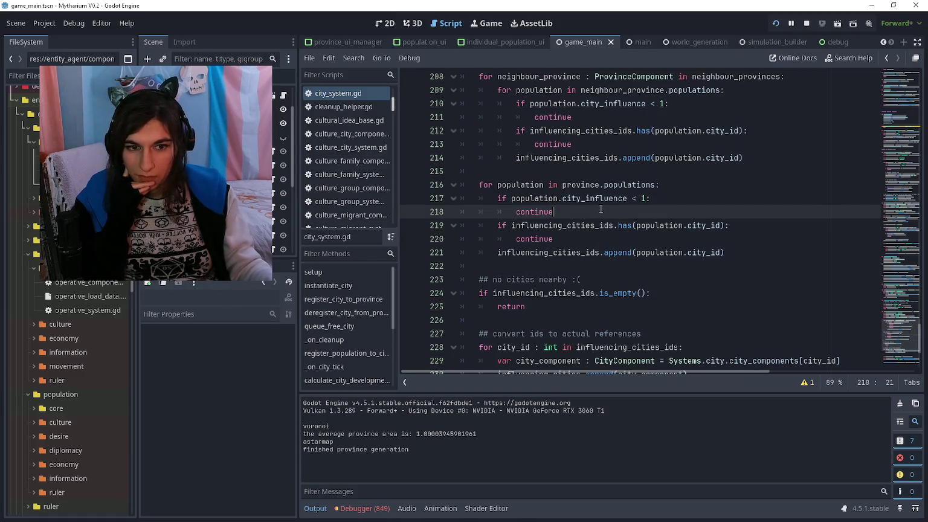
mouse_move(726, 252)
mouse_down()
mouse_move(446, 186)
mouse_move(454, 71)
mouse_move(459, 157)
mouse_move(725, 181)
mouse_move(710, 269)
mouse_move(759, 341)
mouse_up()
click(459, 158)
click(758, 341)
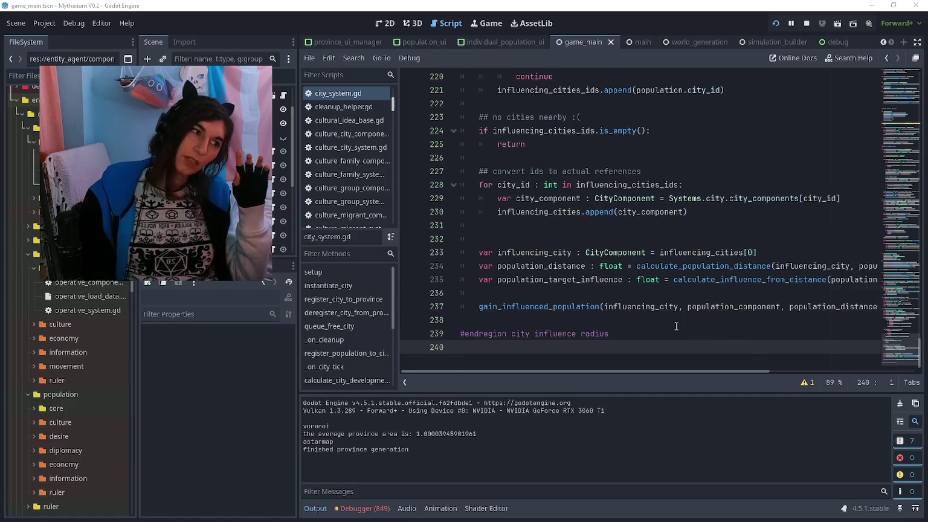
key(alt+Tab)
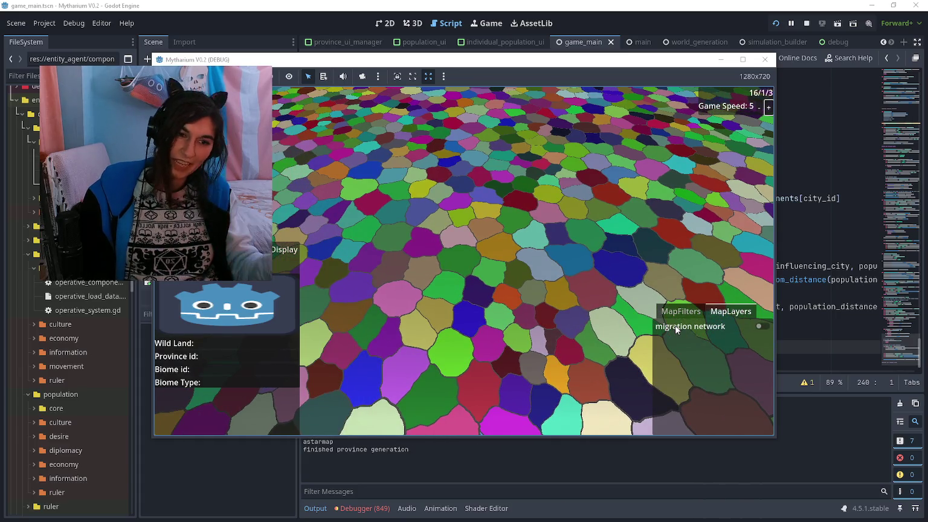
Try the biome type, spawned populations and information network filters, settle on Distance from Job Setter, and pan the map
click(679, 312)
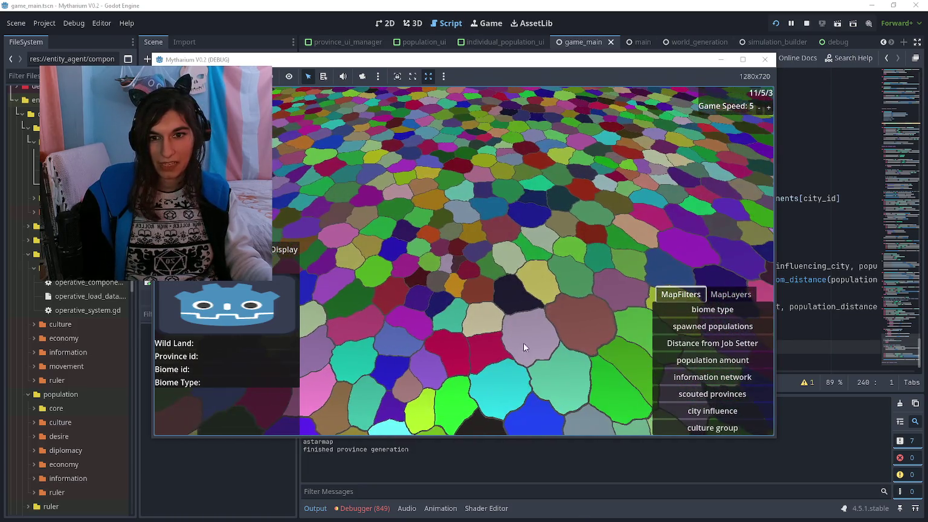
click(705, 310)
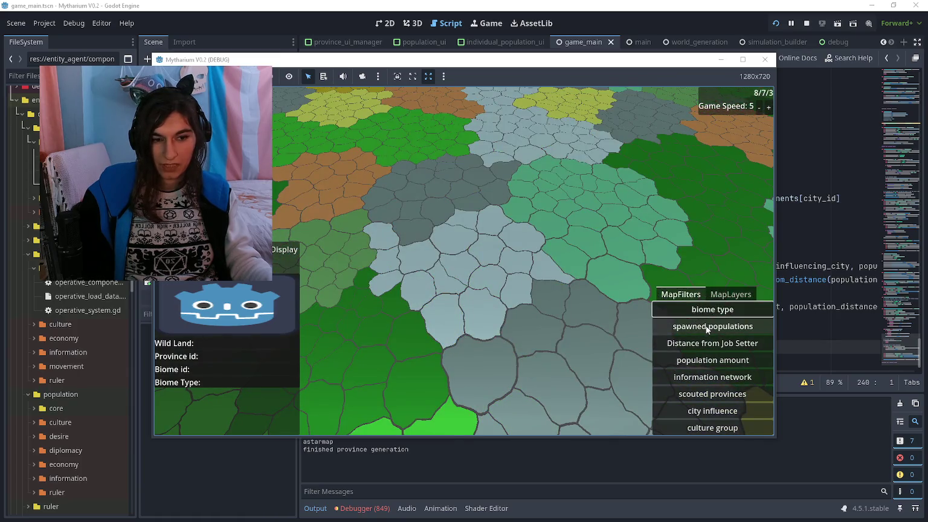
click(708, 327)
click(711, 376)
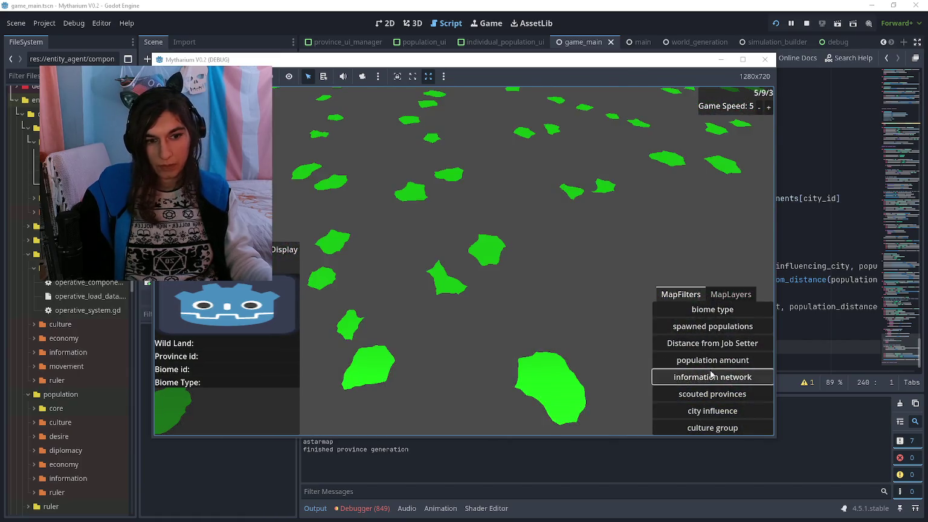
click(711, 348)
drag(575, 321, 477, 224)
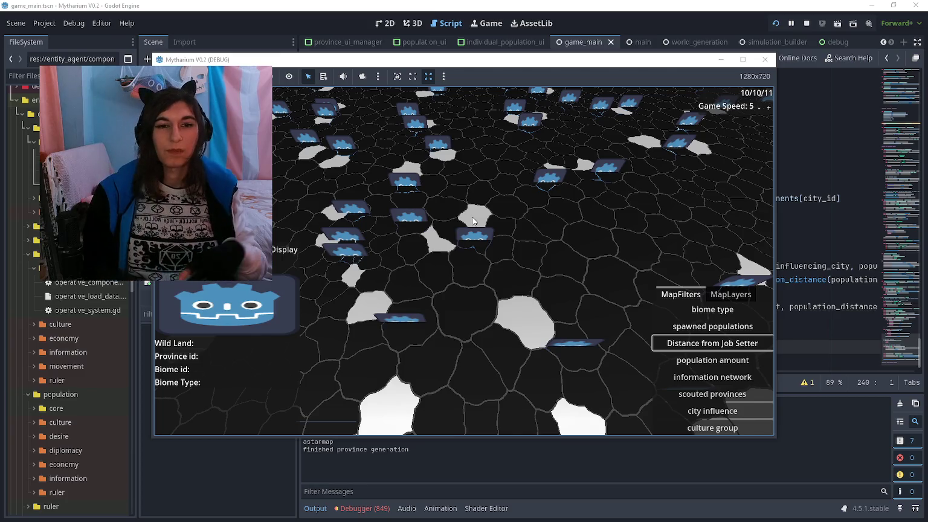
key(w)
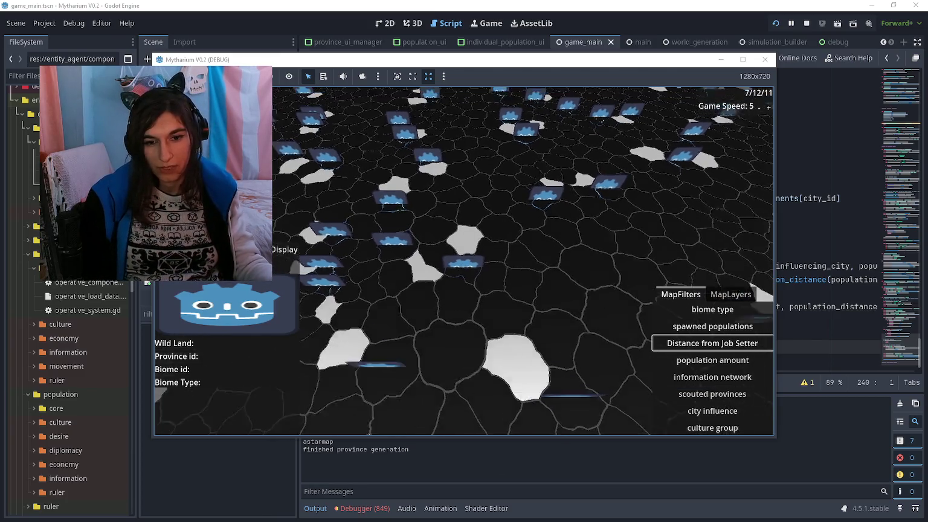
key(s)
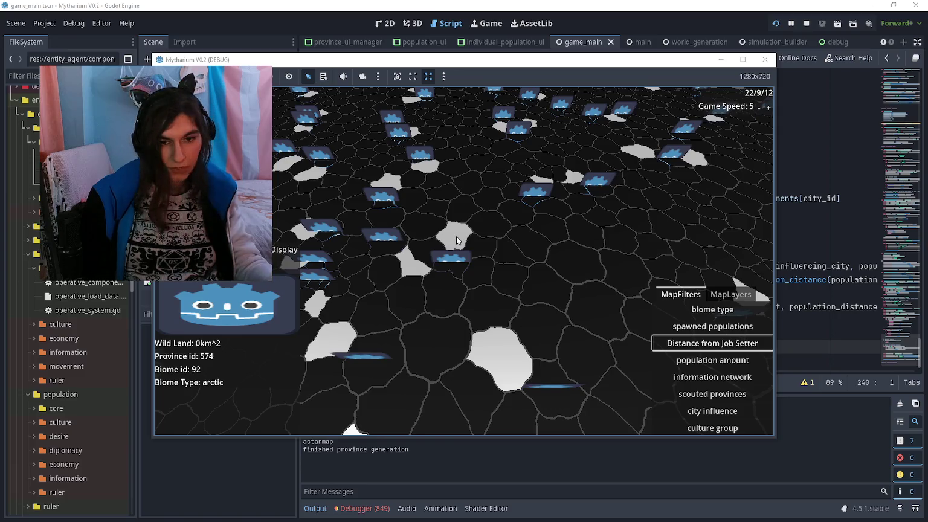
key(a)
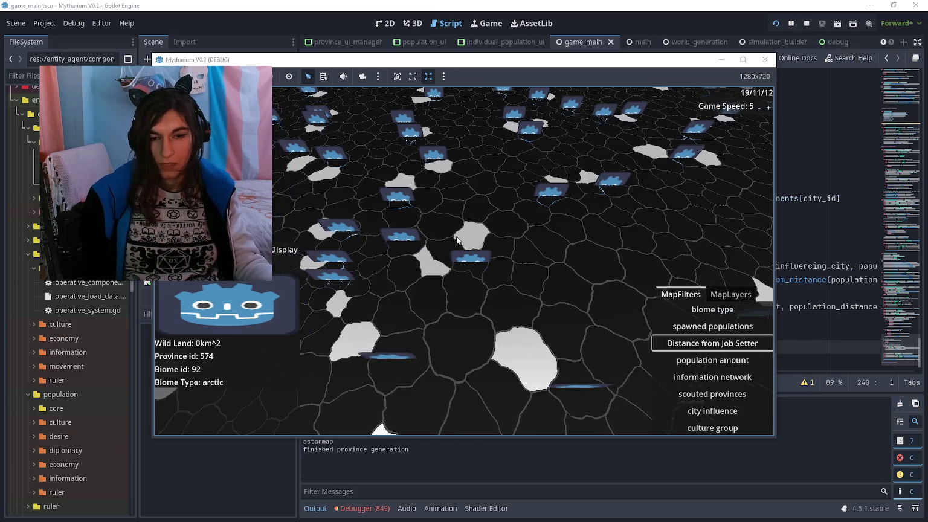
key(d)
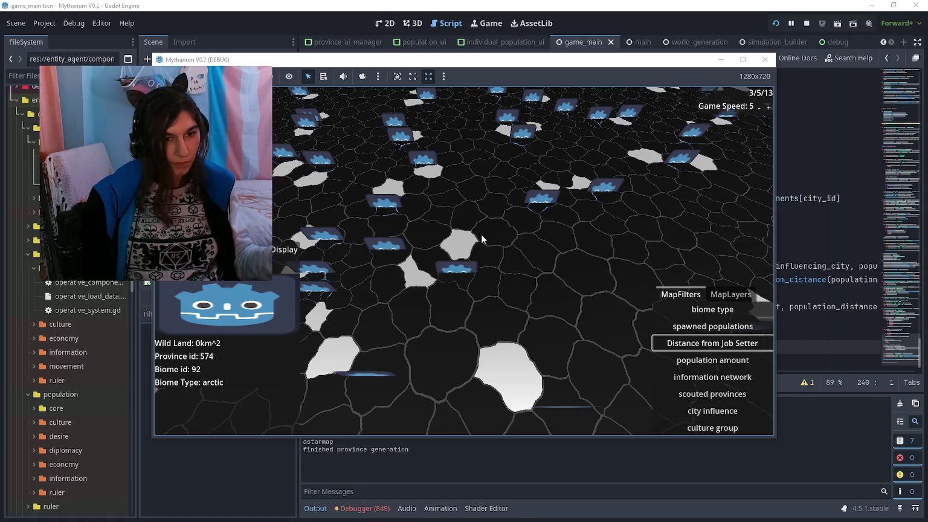
Toggle the map between culture group and city influence shading, ending on city influence
click(712, 411)
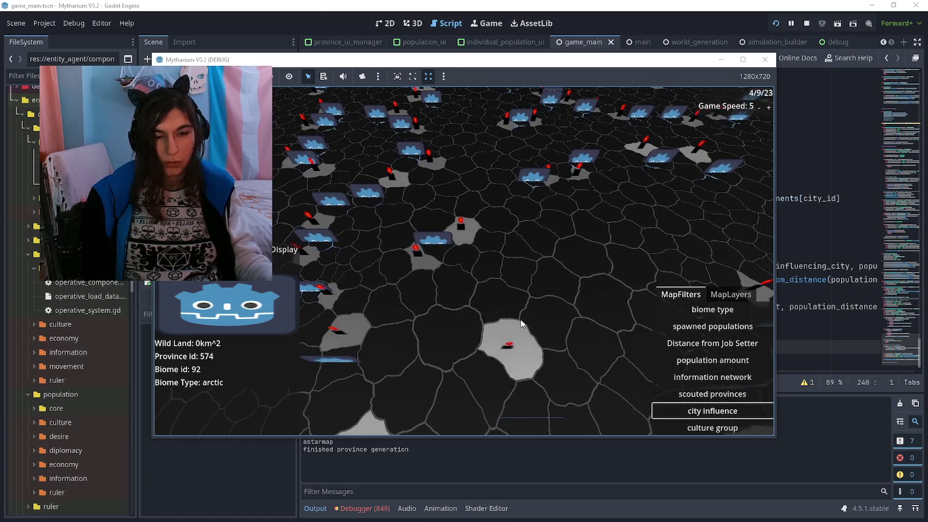
click(706, 427)
click(703, 416)
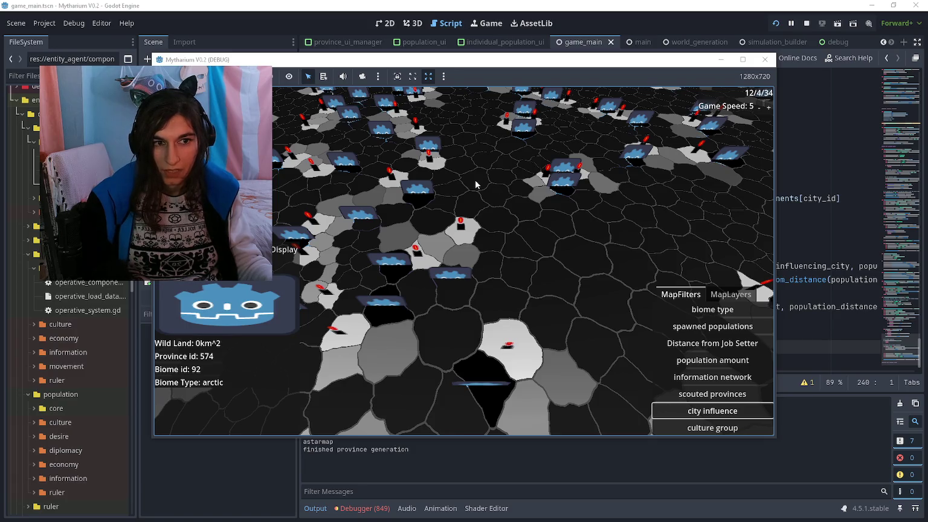
click(694, 425)
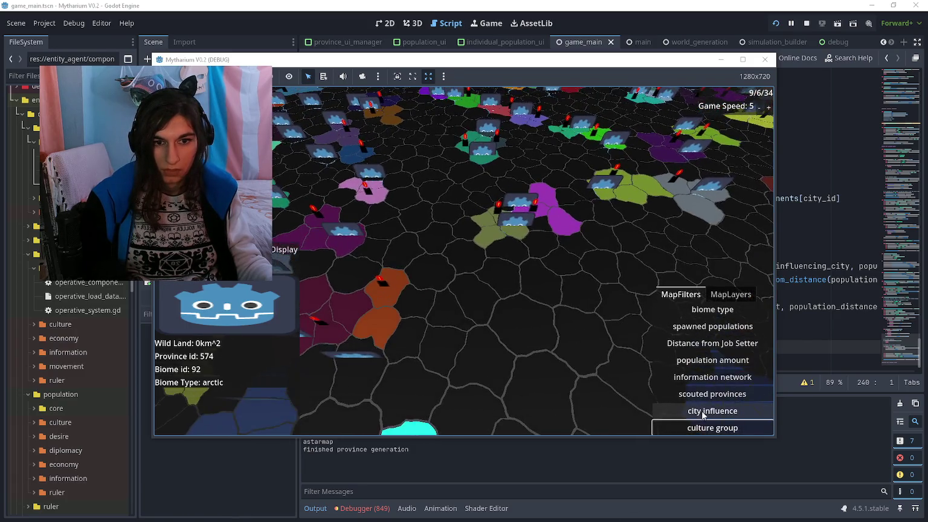
click(713, 411)
Inspect province 1275's population details, reapply city influence shading, and stop the game
click(503, 242)
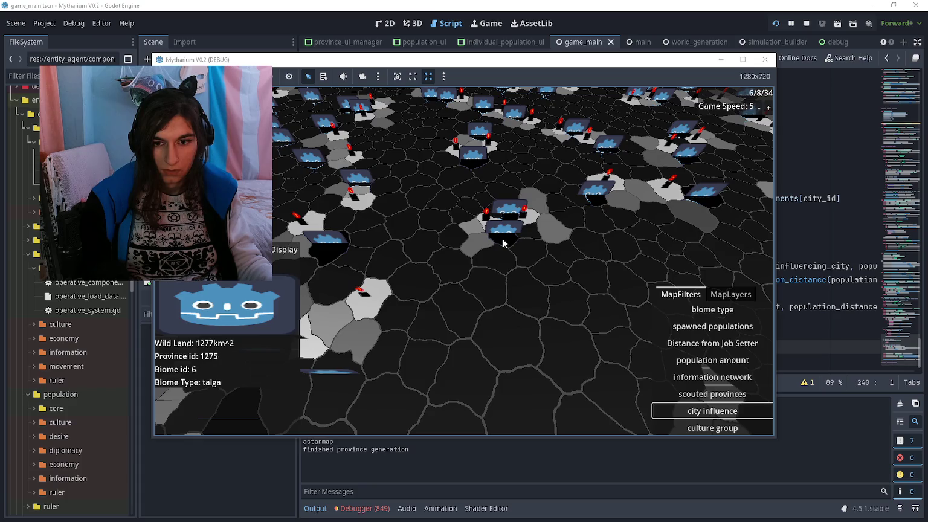
scroll(226, 357, down, 5)
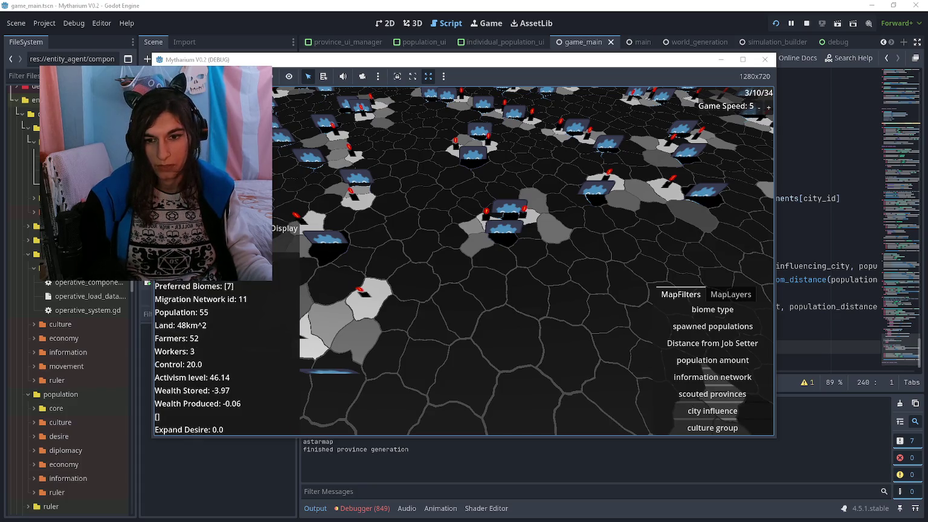
scroll(227, 356, up, 5)
scroll(228, 326, down, 5)
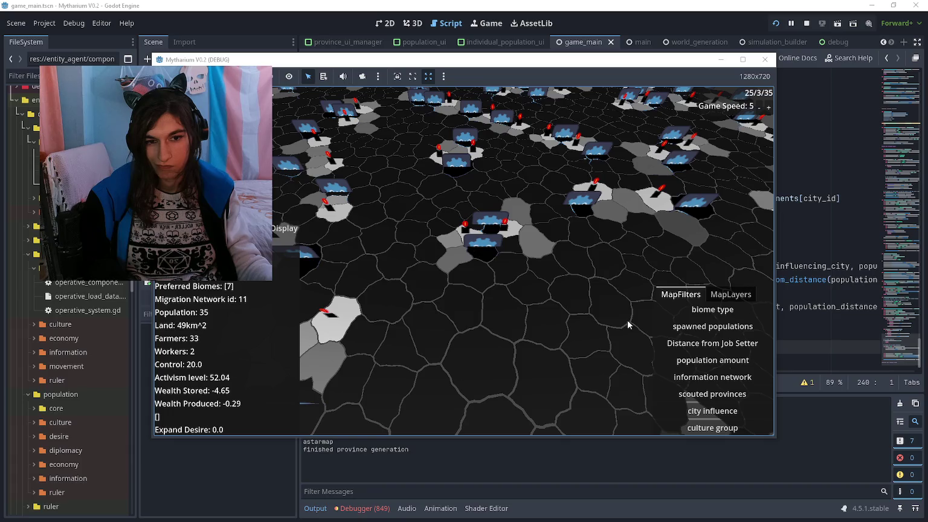
click(704, 414)
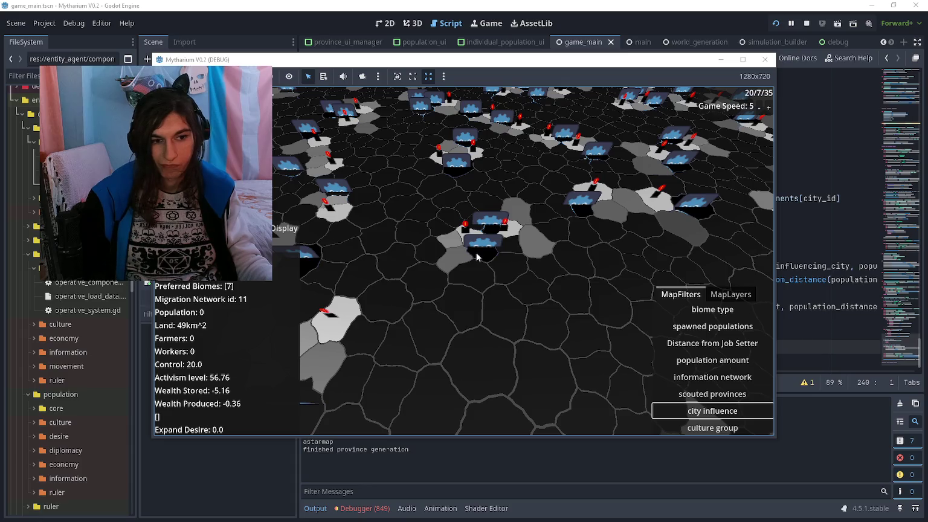
key(F8)
Add print("no cities :(") above the return in the empty check, fix the stray parenthesis, and save
click(531, 240)
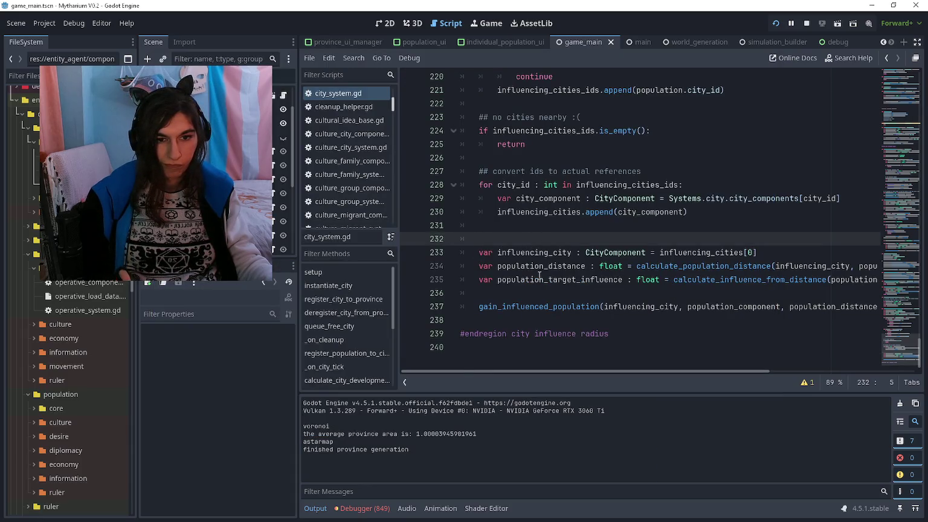
scroll(516, 253, up, 3)
click(498, 266)
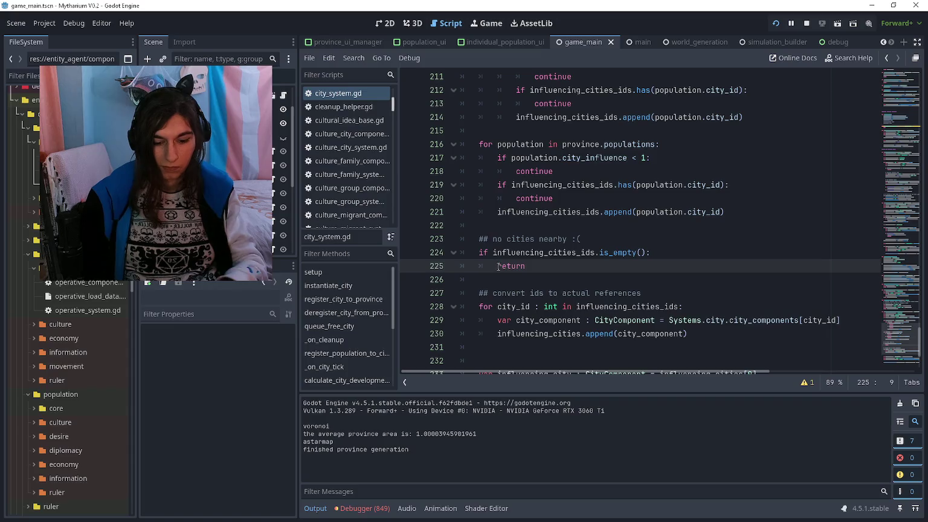
key(Return)
key(Up)
text(print("no cities :()
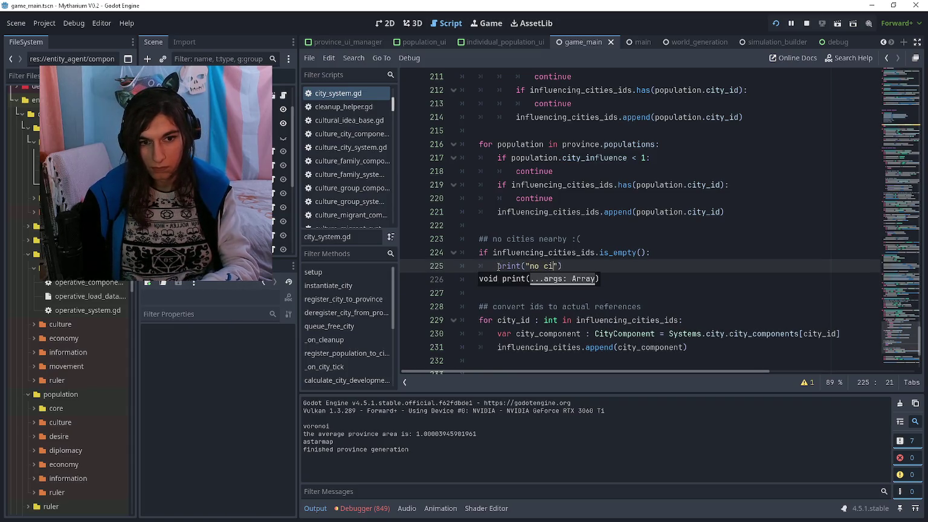
key(ctrl+s)
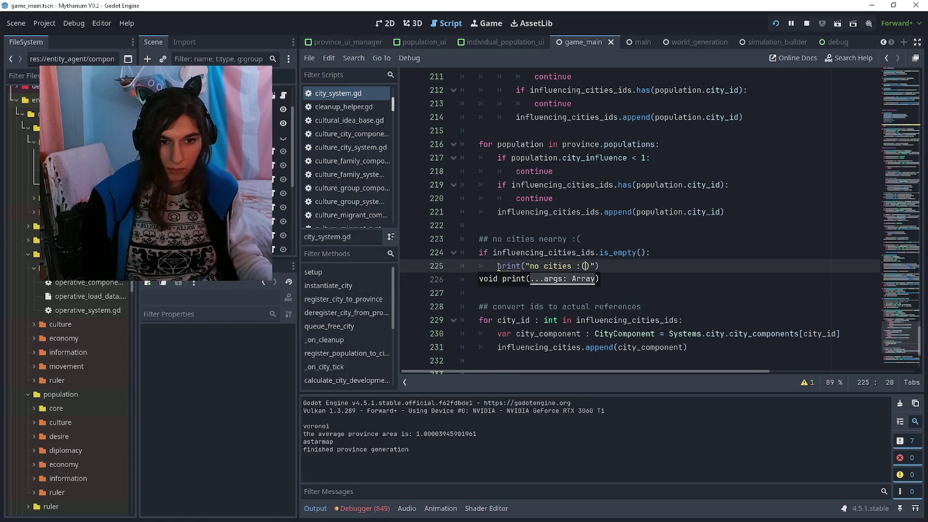
key(Delete)
key(ctrl+s)
Run the game, pause it, and confirm the Output log repeats 'no cities :('
key(alt+Tab)
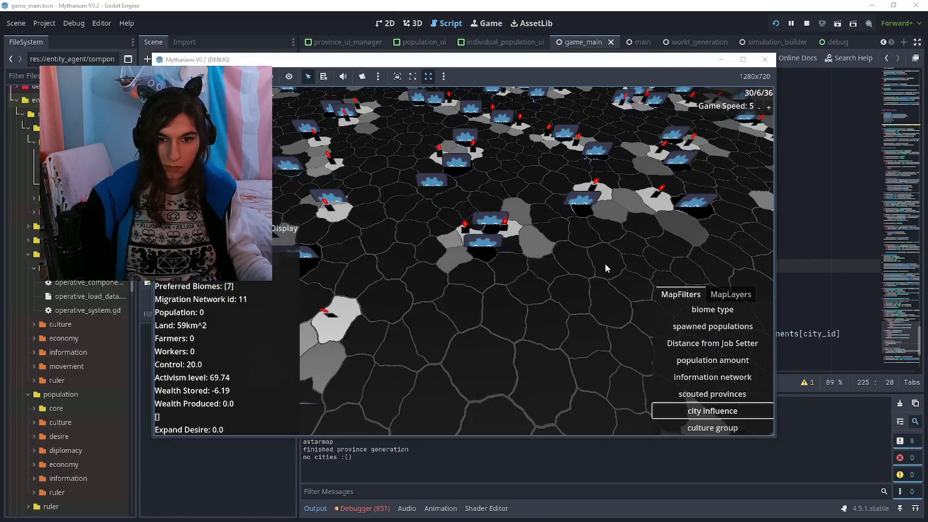
key(alt+Tab)
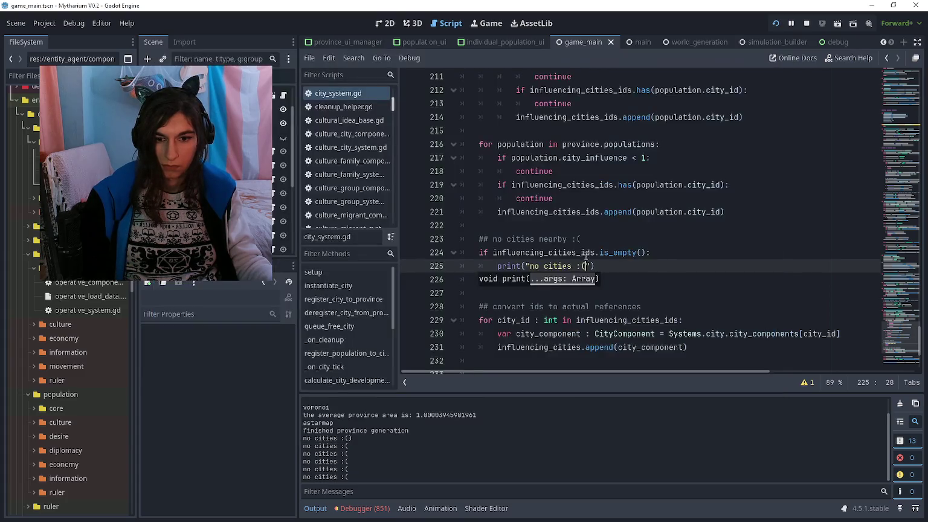
key(F7)
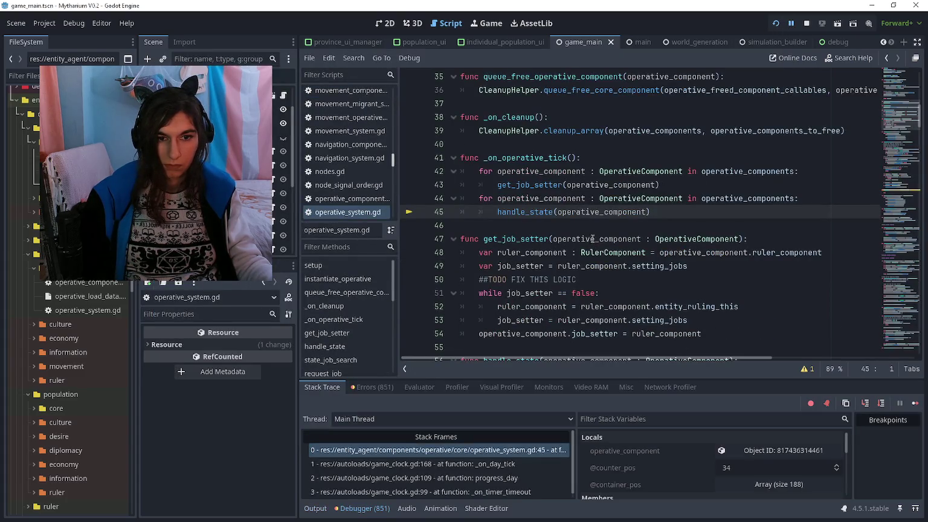
scroll(590, 231, up, 8)
click(593, 227)
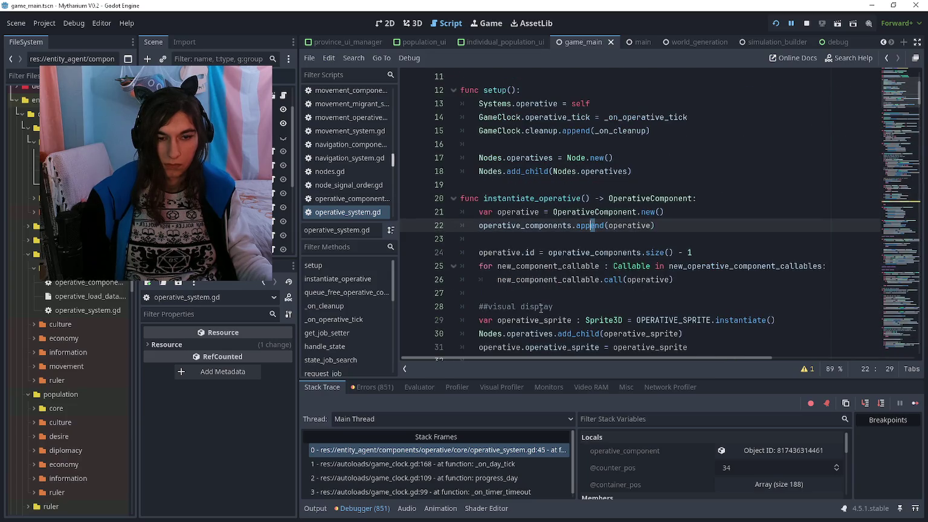
click(315, 508)
click(590, 211)
key(alt+Left)
key(alt+Left)
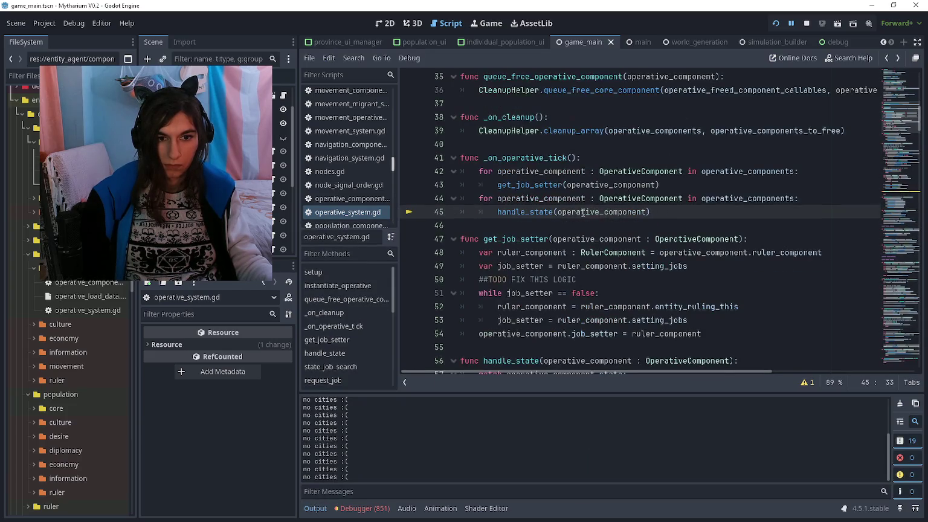
click(566, 236)
click(591, 225)
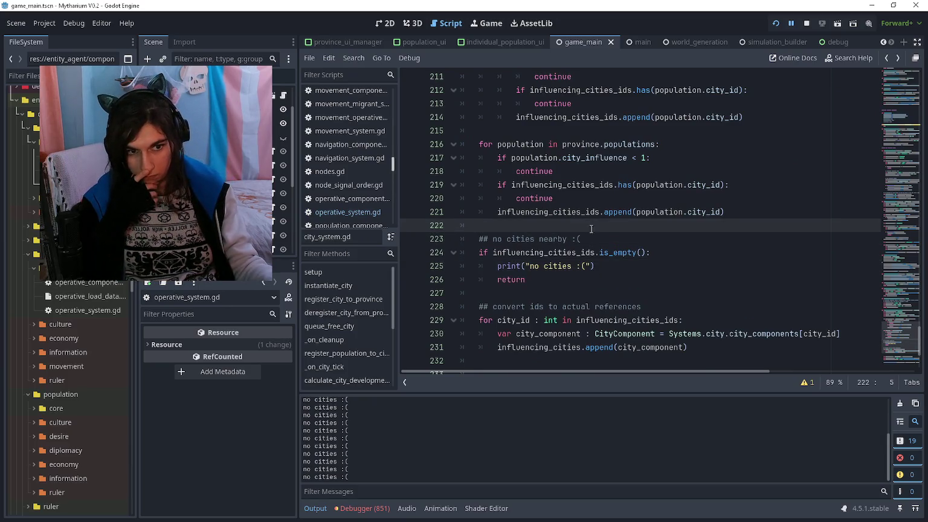
Add print("city influence insufficient") above the first loop's influence-check continue
scroll(609, 239, up, 1)
click(513, 239)
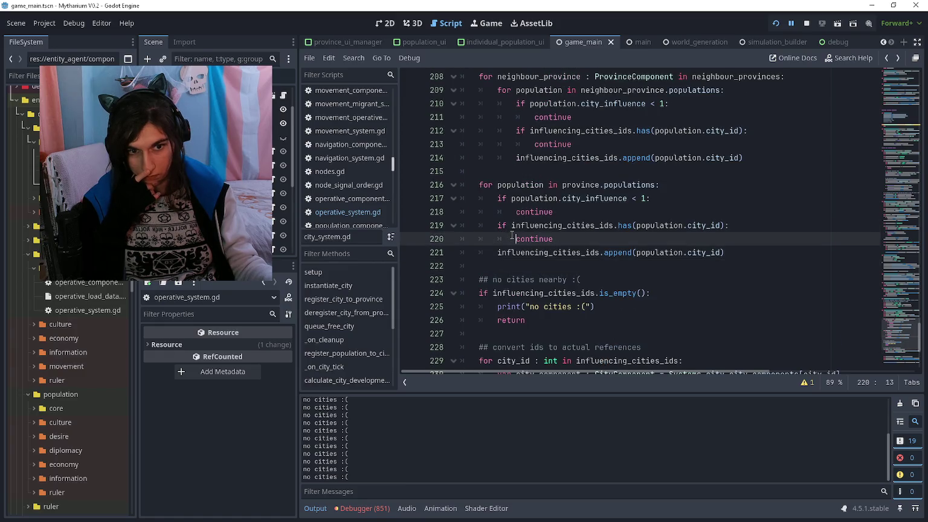
click(519, 213)
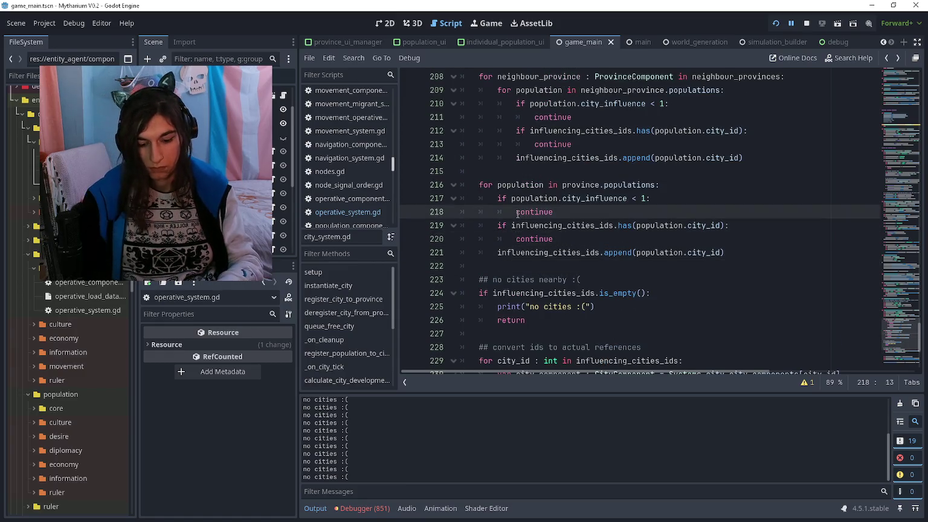
key(Return)
key(Up)
text(print()
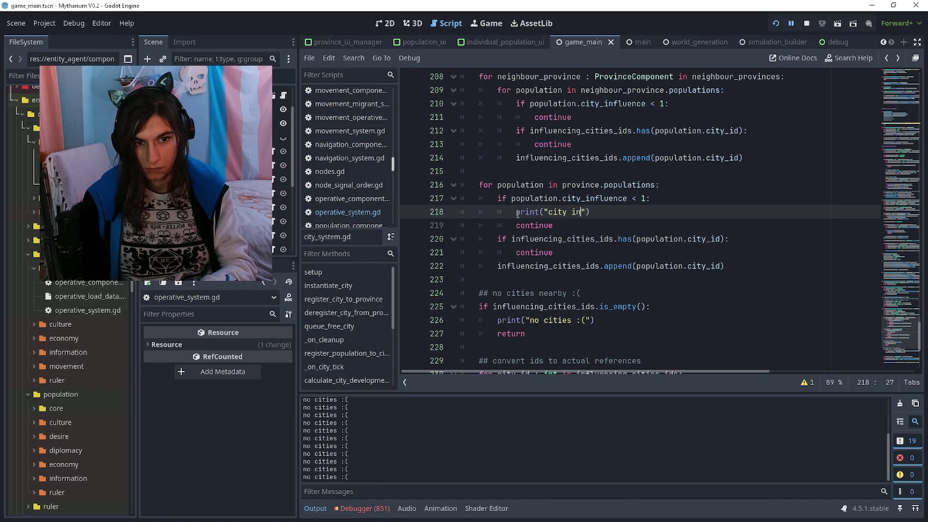
text(fluence)
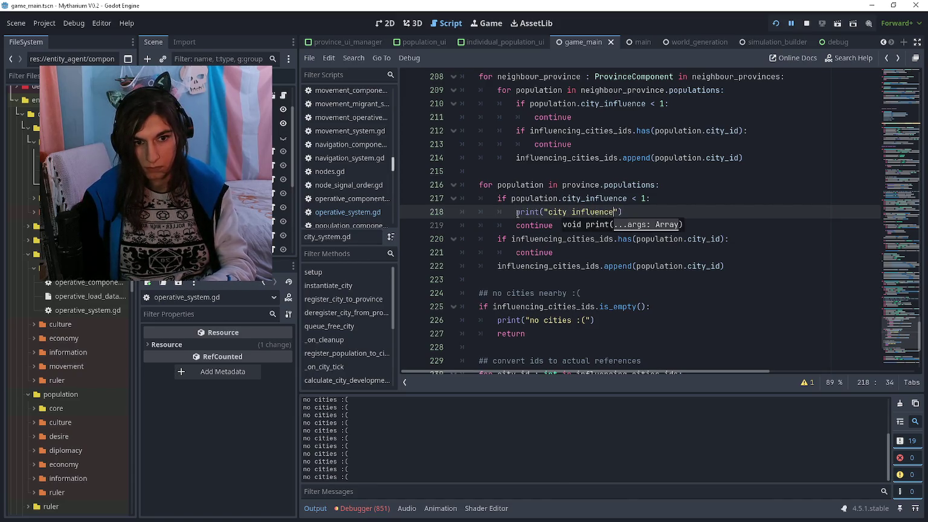
text(ent)
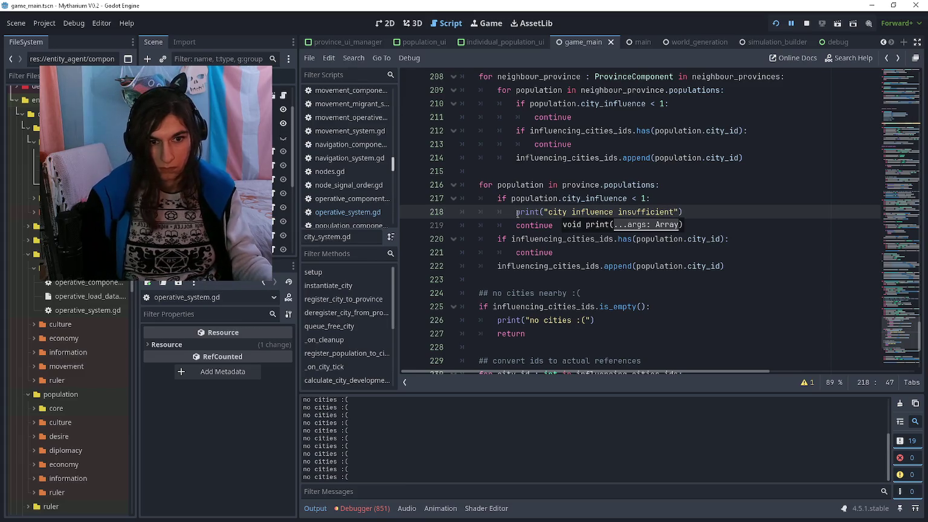
key(Down)
In the neighbour loop, add the insufficient-influence print and print("city already a candidate") before each continue
click(520, 123)
text(print("city influence insufficient"))
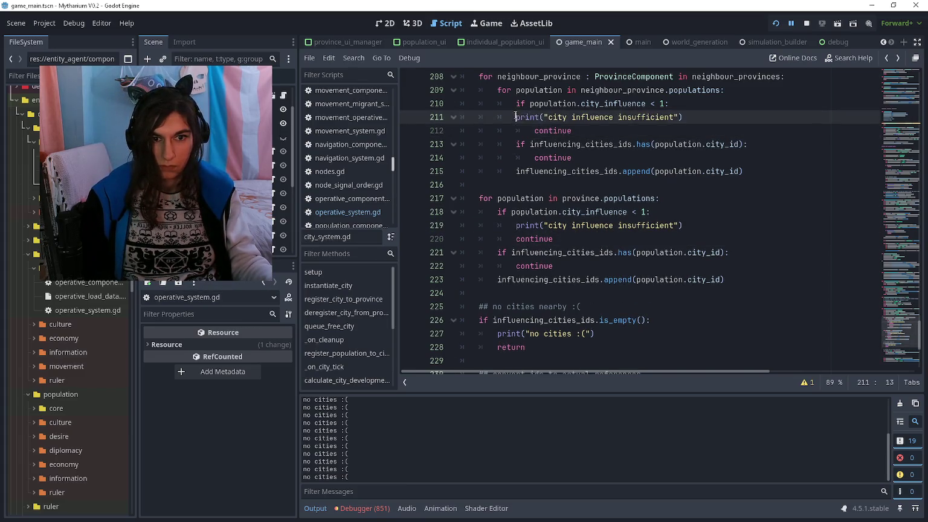
click(532, 157)
key(Return)
key(Up)
text(print("city)
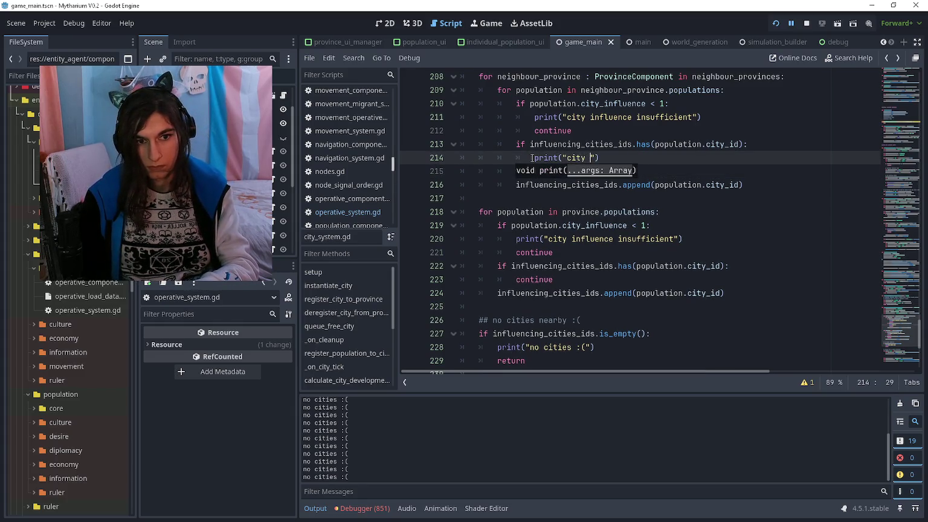
text(idate)
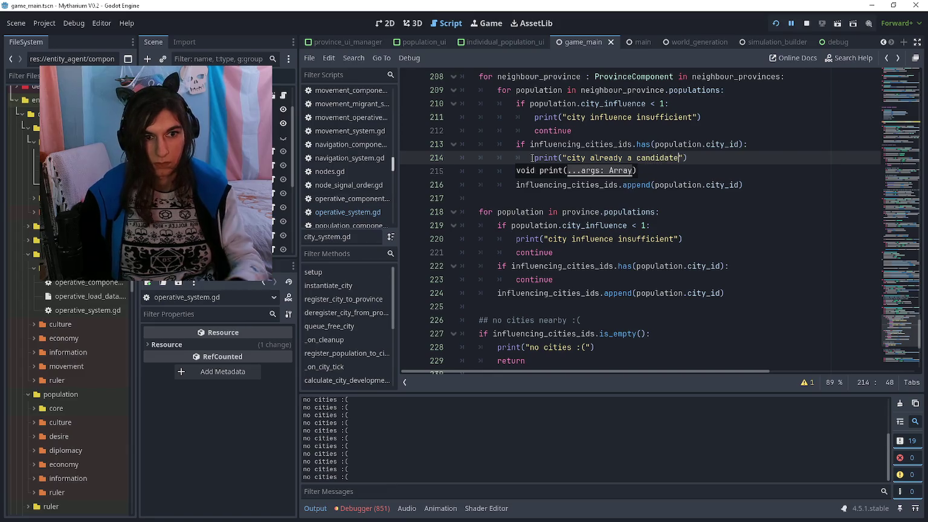
key(End)
key(Return)
text(continue)
Paste the already-candidate print above the second loop's candidate continue and fix its indentation
click(514, 279)
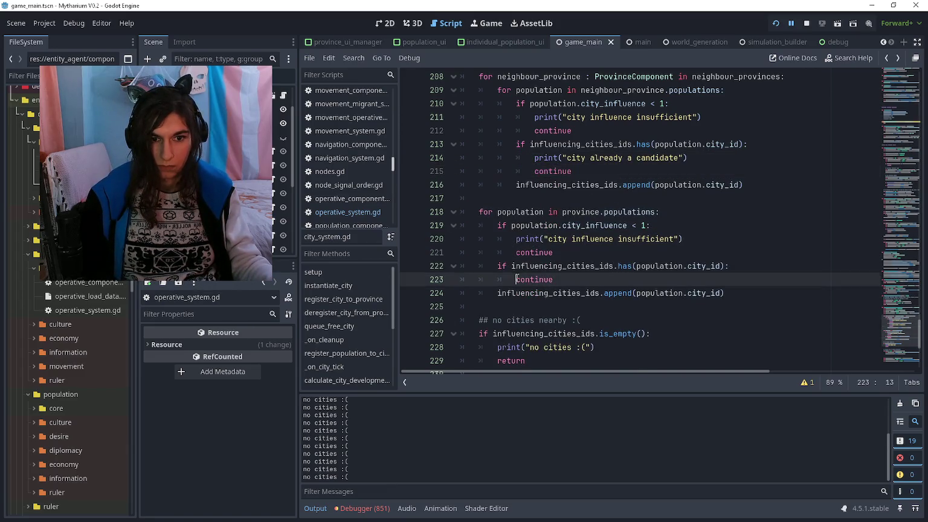
text(print("city already a candidate"))
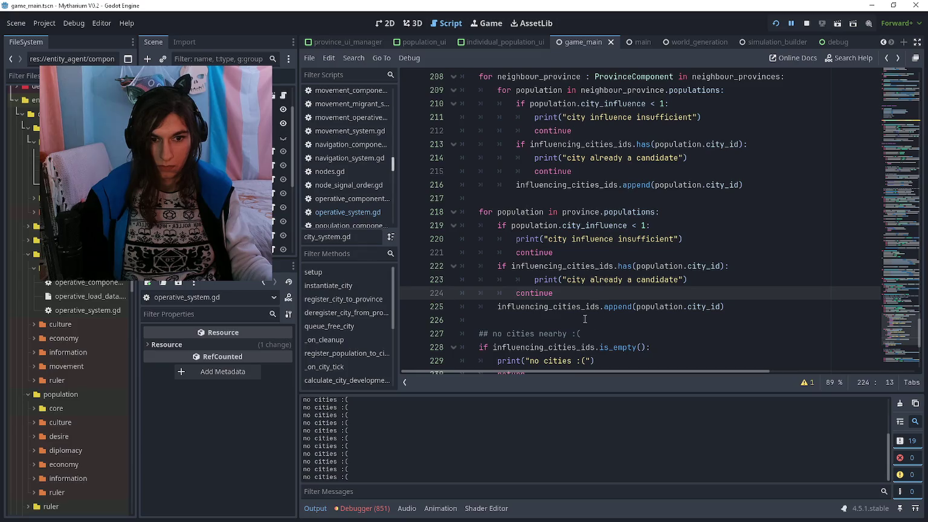
click(533, 284)
key(shift+Tab)
click(532, 319)
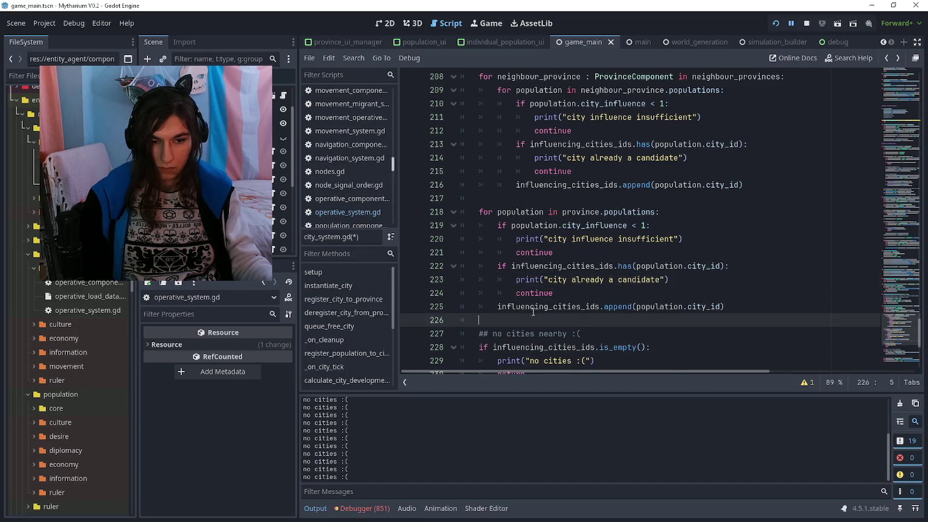
scroll(533, 311, down, 2)
click(491, 290)
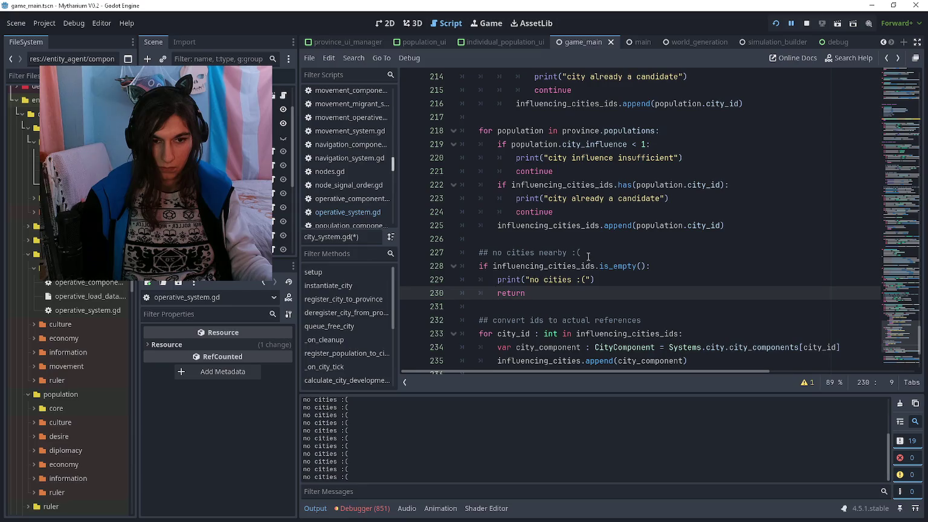
click(597, 248)
scroll(595, 275, up, 1)
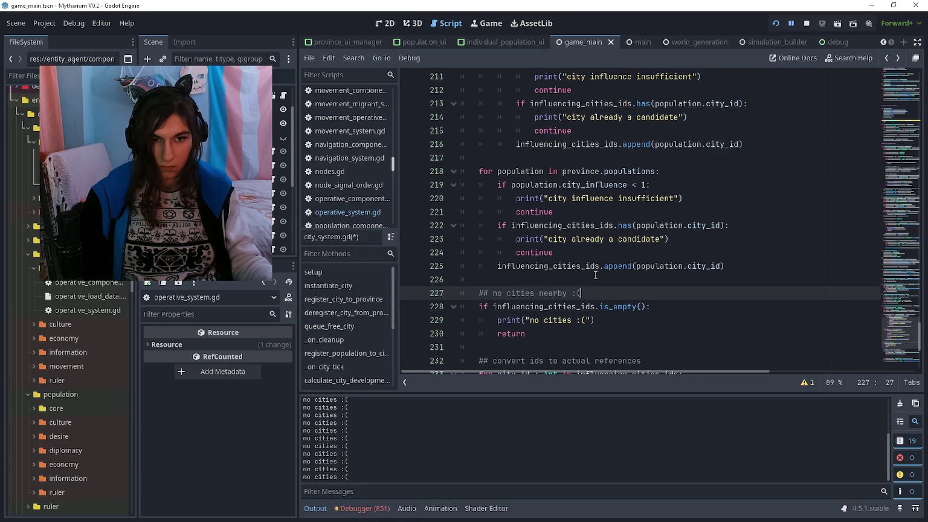
scroll(595, 275, up, 2)
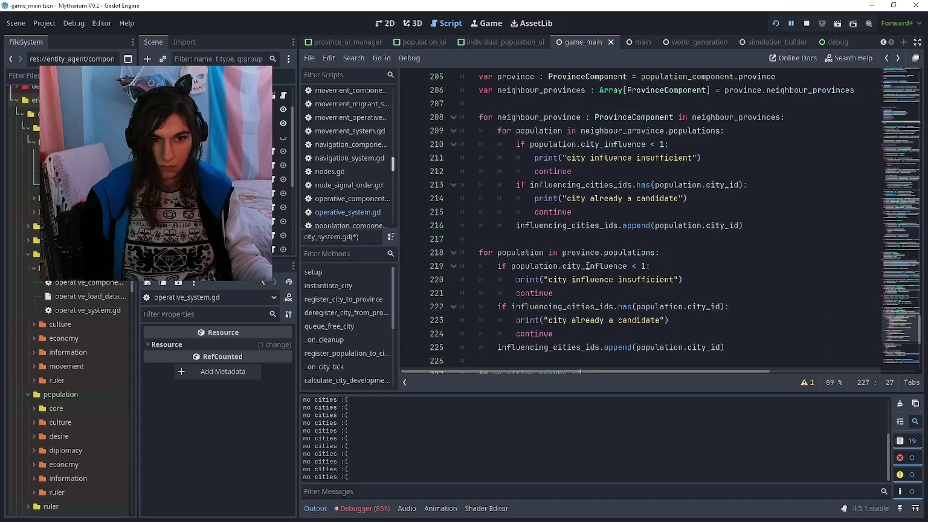
Run the game with F5 and pause it from the editor
key(F5)
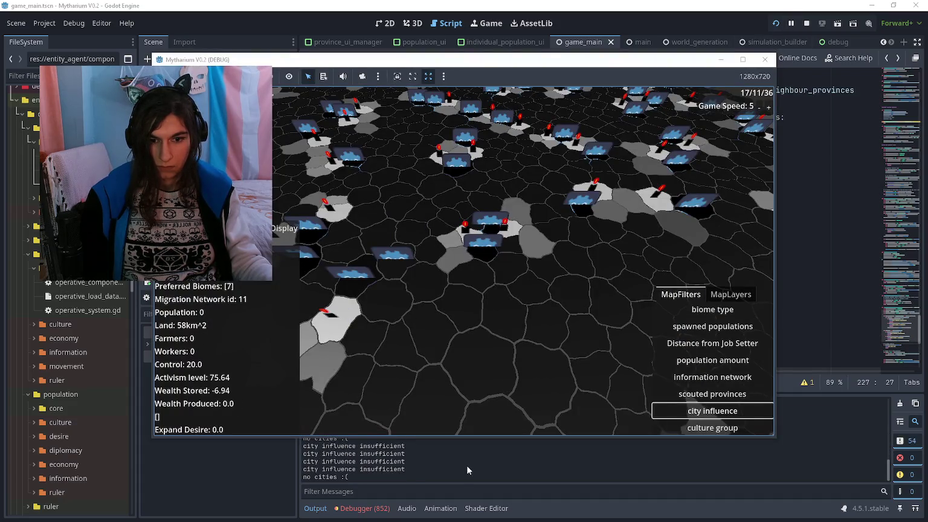
click(416, 459)
drag(415, 459, 373, 435)
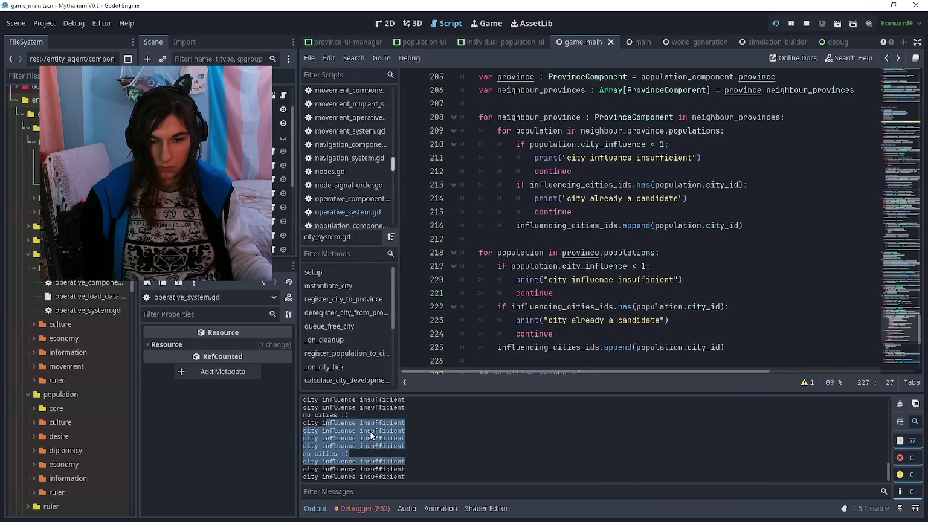
click(791, 24)
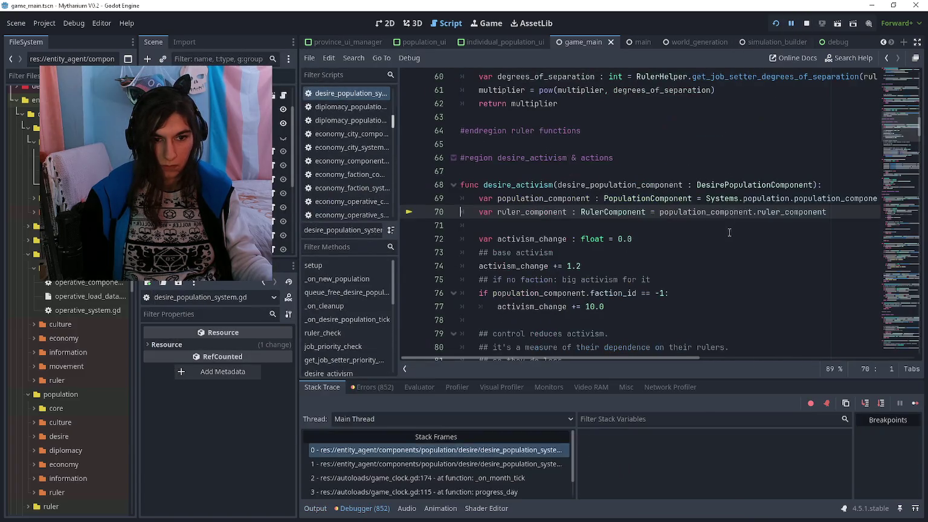
After the first loop's insufficient-influence print, add print(population.city_influence)
click(651, 258)
click(641, 266)
double_click(642, 267)
click(631, 266)
drag(631, 266, 651, 265)
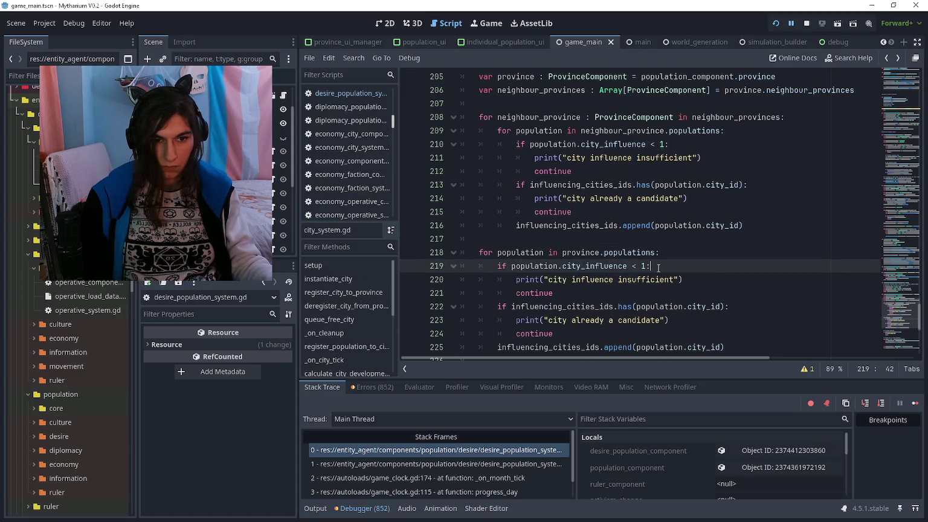
click(707, 280)
key(Return)
text(])
key(BackSpace)
text(prin)
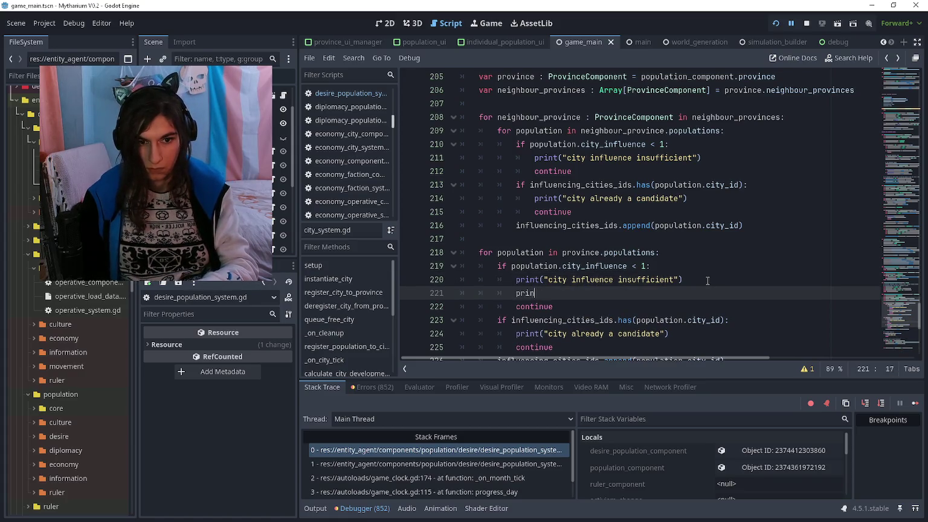
text(t(population.city_influence))
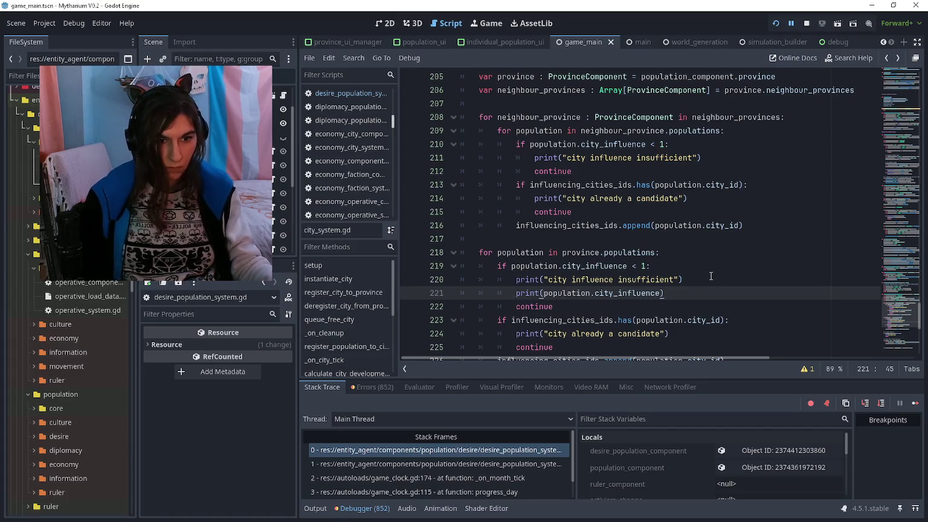
click(708, 280)
Save, resume the game, review the logged influence values, then pause again
key(ctrl+s)
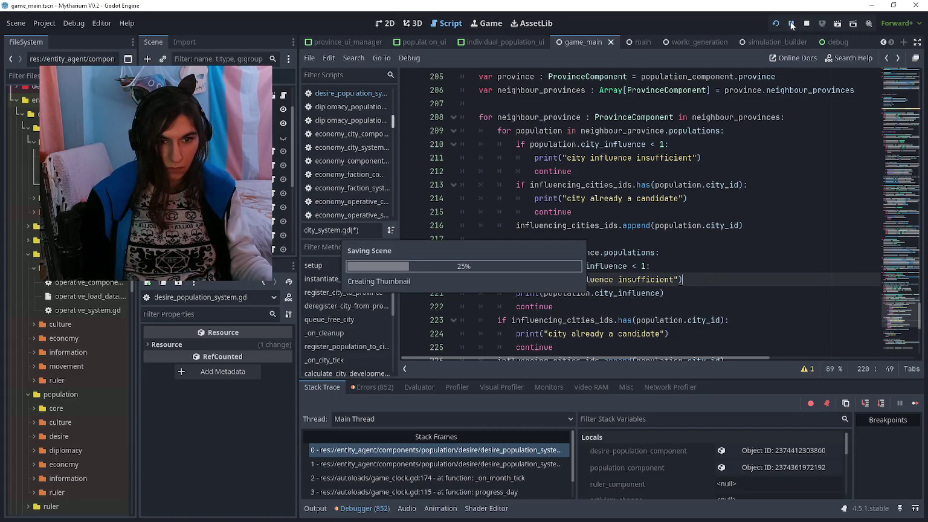
click(792, 24)
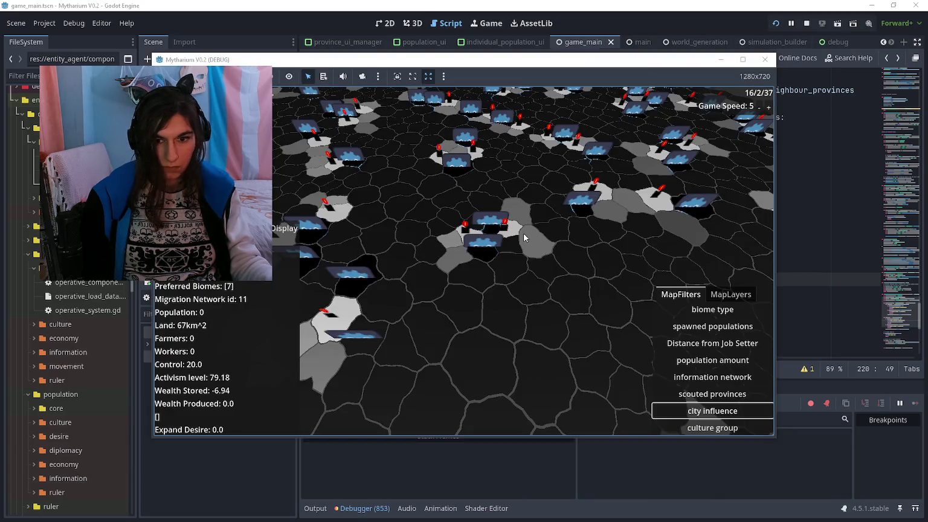
click(315, 508)
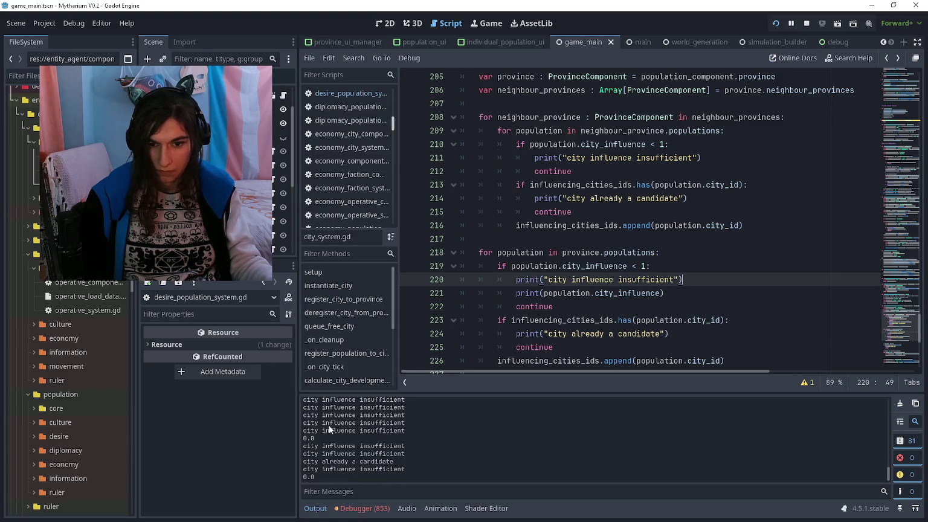
scroll(338, 417, up, 1)
scroll(327, 438, down, 3)
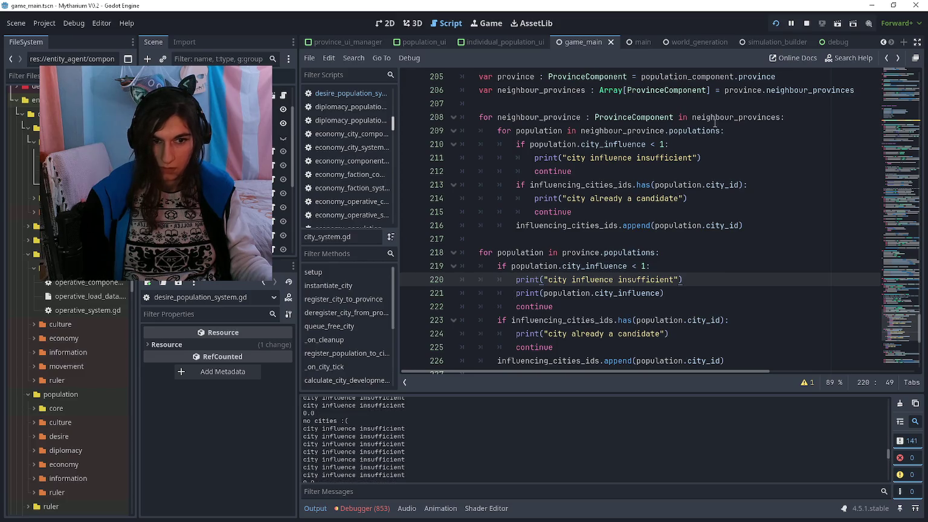
click(792, 24)
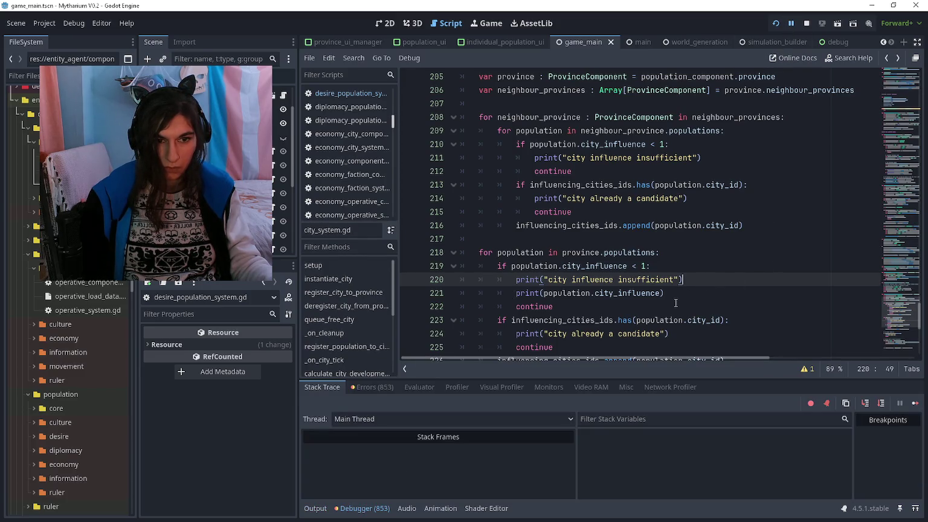
Paste the city_influence print into the neighbour loop's influence check, save, and rerun with F5
click(530, 171)
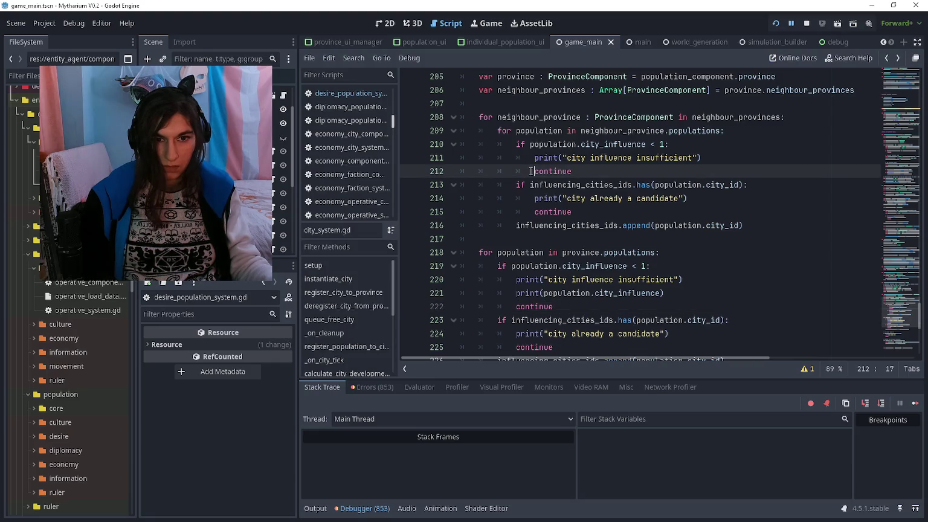
key(Return)
key(Return)
key(Up)
key(ctrl+v)
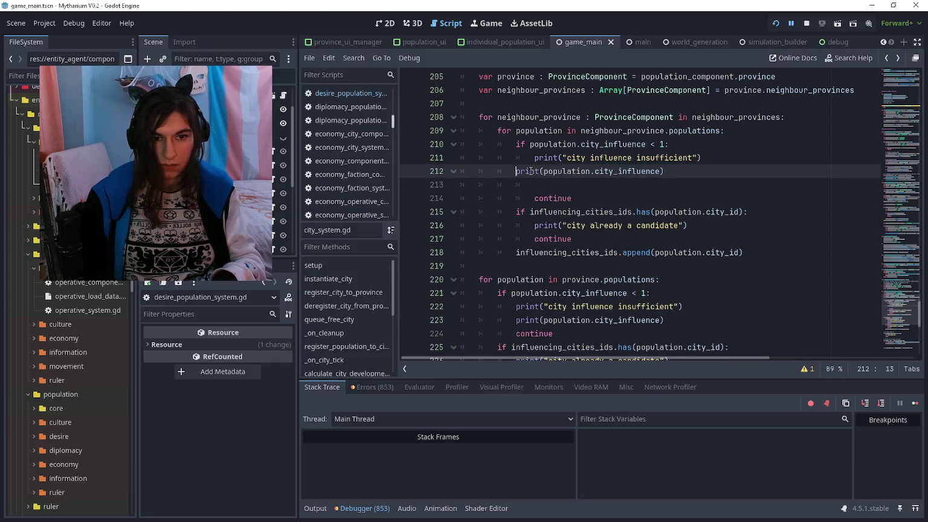
key(Tab)
key(ctrl+s)
click(534, 184)
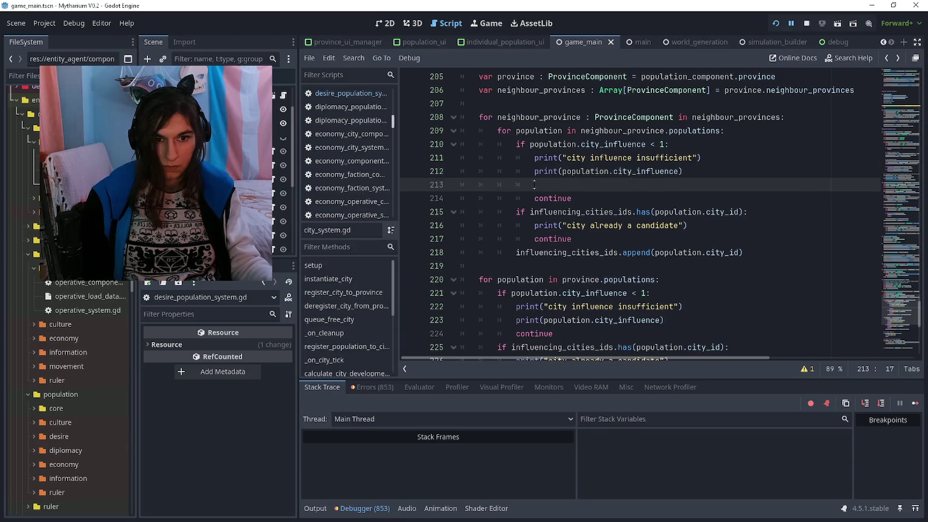
key(F5)
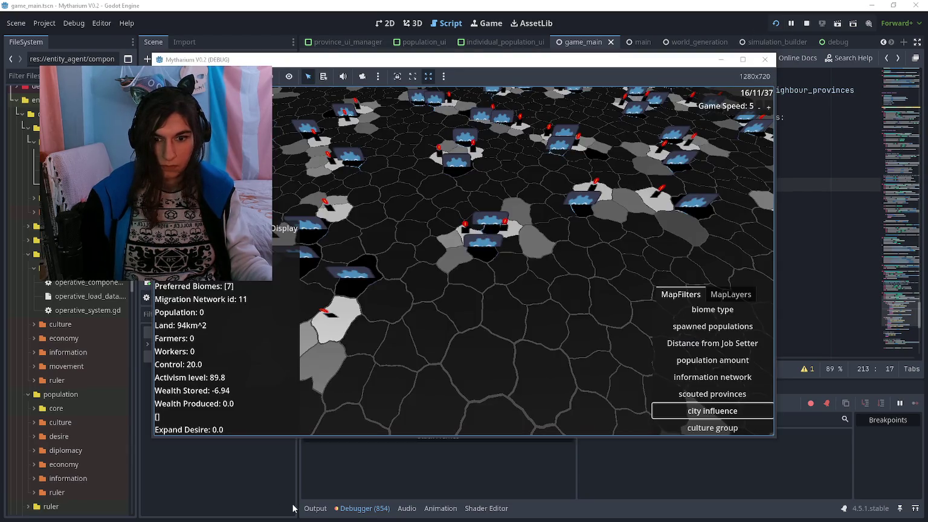
Pause the game and scroll the Output log to read the negative city influence values
click(314, 508)
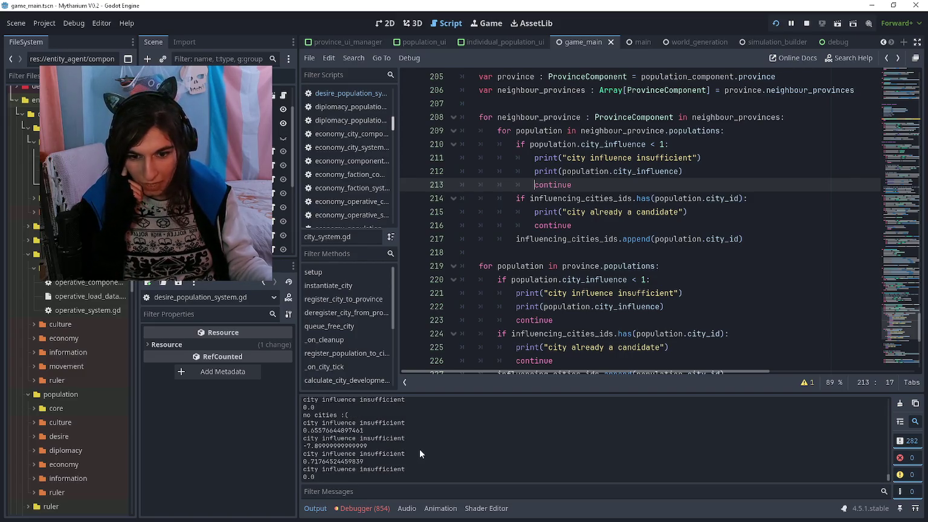
click(789, 25)
click(315, 508)
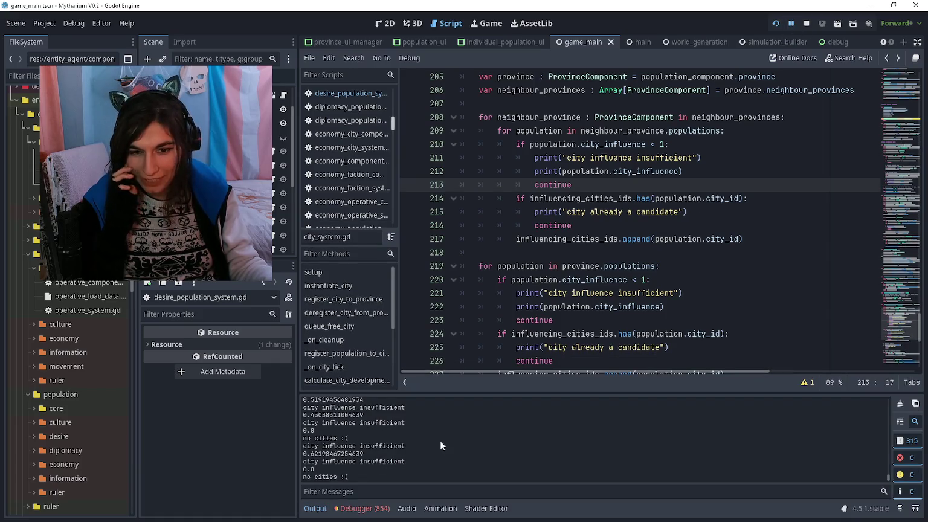
scroll(439, 439, up, 3)
scroll(435, 430, up, 5)
scroll(396, 424, up, 2)
drag(367, 424, 304, 422)
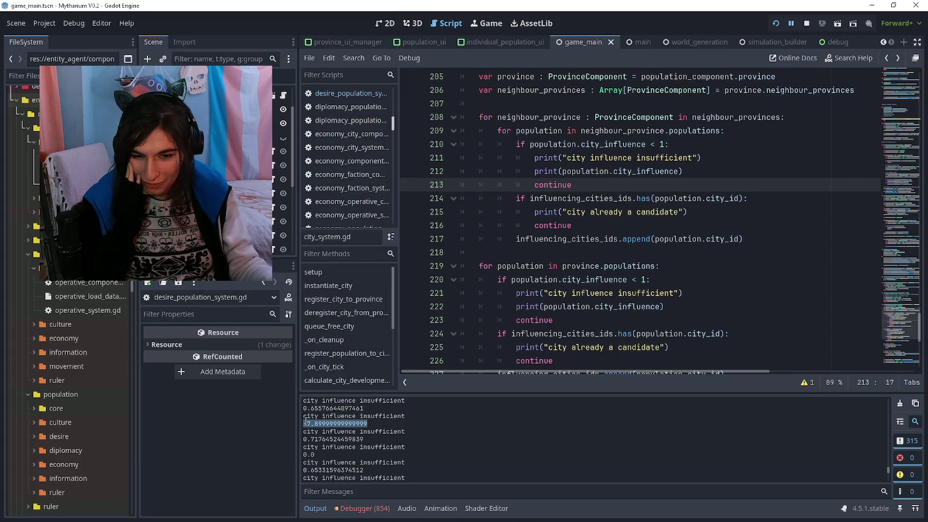
scroll(341, 419, down, 5)
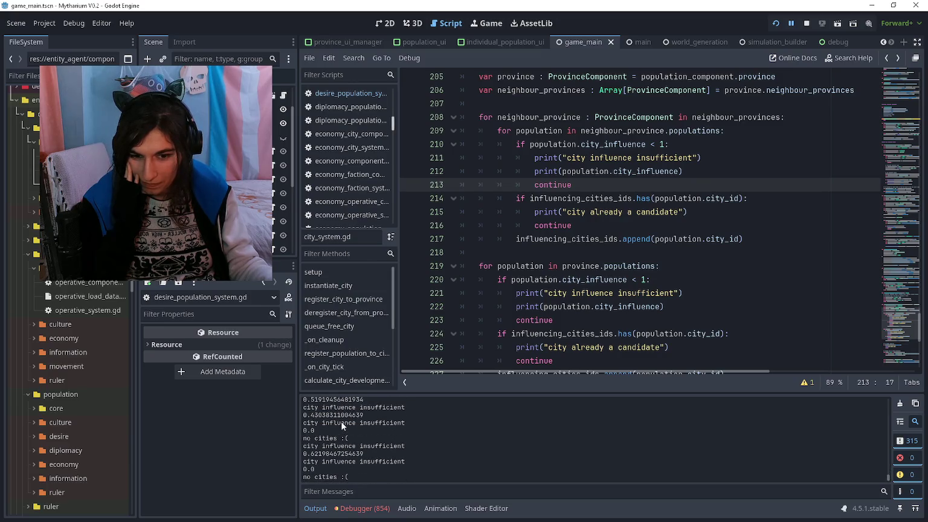
Switch to the running game, pan the influence map, and select provinces for the Remote inspector
click(557, 252)
key(alt+Tab)
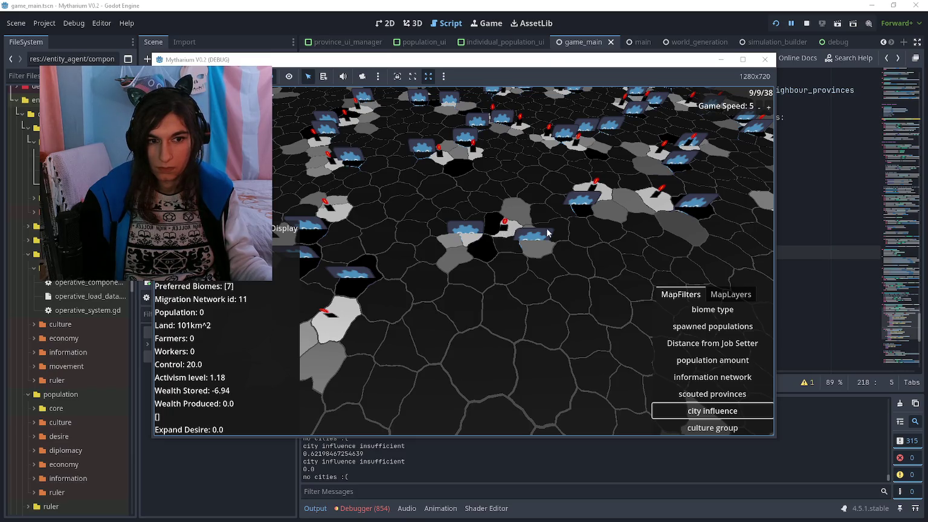
click(510, 230)
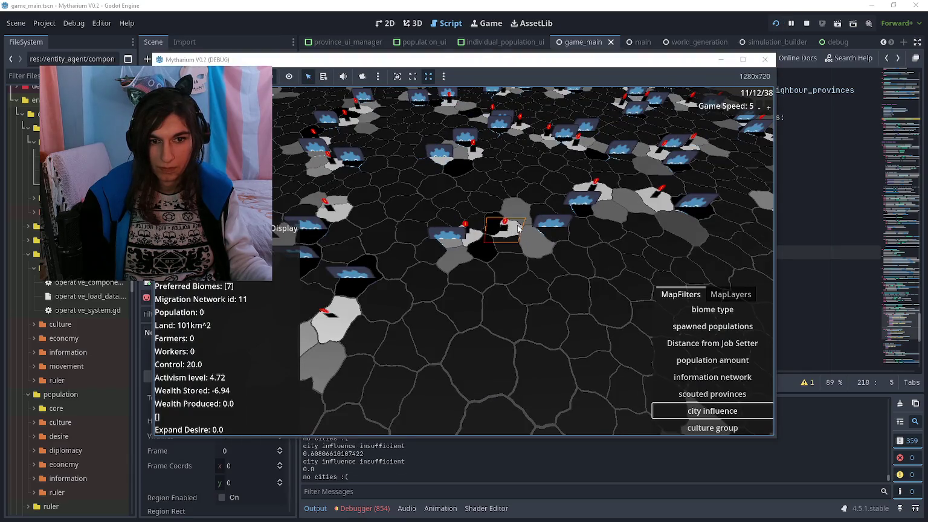
click(427, 4)
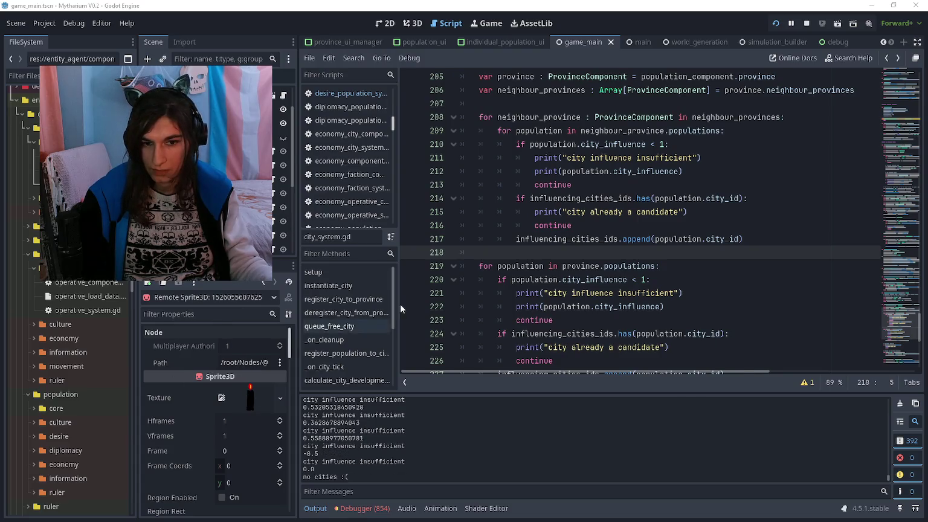
key(alt+Tab)
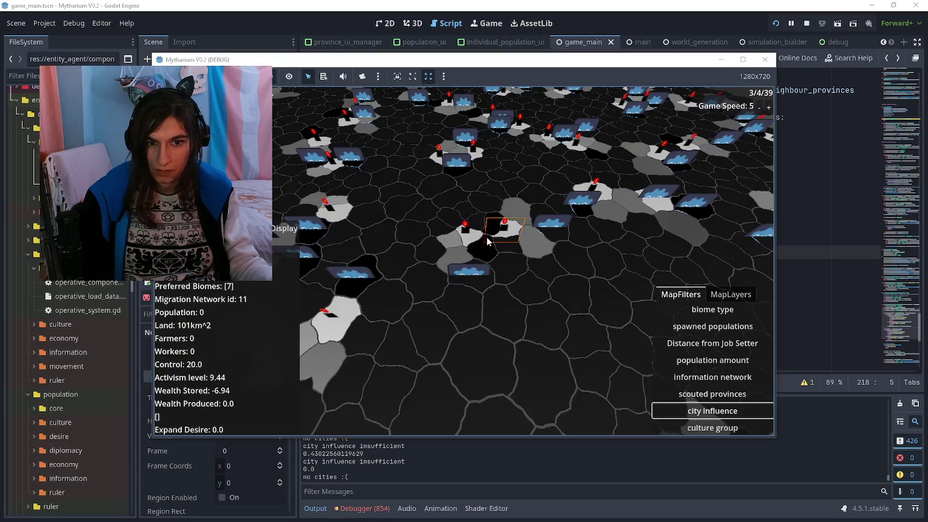
mouse_move(438, 174)
mouse_down()
mouse_move(437, 198)
mouse_move(410, 235)
mouse_up()
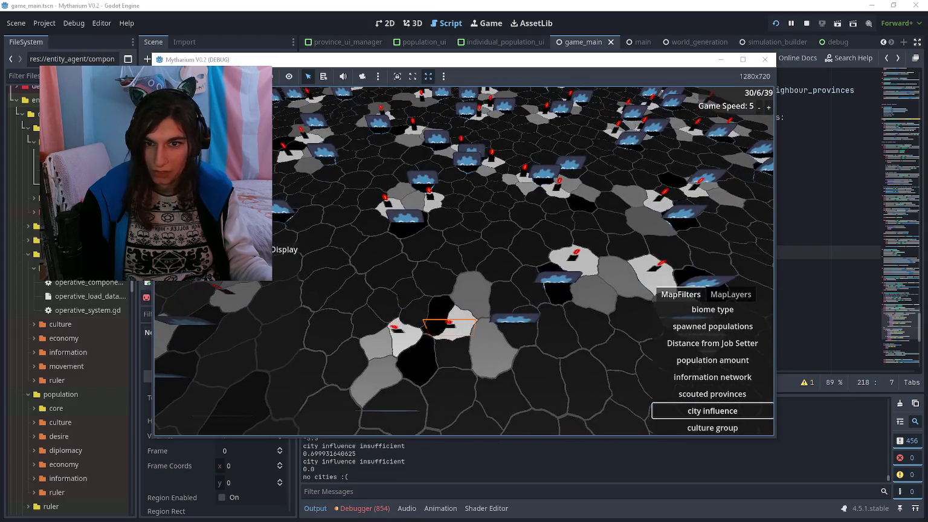
click(416, 338)
key(alt+Tab)
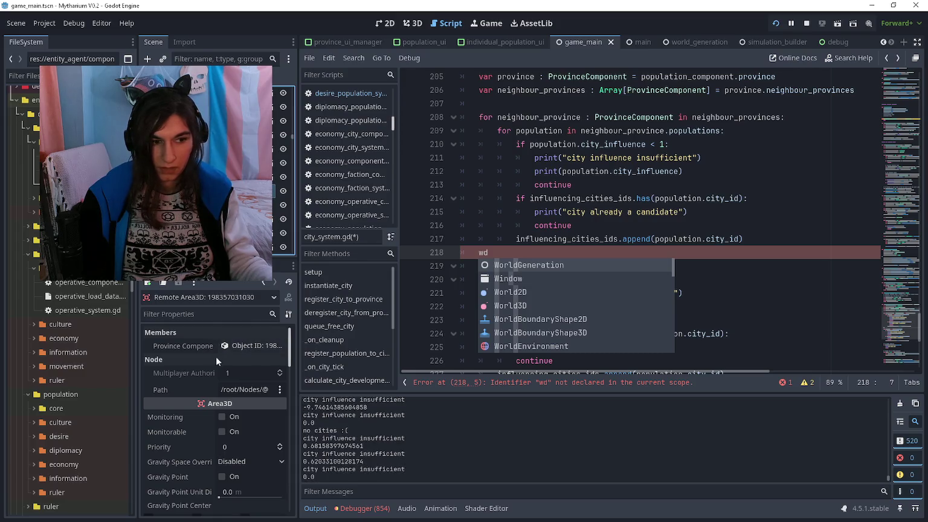
In the Remote inspector, open the province component's Populations array and its population
click(242, 342)
scroll(244, 368, down, 2)
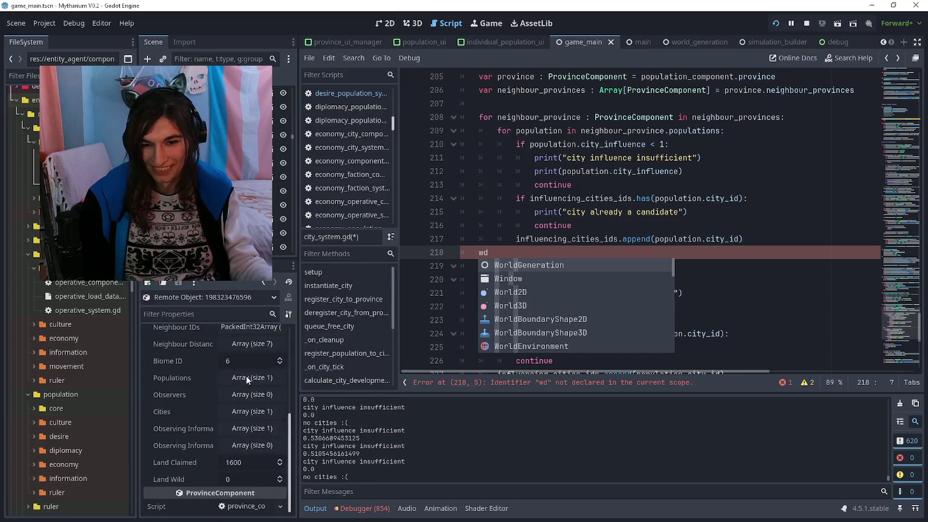
scroll(247, 418, down, 3)
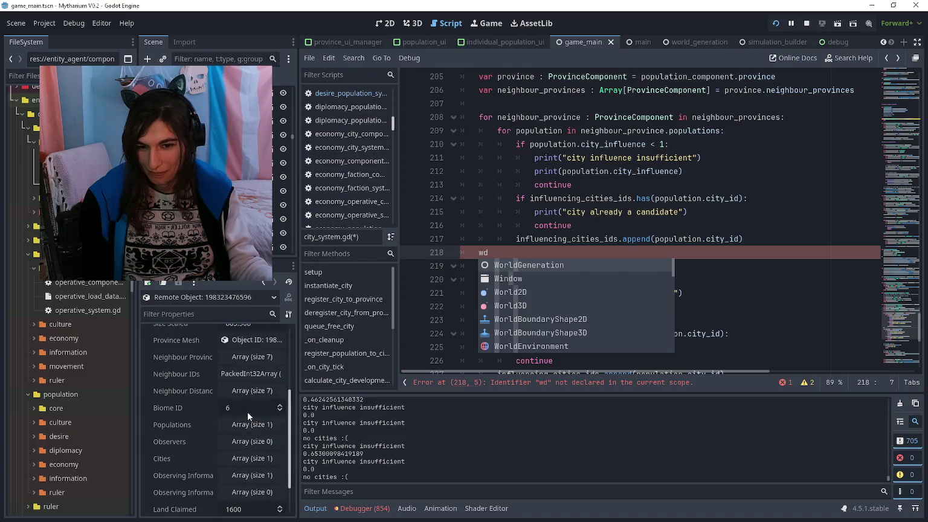
click(247, 423)
click(247, 458)
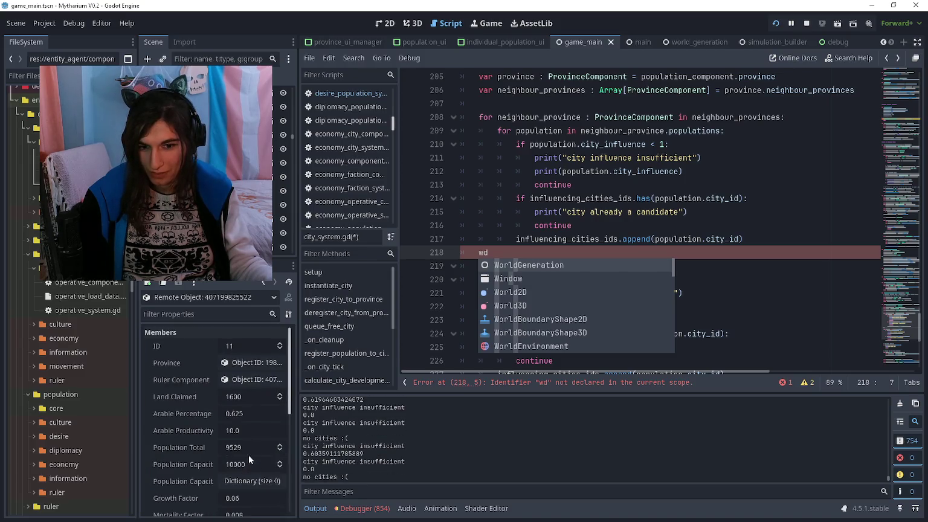
scroll(246, 452, down, 3)
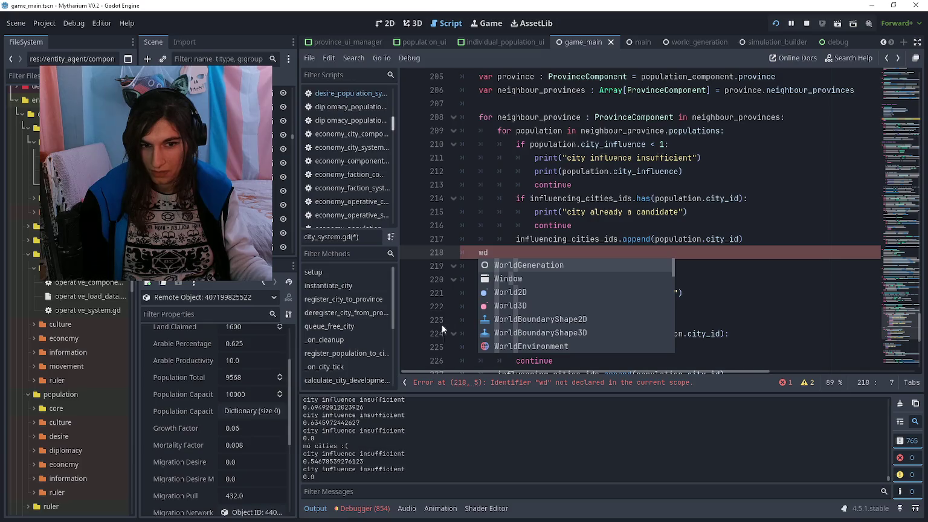
Delete 'wd' on line 218, add print("INFLUENCABLE POG") after the is_empty() return, and save
click(493, 253)
key(BackSpace)
key(BackSpace)
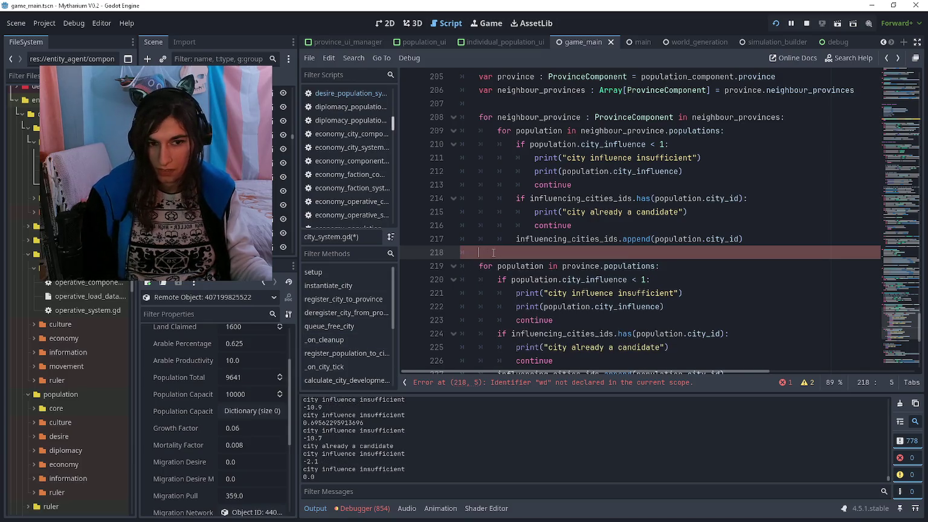
key(Down)
key(Down)
key(Down)
key(Down)
key(Down)
key(Return)
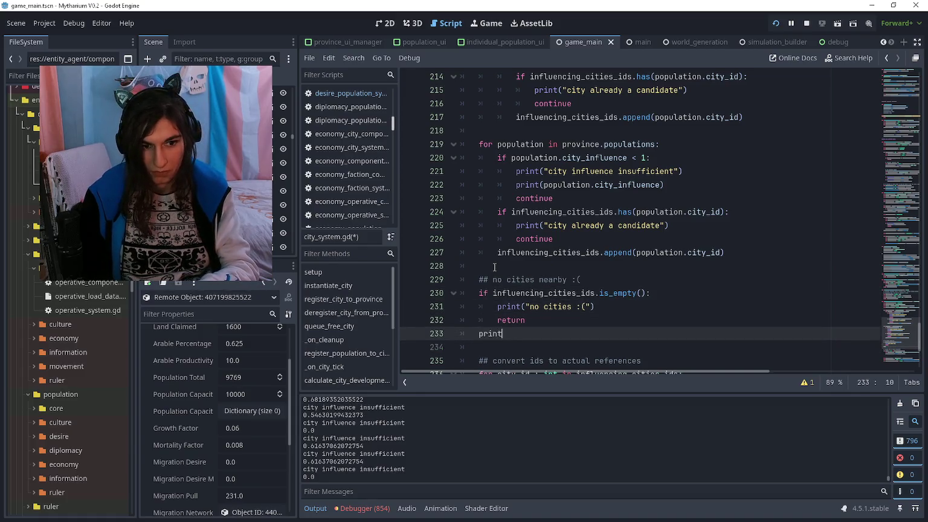
text(("city)
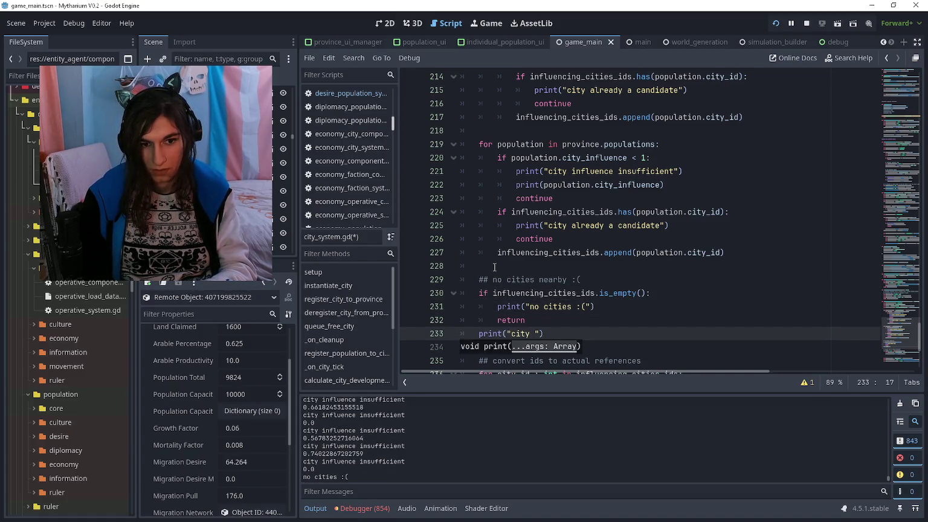
key(BackSpace)
key(BackSpace)
key(BackSpace)
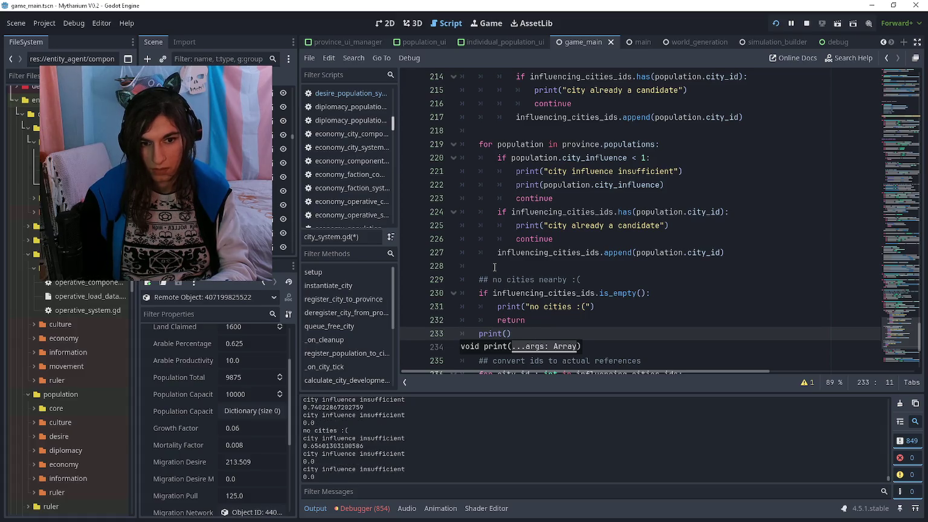
text("INFU)
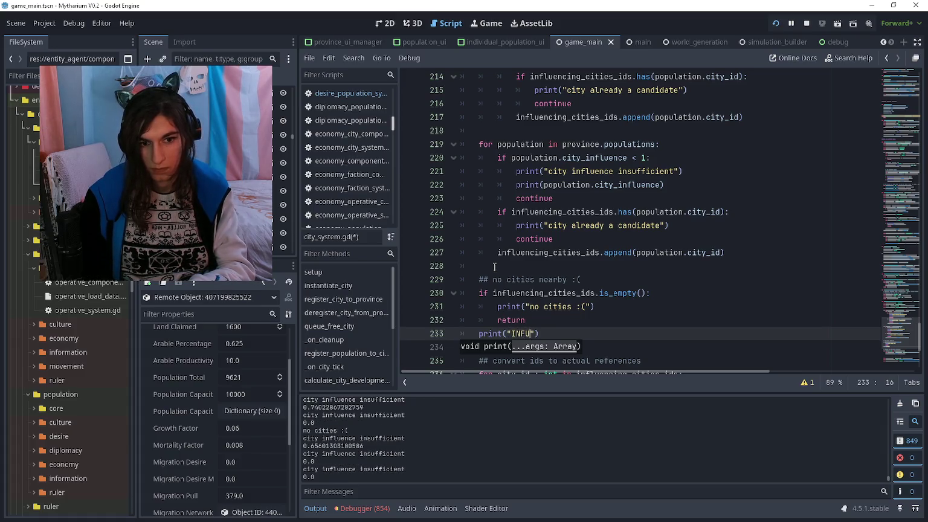
text(LUENCABLE)
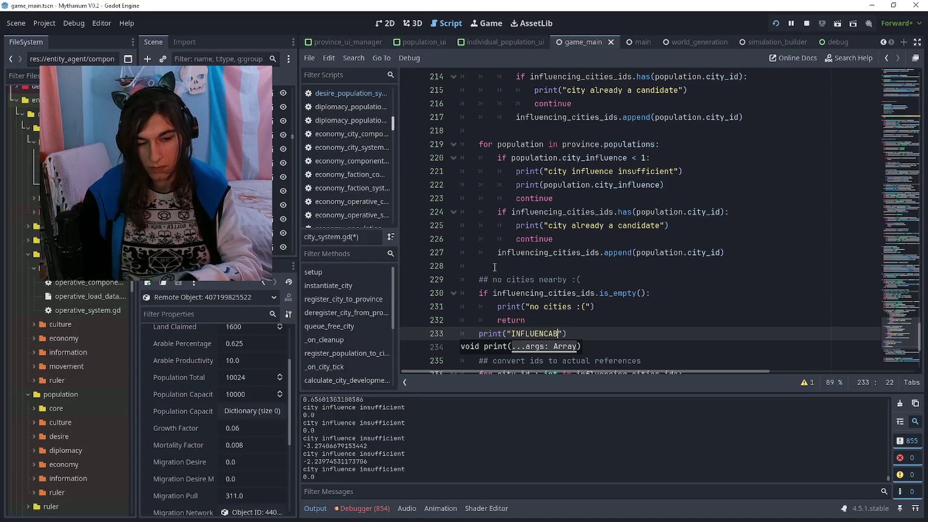
text( POG)
key(ctrl+s)
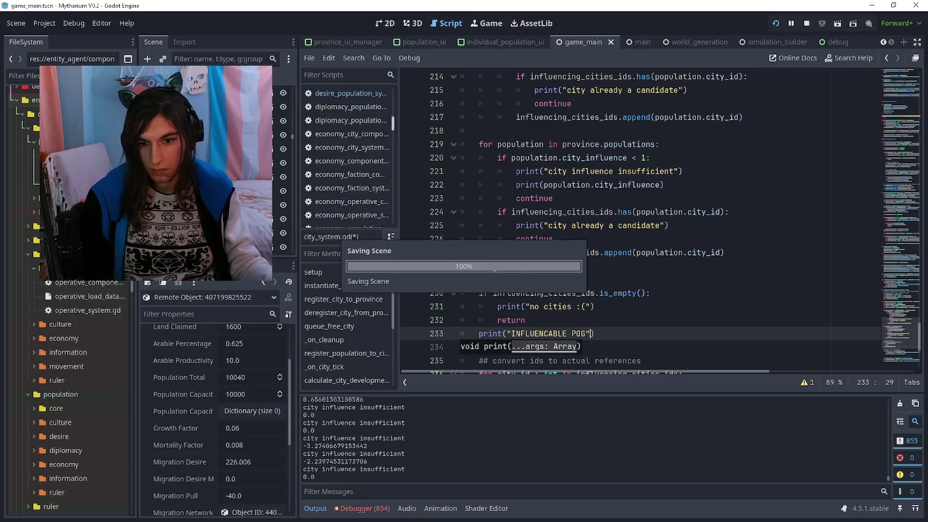
In the running game, toggle the map filter to culture and back to city influence, then select a province
scroll(257, 409, down, 5)
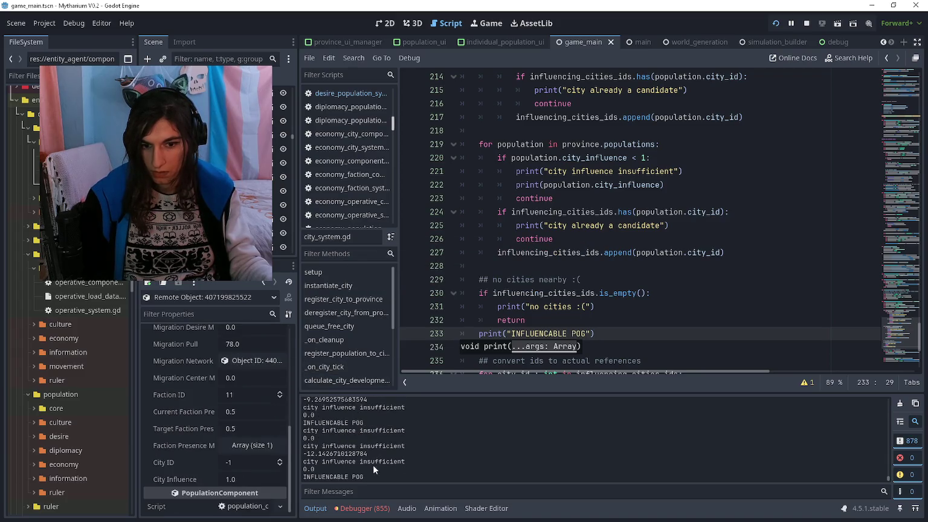
key(alt+Tab)
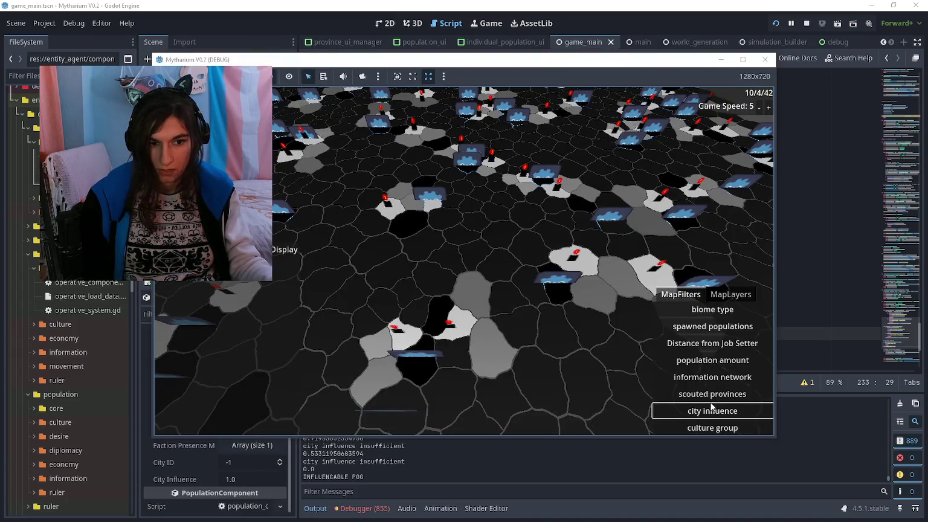
click(723, 426)
click(712, 411)
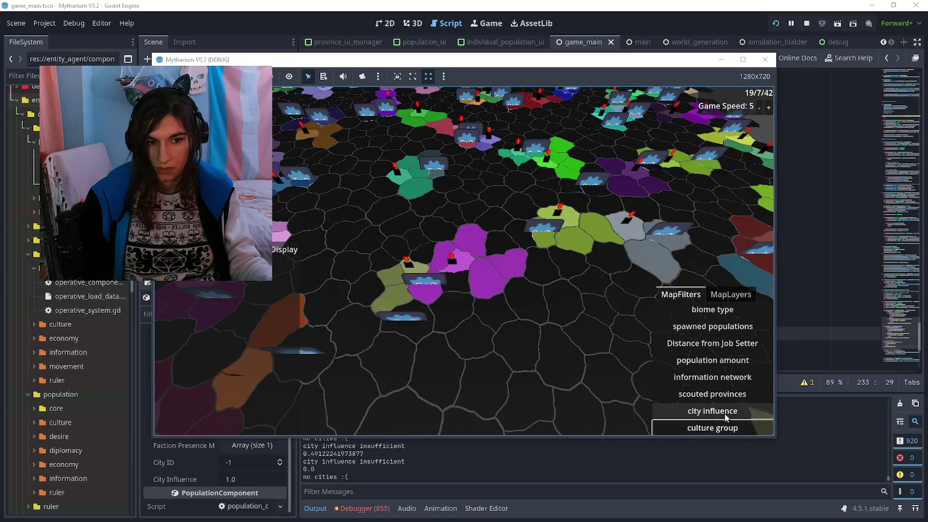
click(443, 256)
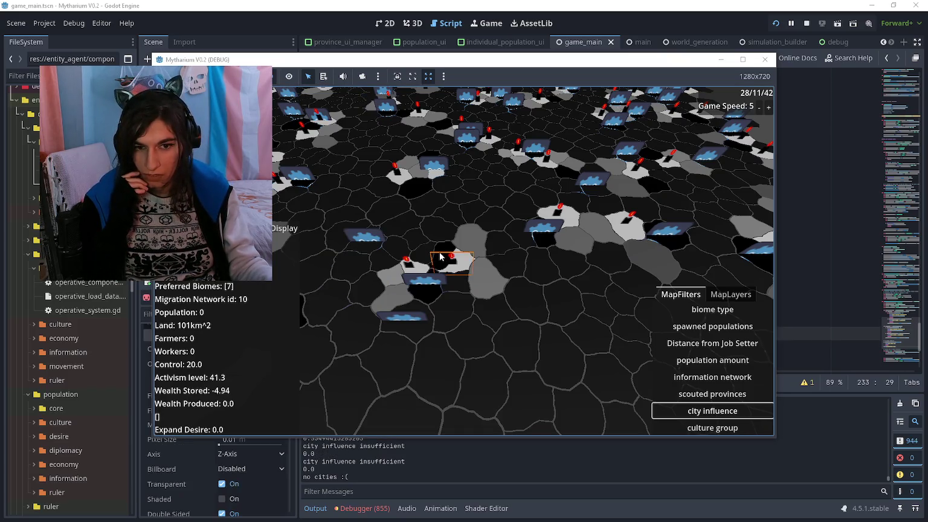
In the Remote inspector, open Area3D > Province Component > Populations > element 0 (City ID 187, influence -8.727)
click(484, 5)
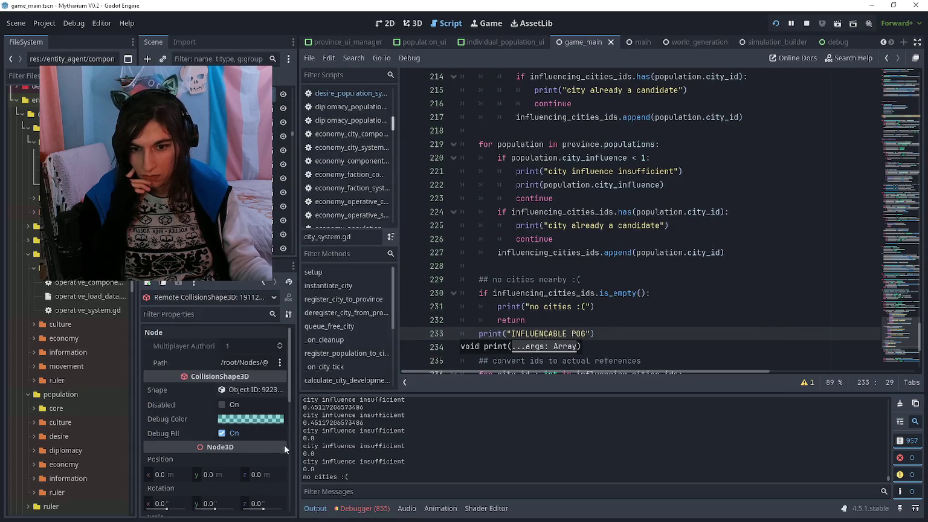
scroll(231, 366, down, 10)
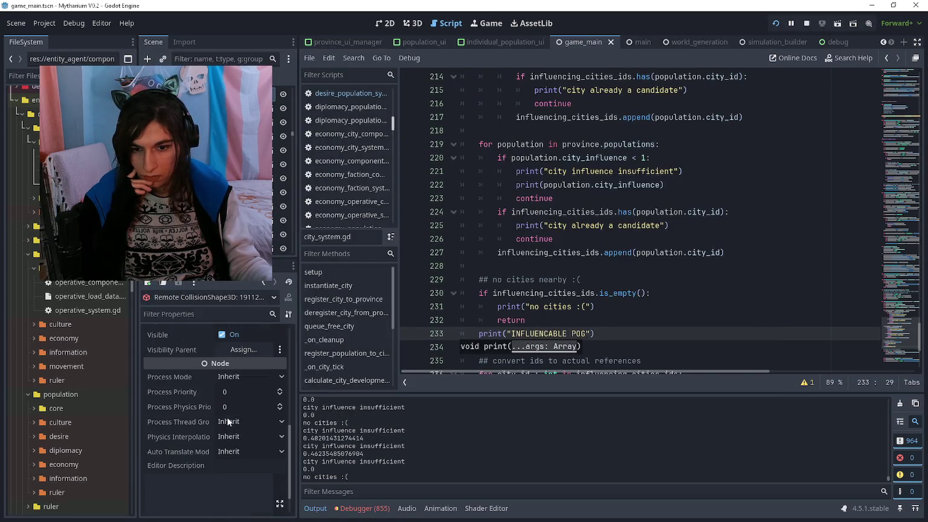
scroll(228, 417, up, 6)
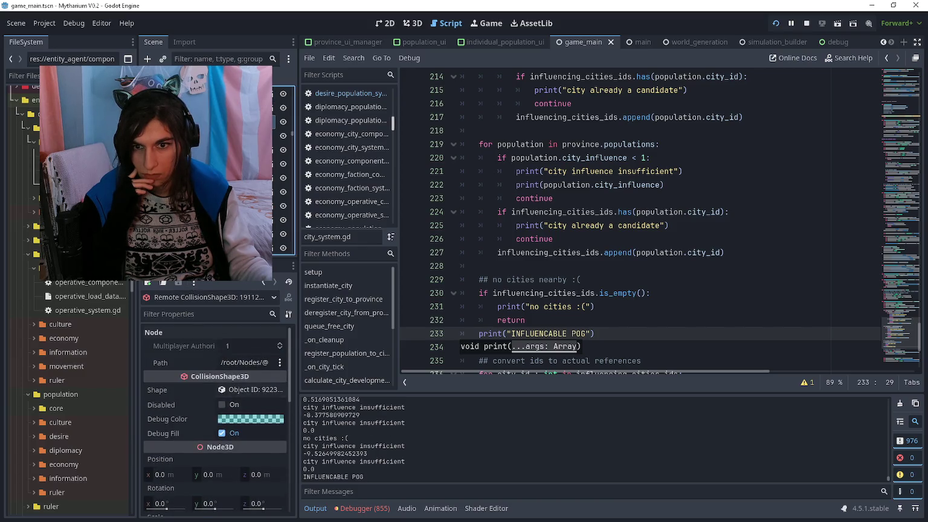
click(230, 136)
click(239, 347)
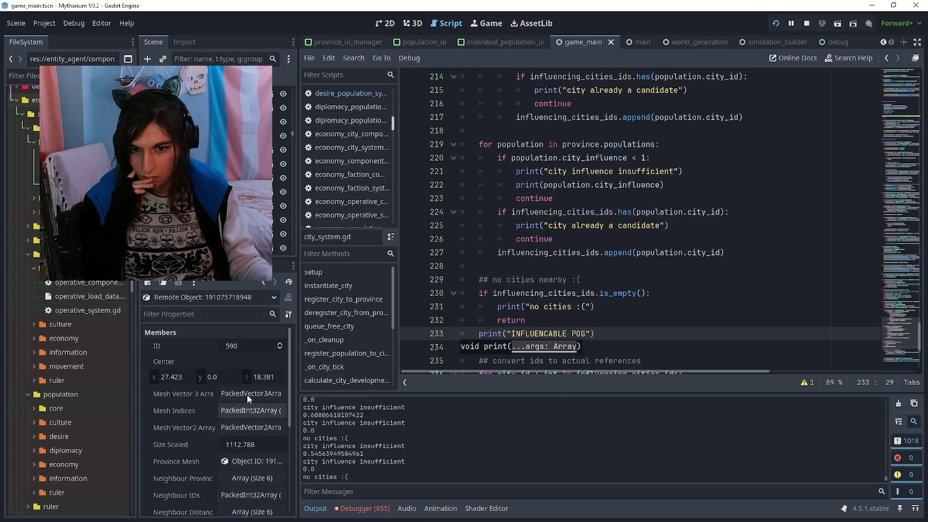
scroll(244, 423, down, 5)
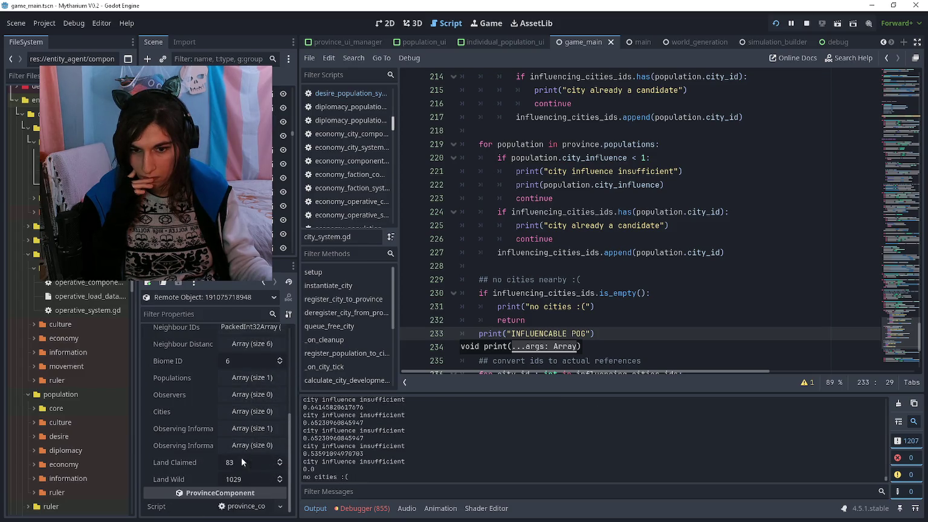
scroll(242, 458, up, 3)
click(242, 441)
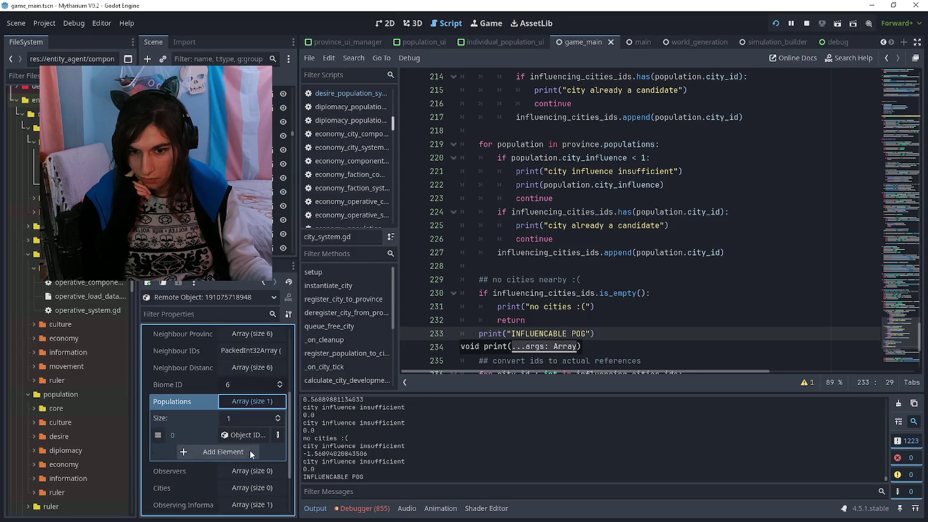
click(249, 434)
scroll(249, 435, down, 5)
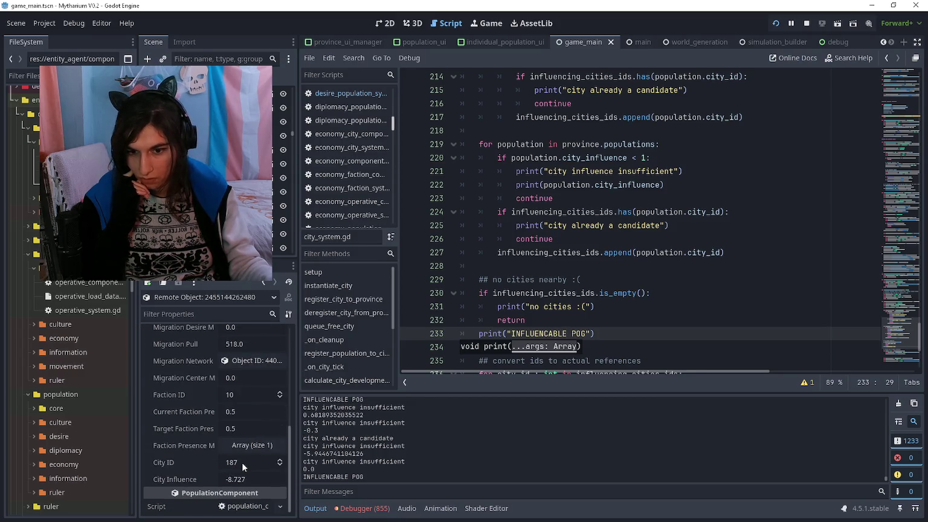
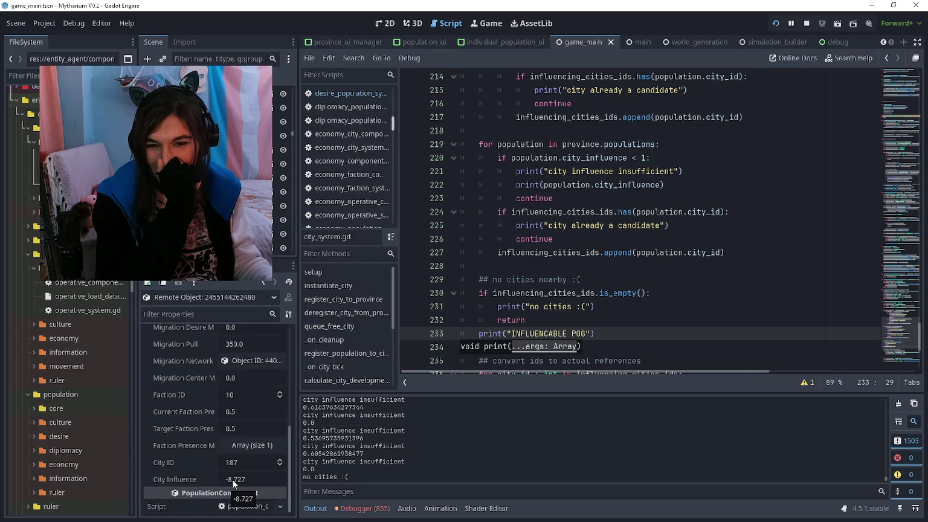
Review the influence code around lines 240–244, check the float docs, then run the game with F5
scroll(634, 271, down, 3)
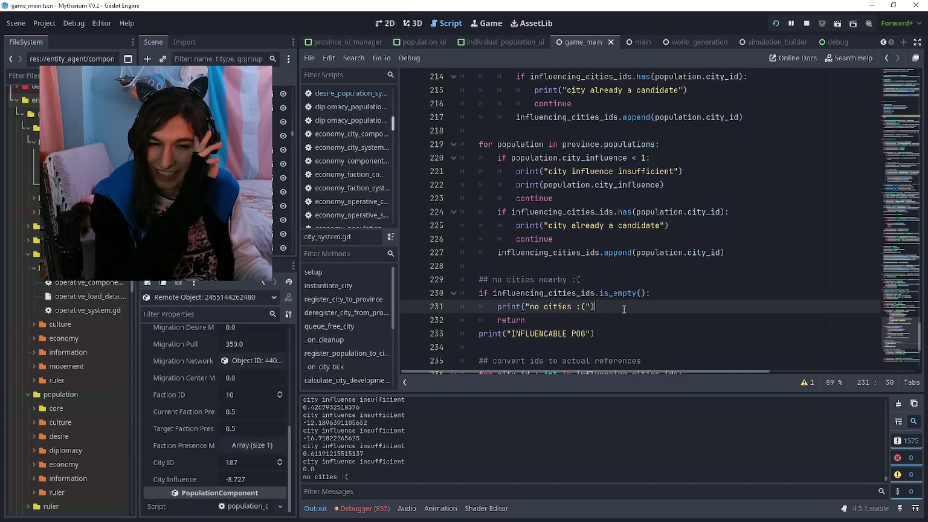
click(647, 215)
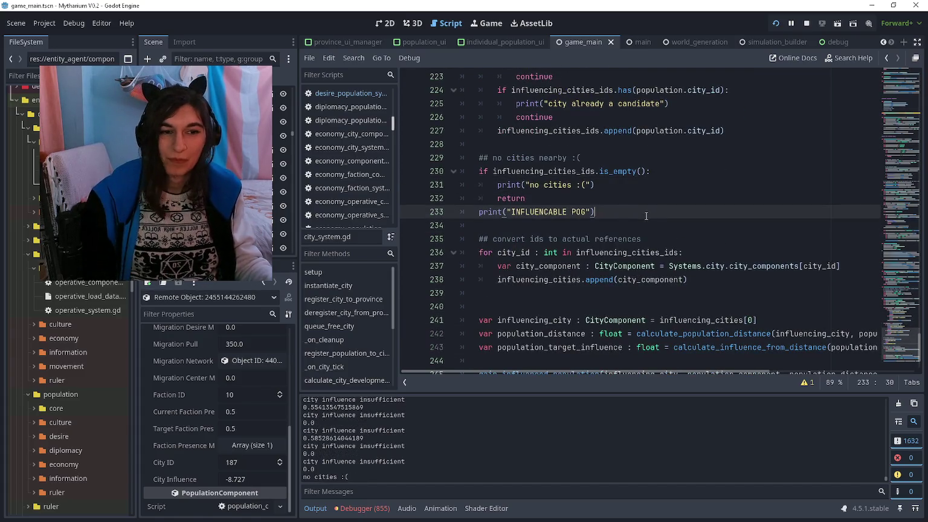
scroll(646, 216, down, 2)
click(636, 252)
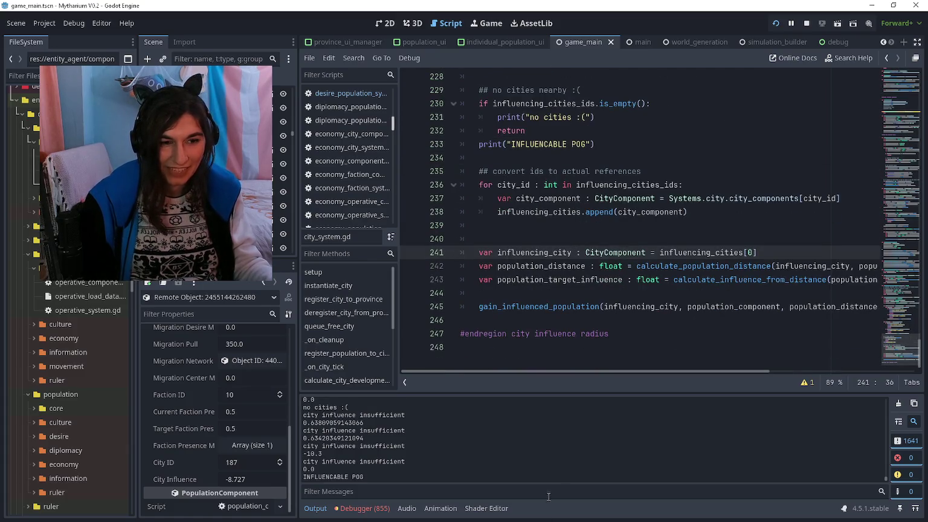
click(598, 238)
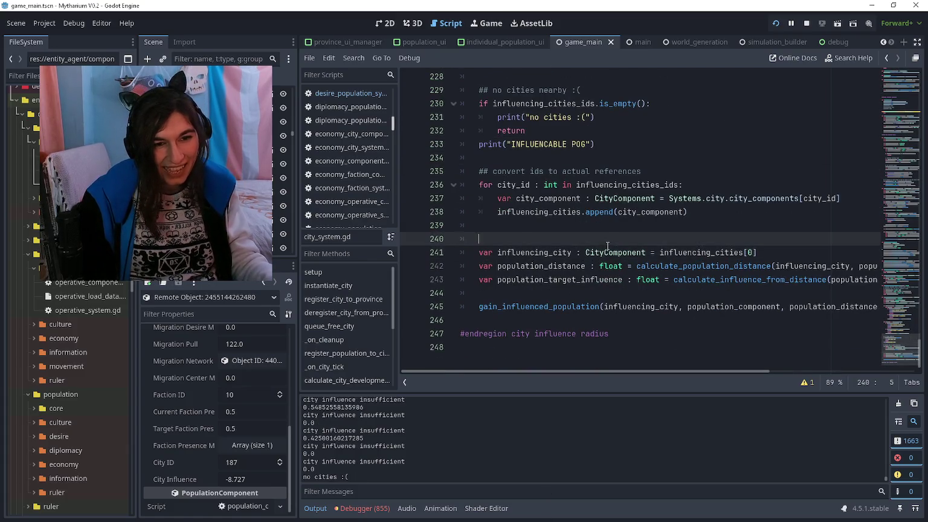
click(615, 266)
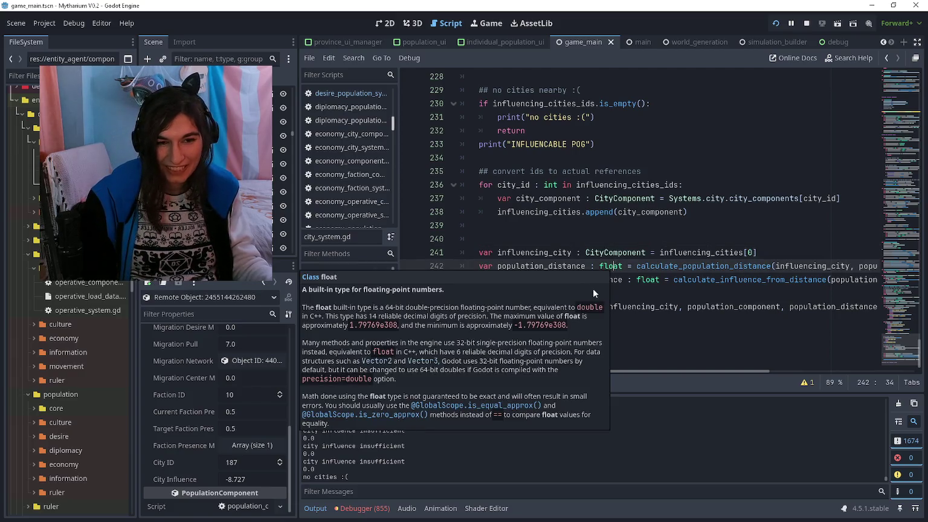
click(577, 294)
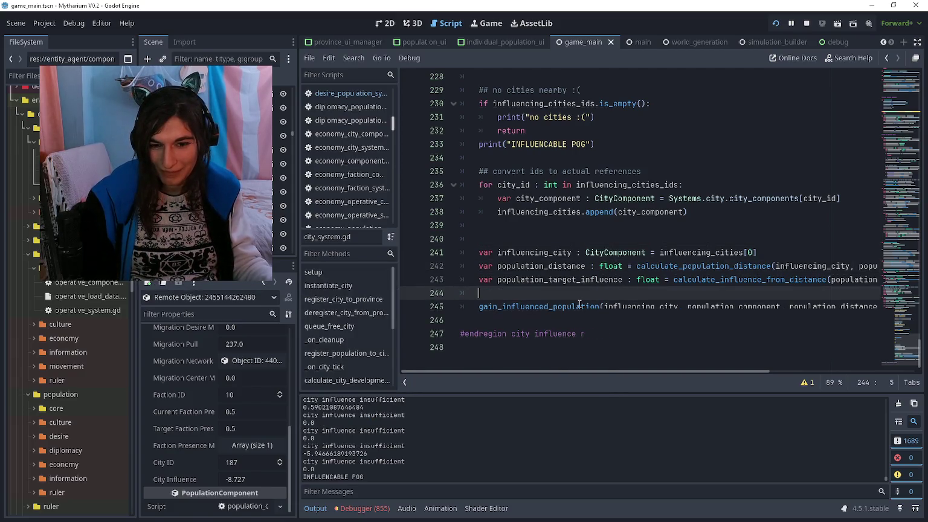
key(F5)
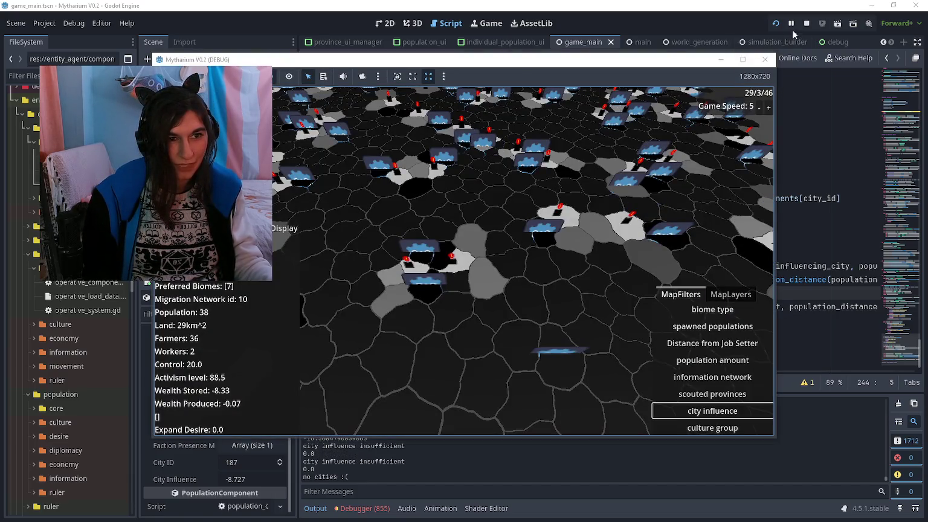
Pause the running game and read through operative_system.gd from the script history
click(764, 60)
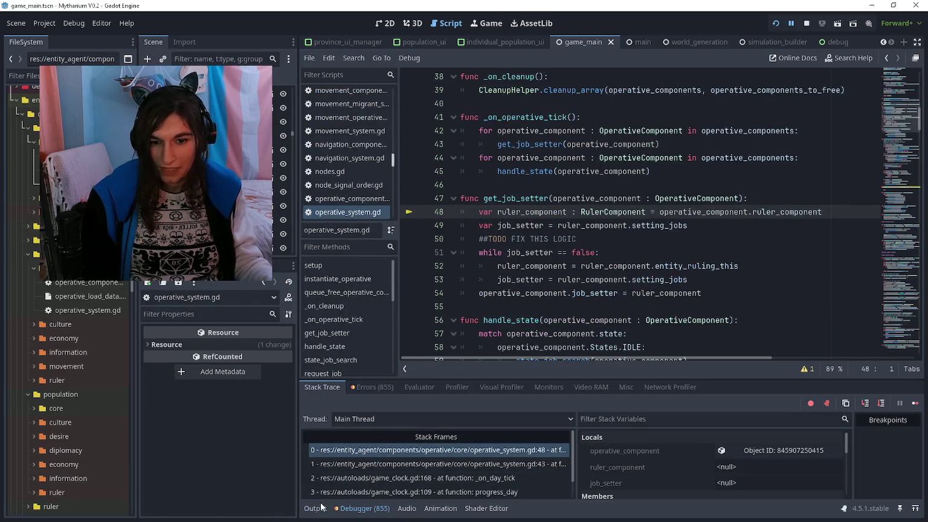
click(320, 507)
click(263, 283)
click(275, 283)
click(274, 283)
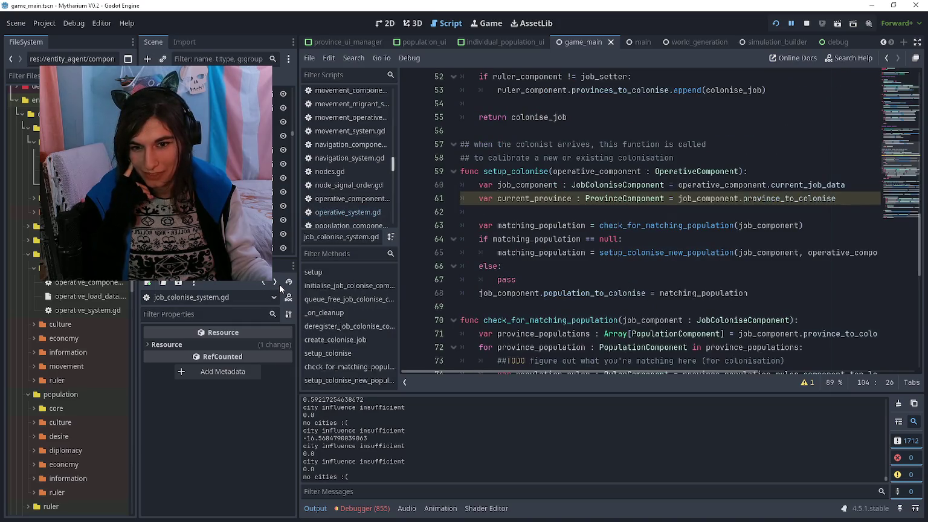
click(276, 284)
click(276, 284)
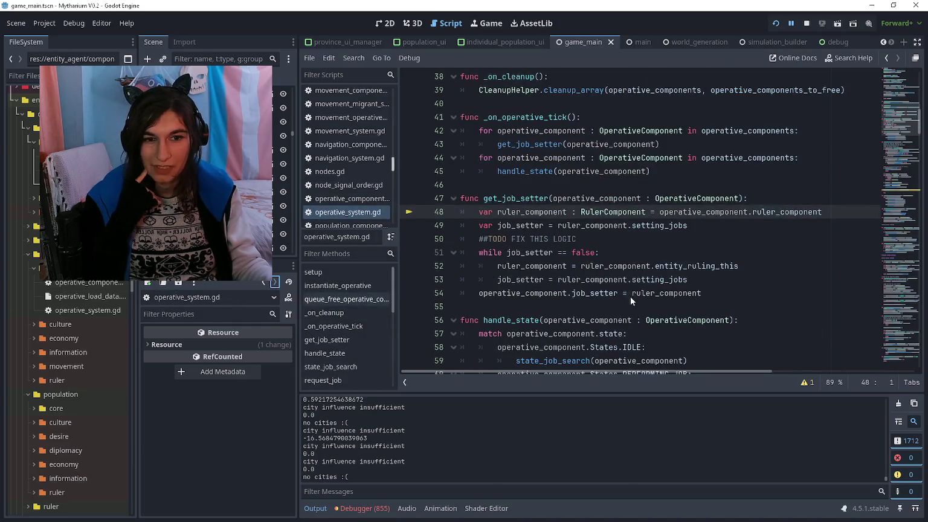
scroll(630, 302, down, 20)
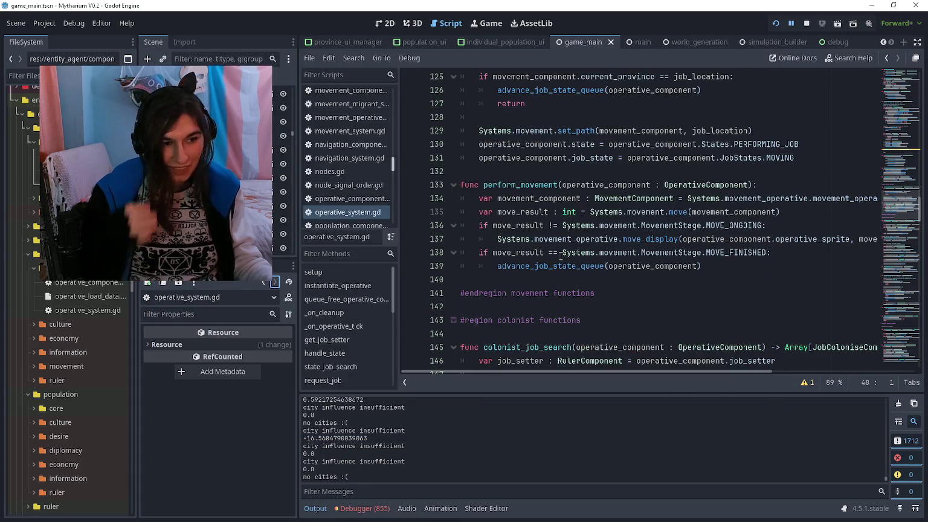
scroll(573, 236, down, 9)
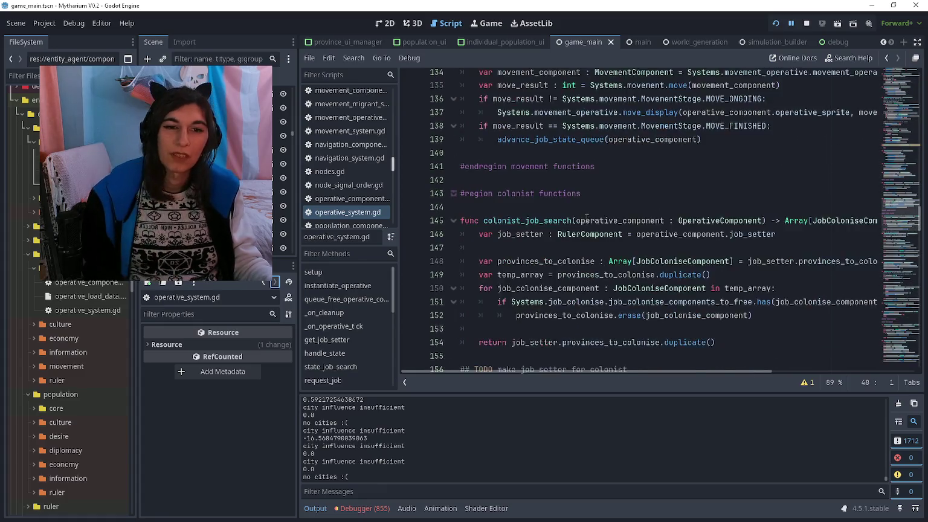
scroll(573, 238, down, 6)
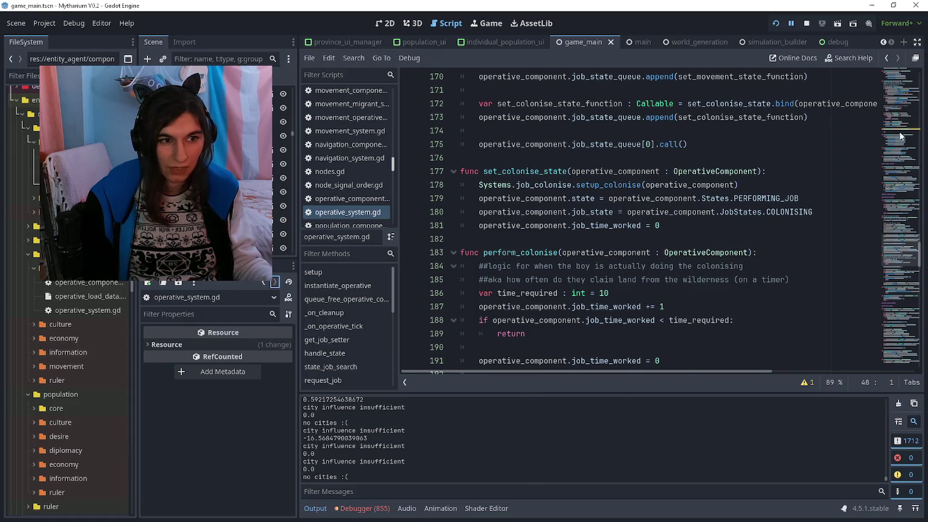
scroll(900, 139, down, 2)
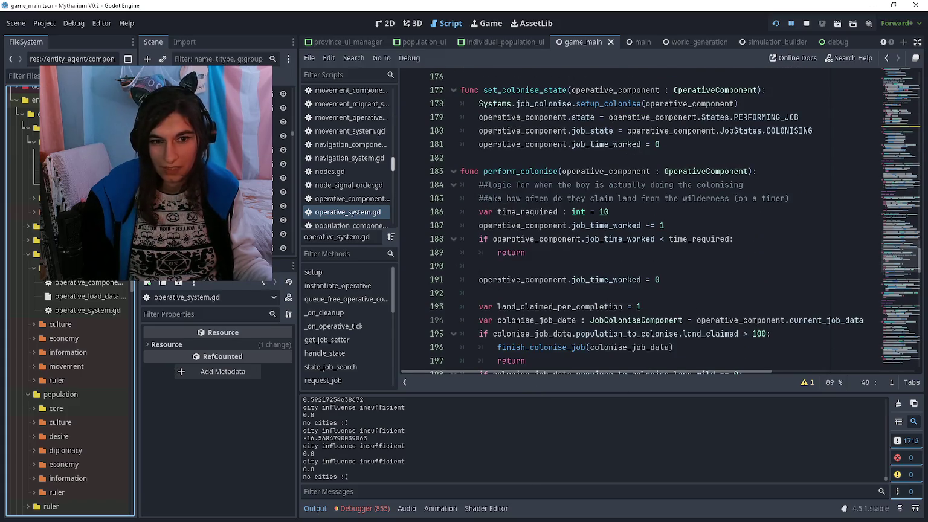
Back in city_system.gd, delete the print("no cities :(") line
key(alt+Left)
scroll(591, 199, up, 2)
click(591, 198)
key(ctrl+shift+k)
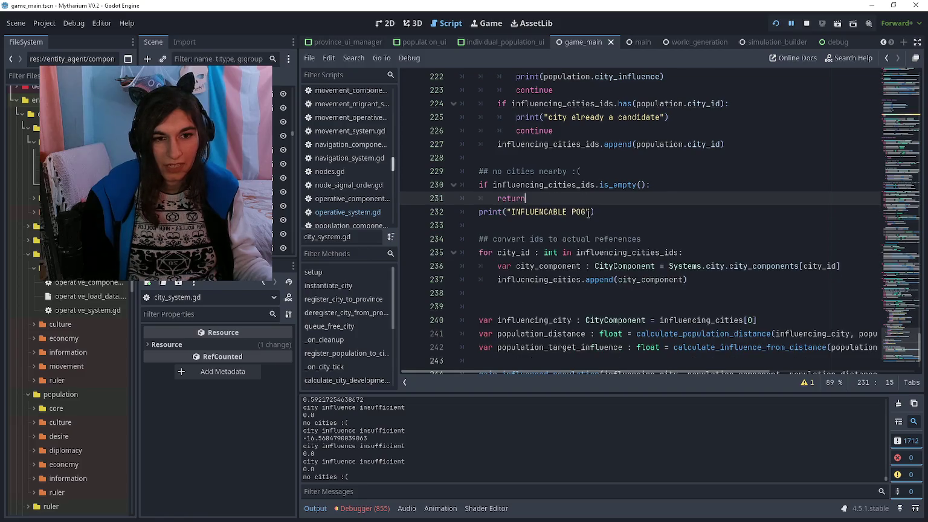
Delete the INFLUENCABLE POG, city-already-a-candidate and insufficient-influence debug prints
click(590, 212)
key(ctrl+shift+k)
scroll(612, 186, up, 2)
click(613, 199)
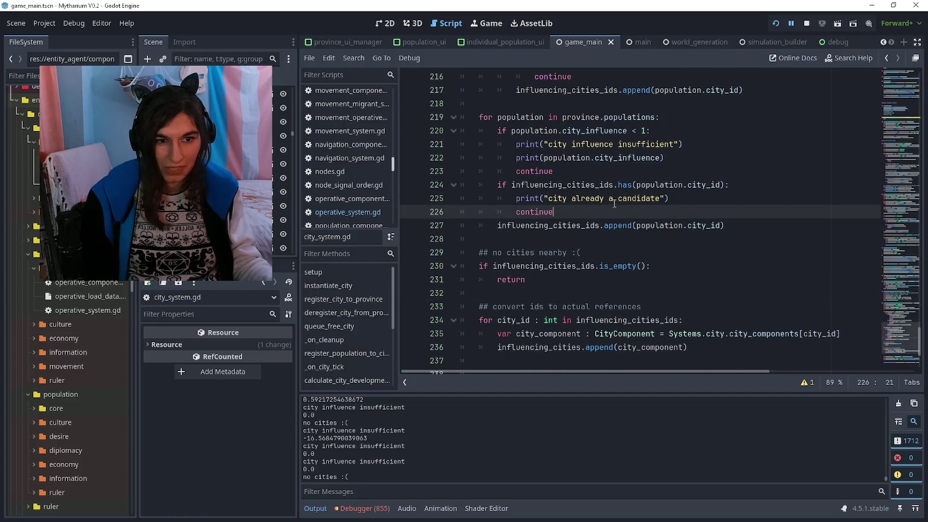
key(ctrl+shift+k)
click(612, 143)
key(ctrl+shift+k)
key(ctrl+shift+k)
Delete the two debug prints inside the neighbour loop
scroll(610, 157, up, 5)
click(606, 211)
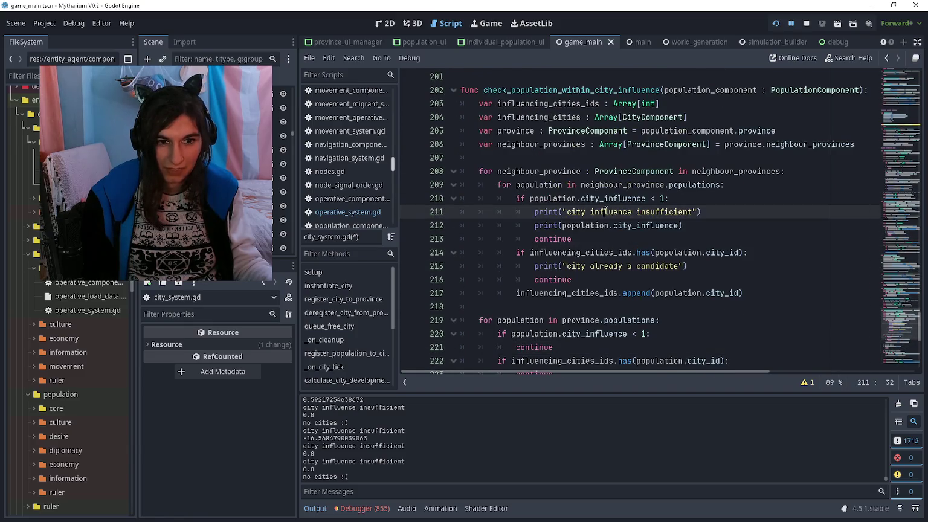
key(ctrl+shift+k)
key(ctrl+shift+k)
click(602, 237)
key(ctrl+shift+k)
scroll(613, 229, down, 6)
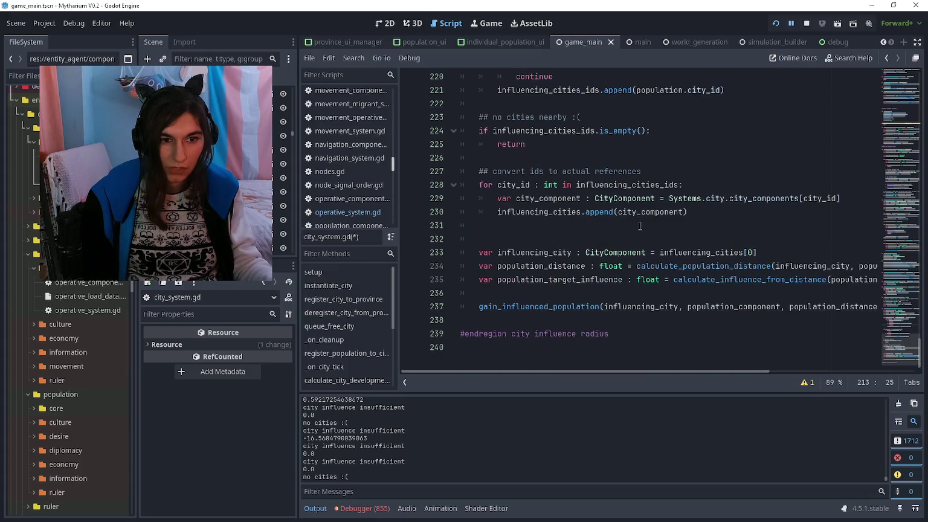
scroll(655, 224, up, 10)
scroll(654, 225, down, 10)
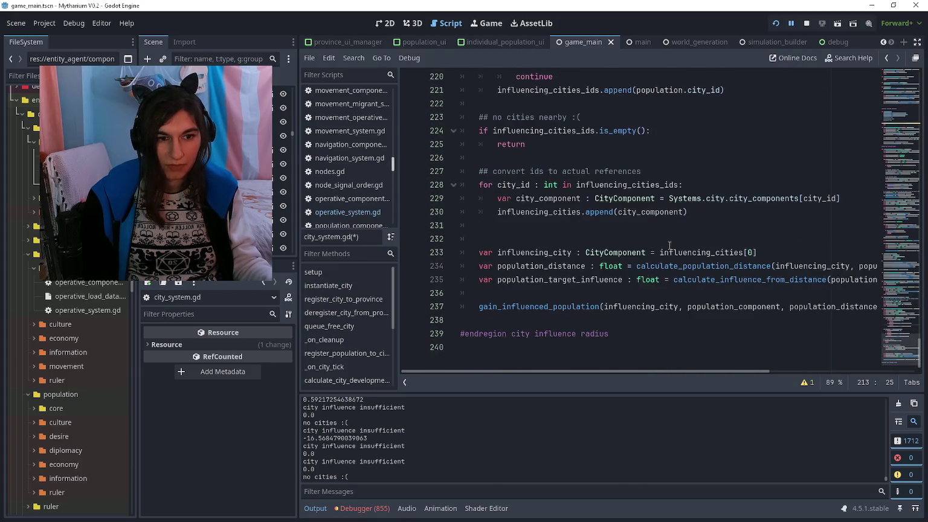
Add print(population_target_influence) on a new line below the target influence calculation
click(669, 244)
scroll(663, 257, right, 5)
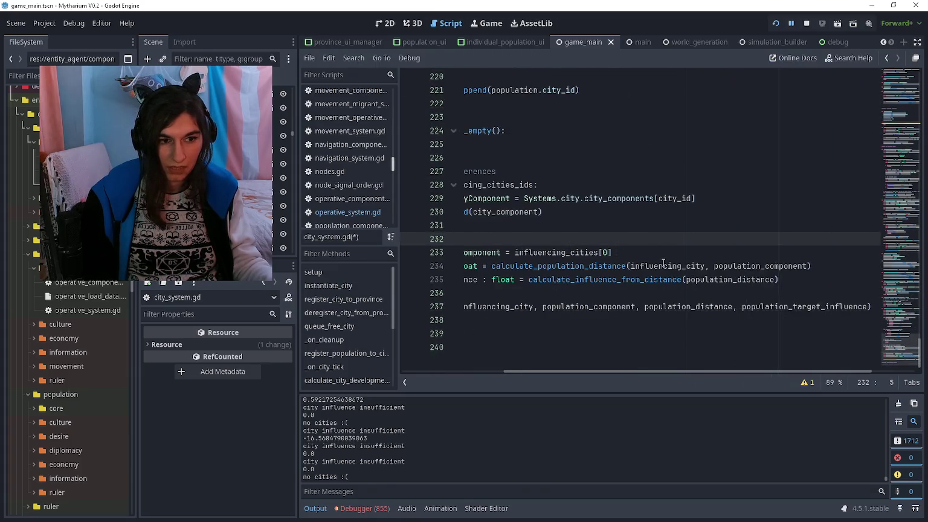
scroll(653, 298, left, 2)
scroll(668, 313, right, 2)
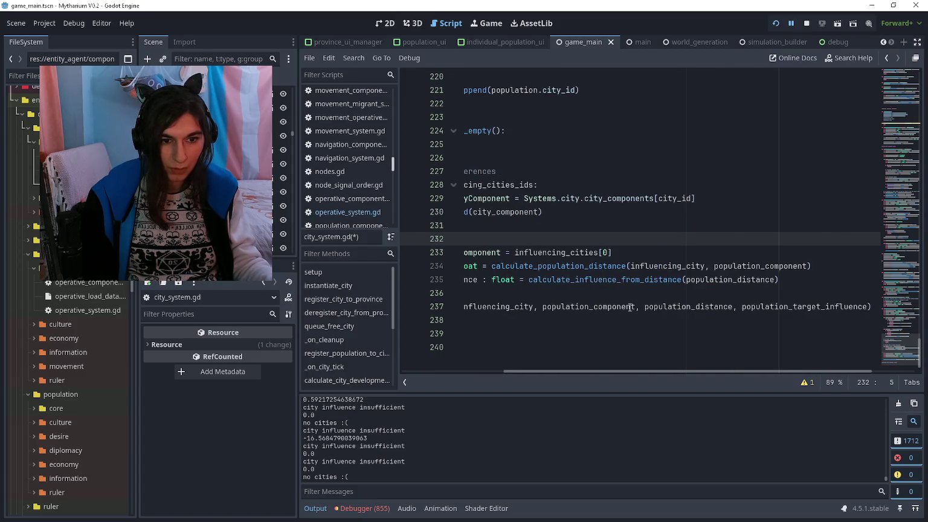
scroll(777, 313, left, 10)
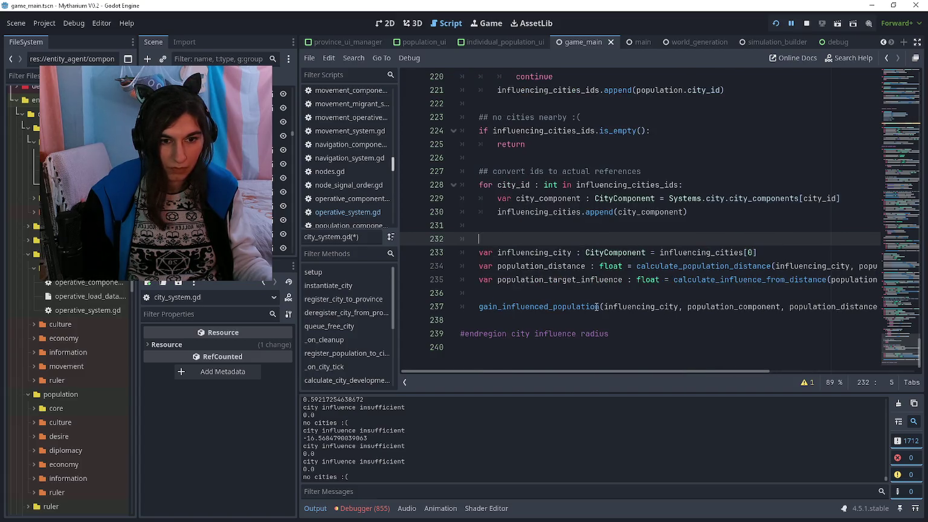
click(562, 293)
key(Return)
key(Up)
text(print(population_target)
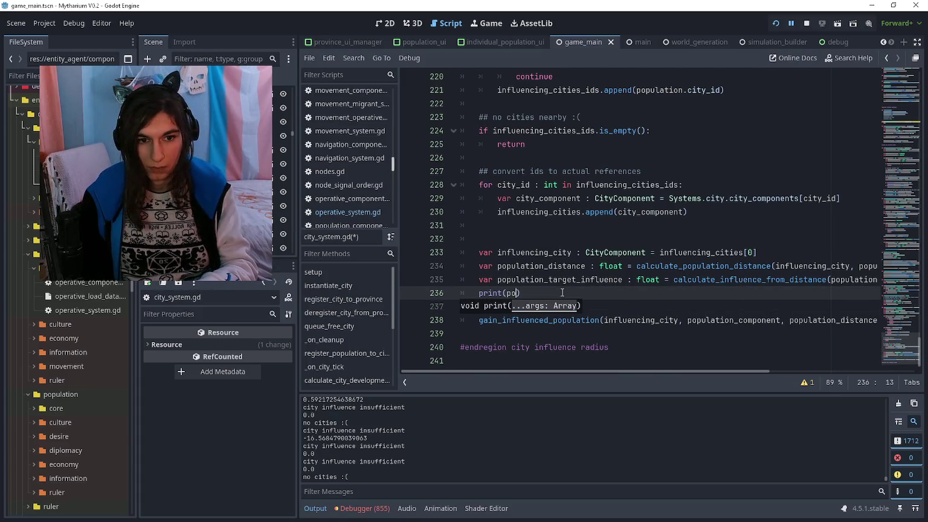
text(_influence))
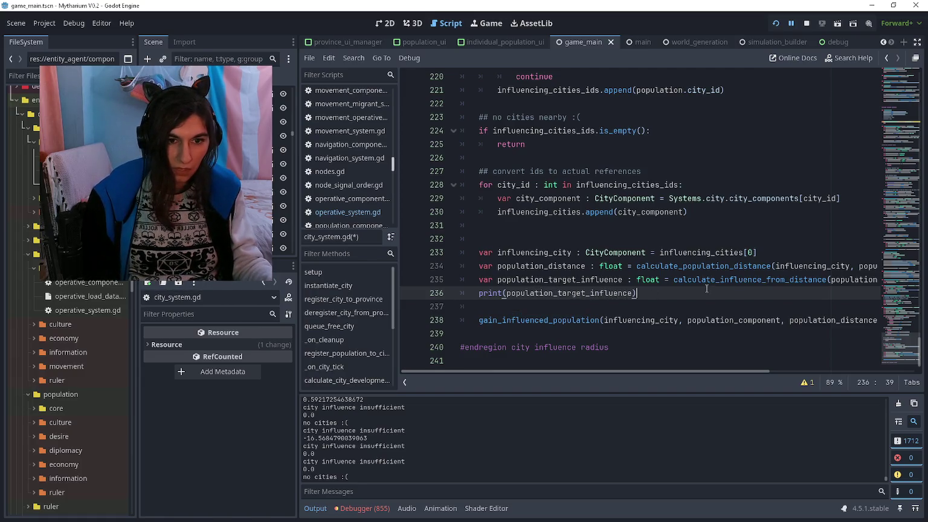
ctrl+click(656, 267)
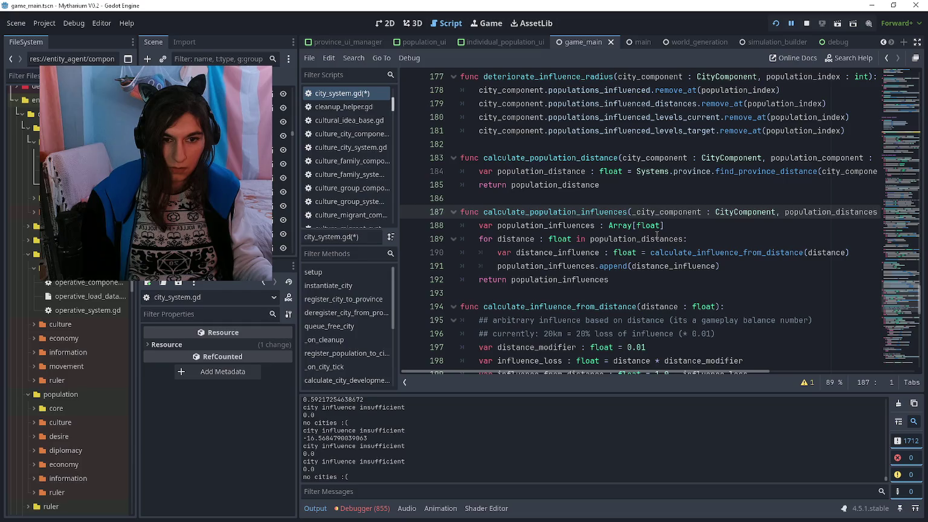
Inspect the population distance loop and its existing zero-distance skip block
click(682, 230)
click(697, 241)
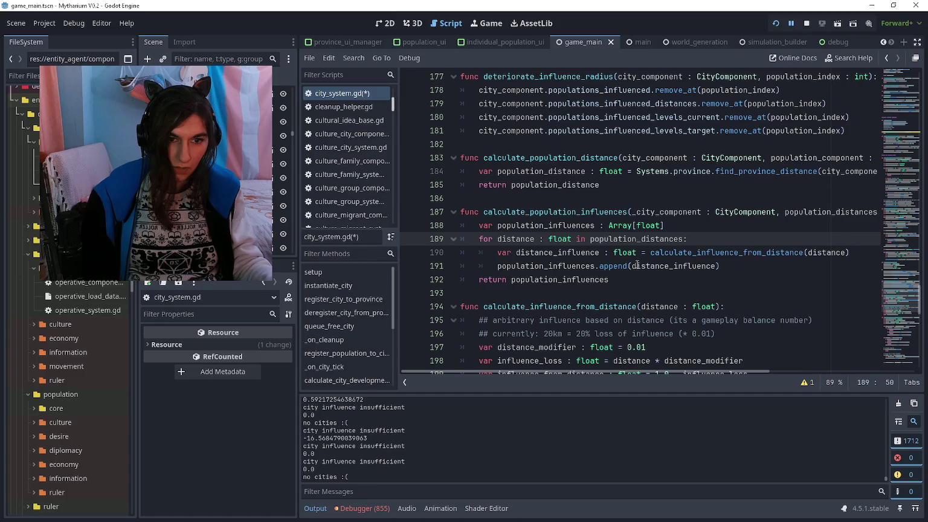
double_click(691, 250)
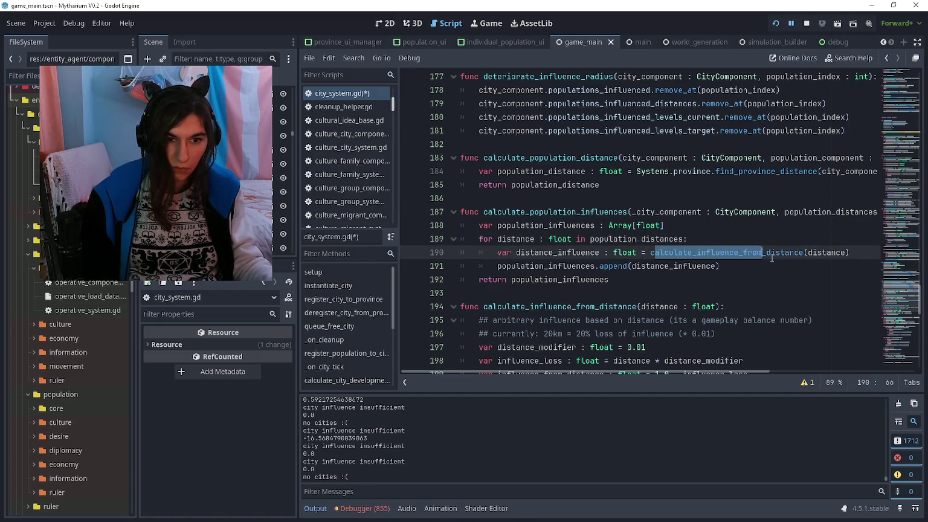
drag(720, 266, 496, 267)
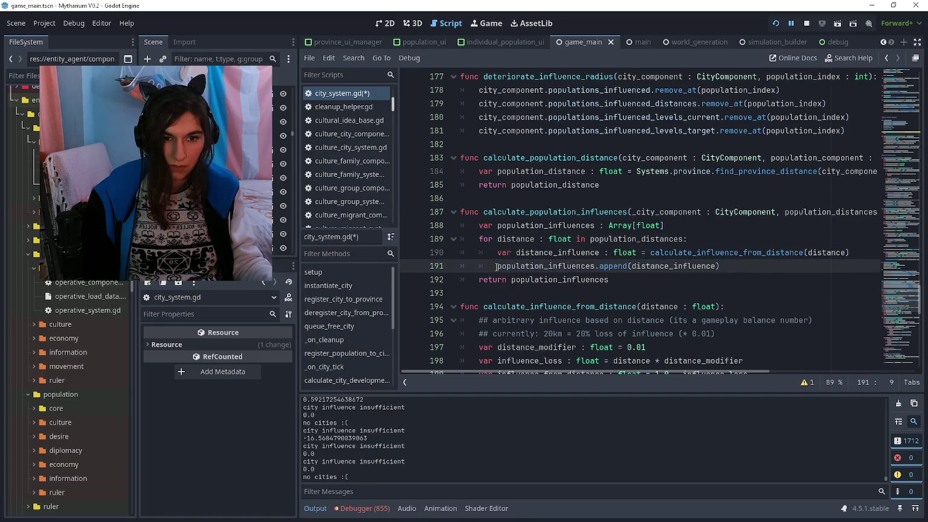
key(ctrl+z)
key(ctrl+z)
key(ctrl+z)
key(ctrl+z)
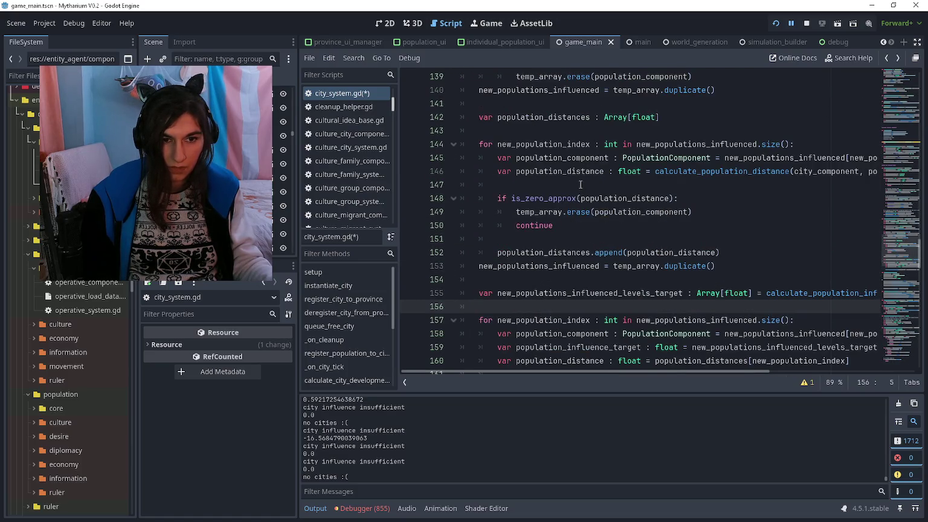
click(580, 184)
scroll(579, 184, right, 2)
scroll(580, 184, left, 2)
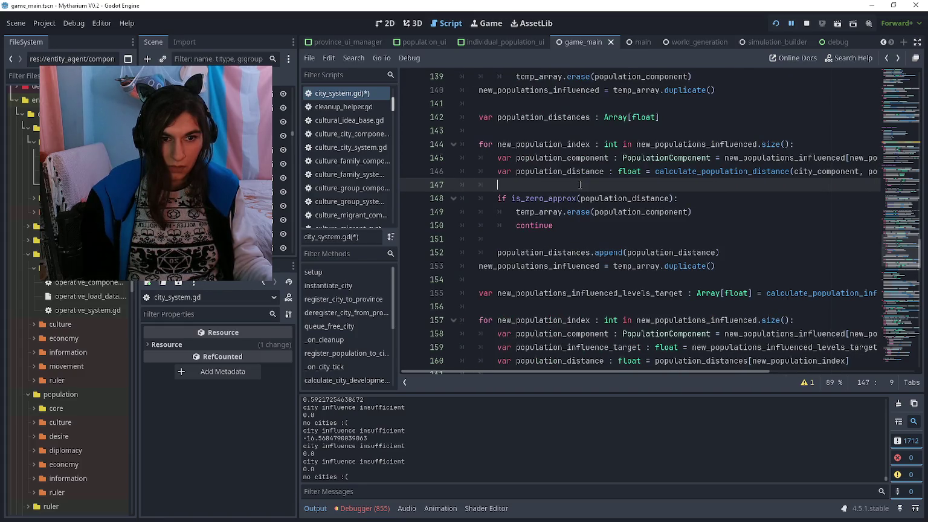
drag(555, 225, 498, 197)
Check how calculate_population_distance returns its value, then go back to the influence check
scroll(498, 192, right, 5)
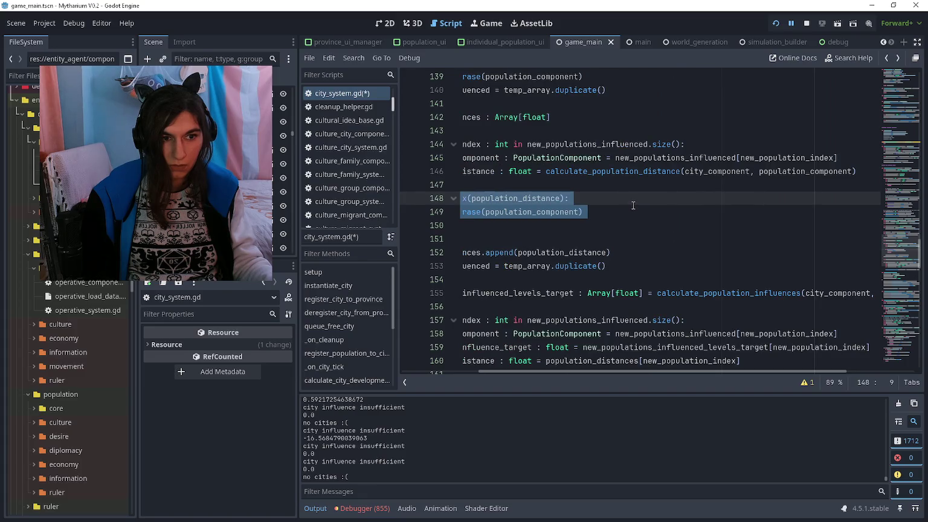
scroll(634, 201, left, 5)
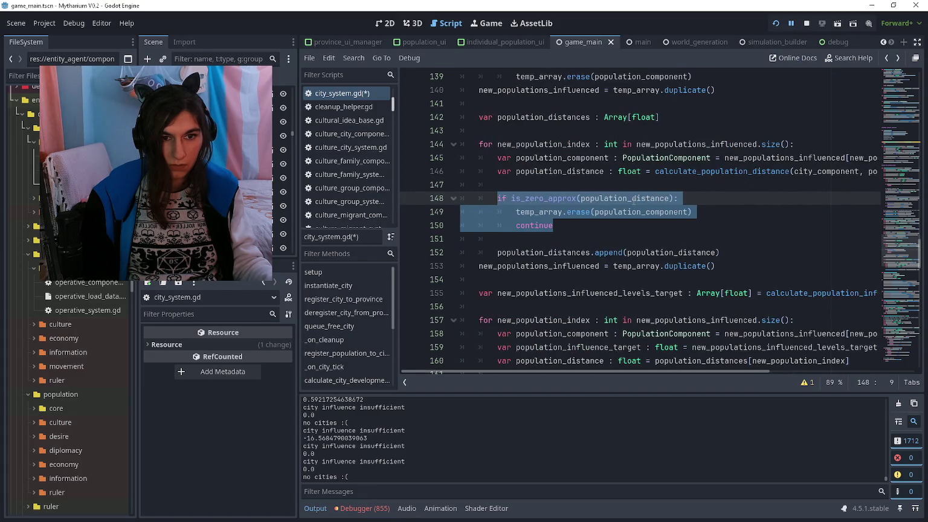
scroll(605, 206, down, 15)
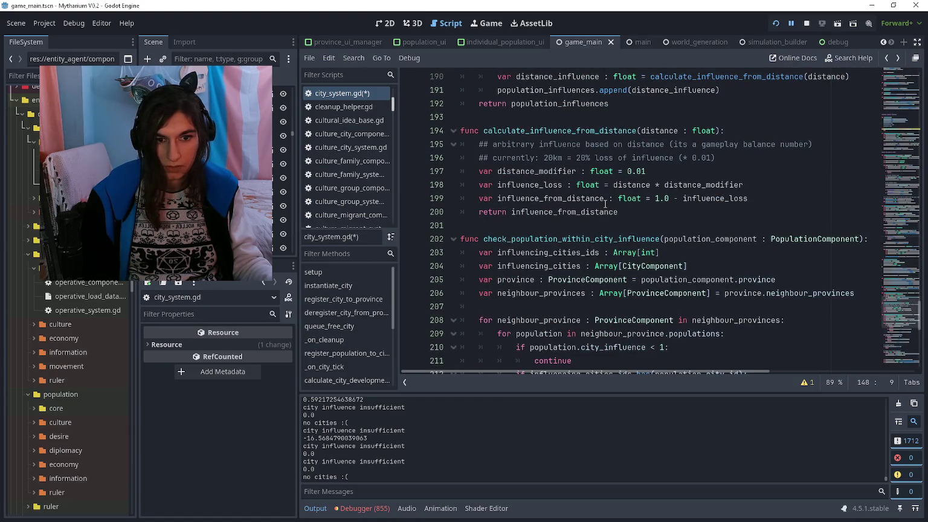
scroll(605, 203, down, 8)
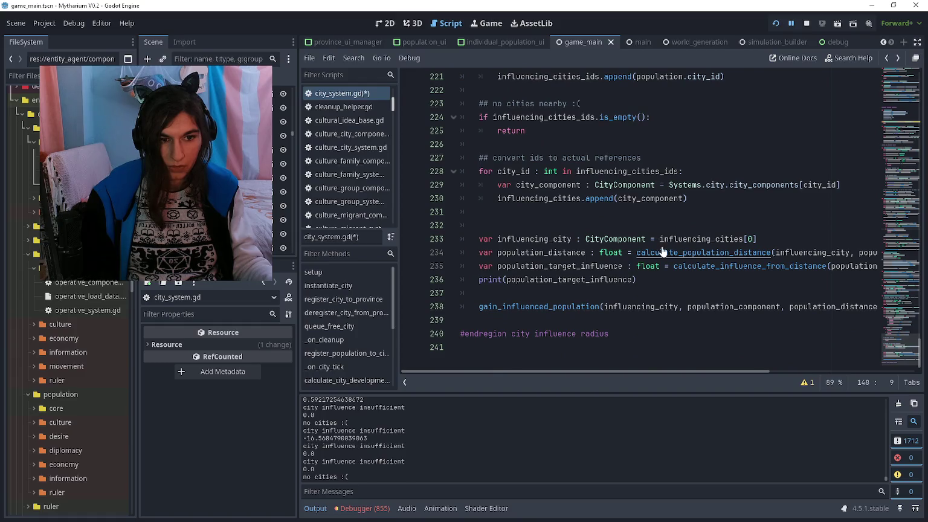
ctrl+click(662, 253)
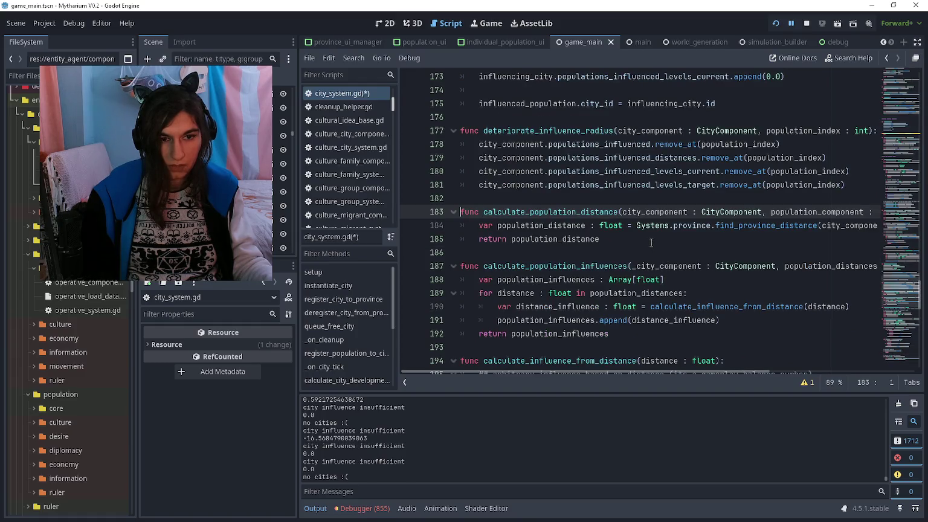
click(652, 244)
key(alt+Left)
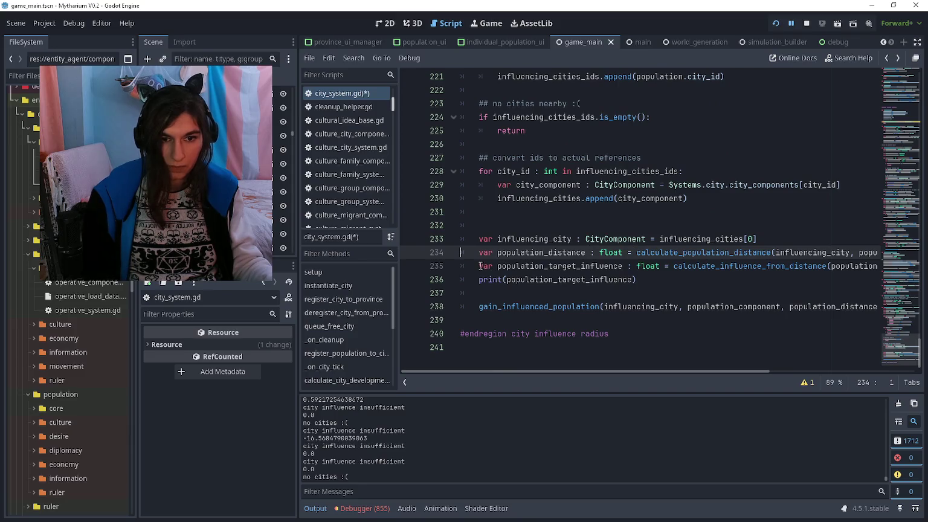
Start an 'if population_distance' condition on a new line above the target influence
click(482, 266)
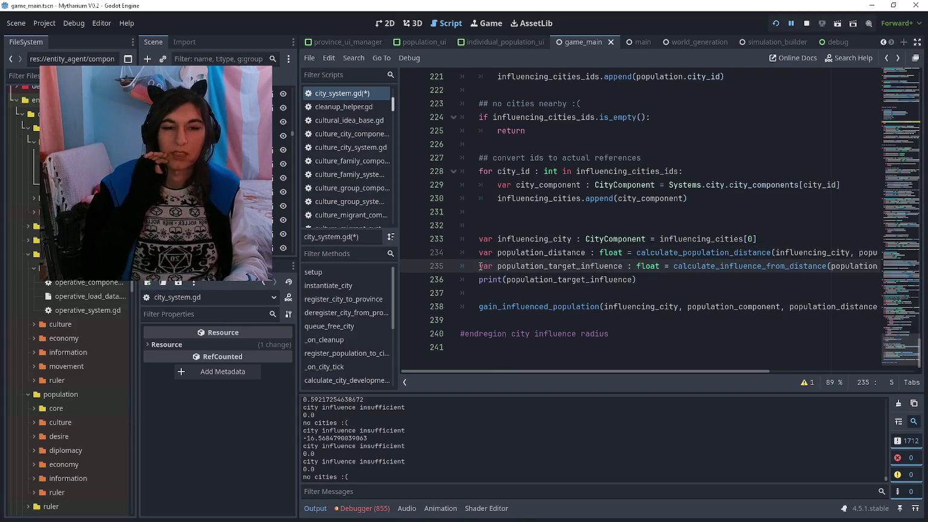
key(Return)
key(Up)
text(if population_distance)
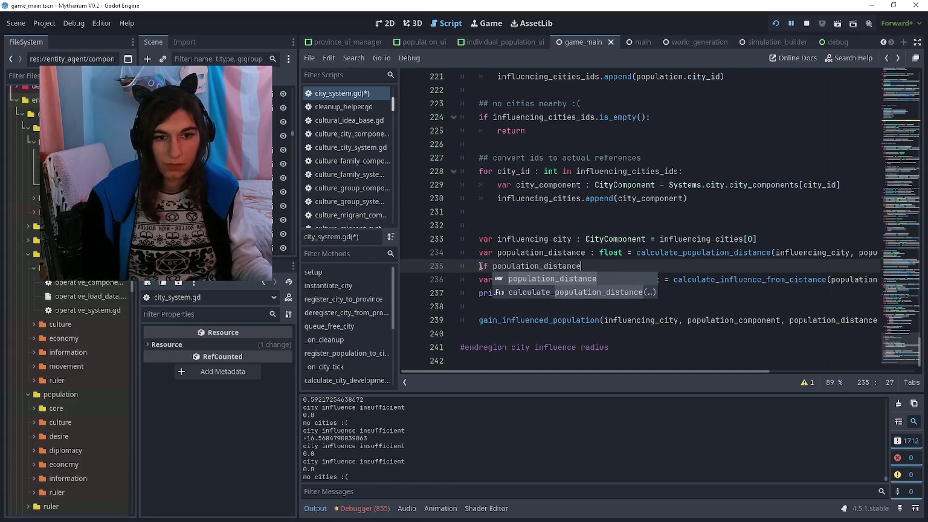
drag(480, 266, 621, 270)
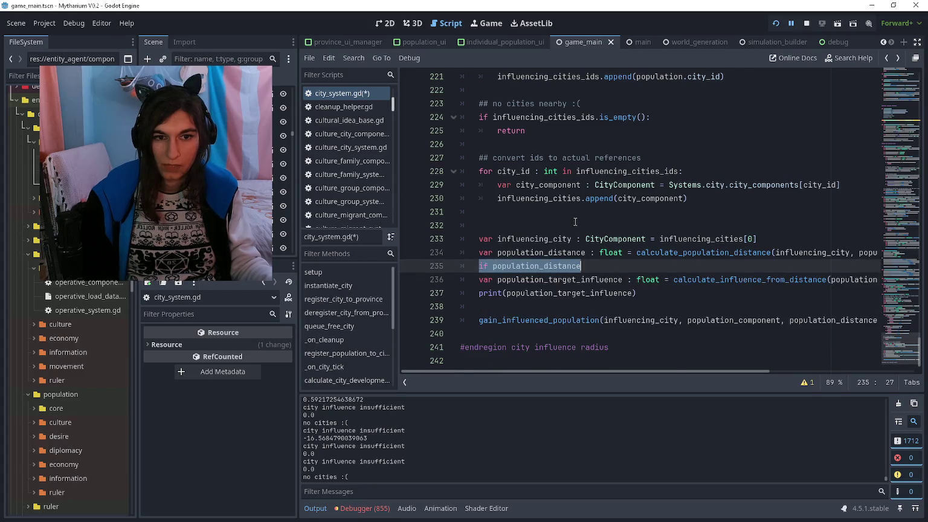
Review the earlier is_zero_approx guard to copy its condition syntax
scroll(575, 222, up, 20)
scroll(574, 221, up, 7)
click(575, 279)
click(570, 294)
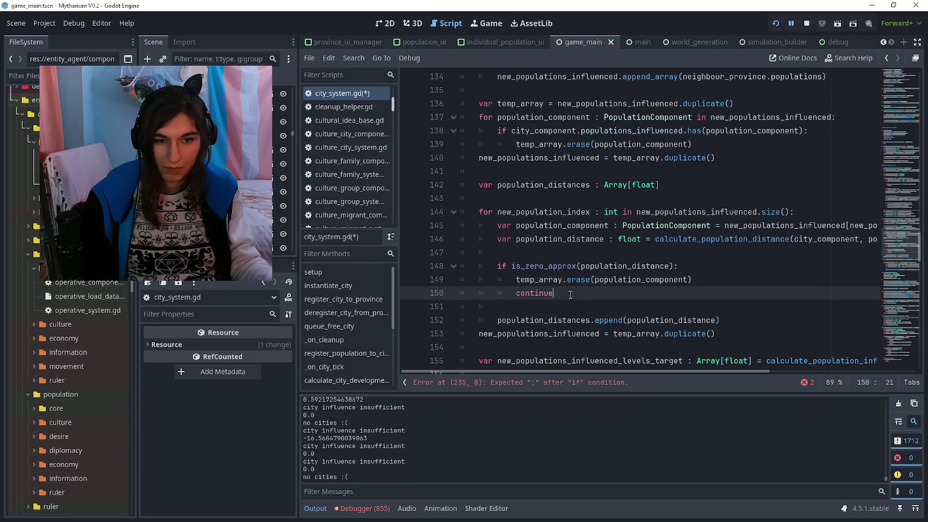
drag(570, 294, 458, 266)
click(547, 280)
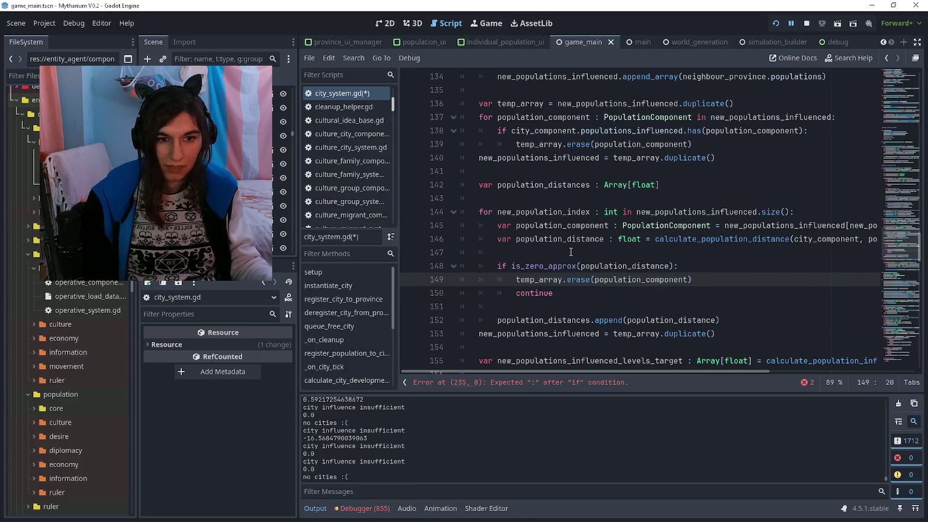
click(516, 266)
scroll(507, 264, down, 20)
scroll(506, 264, down, 5)
Complete the guard as 'if is_zero_approx(population_distance):' with an indented return
drag(580, 265, 492, 266)
click(493, 266)
text(is_zero_appopulation_distance)
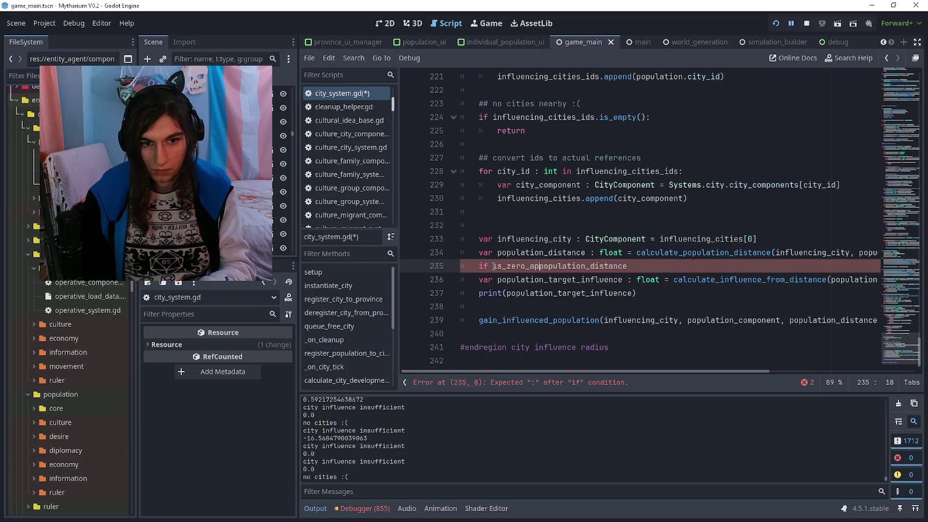
text(()
key(End)
text():)
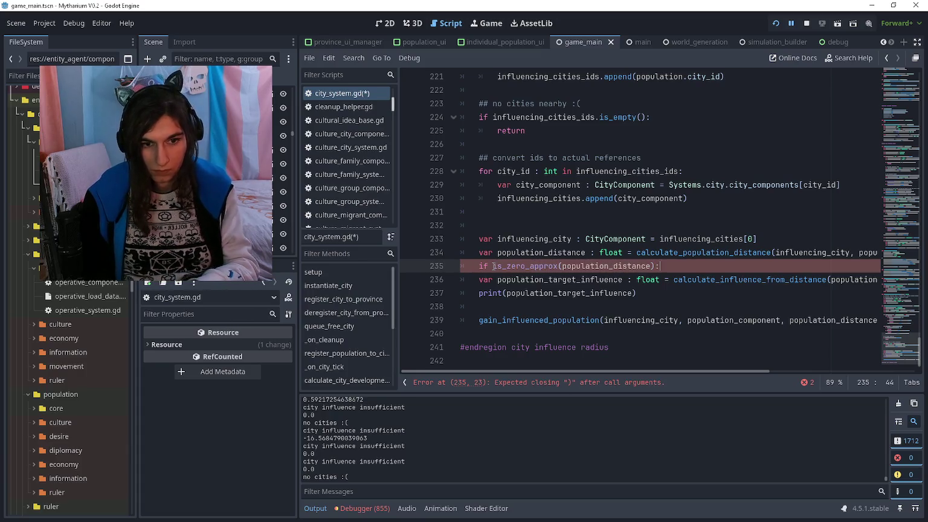
key(Return)
text(return)
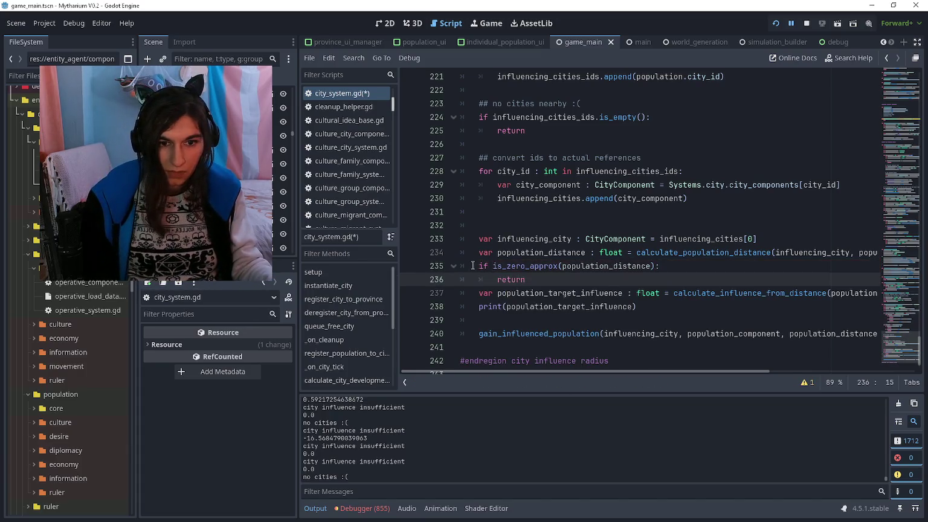
click(478, 266)
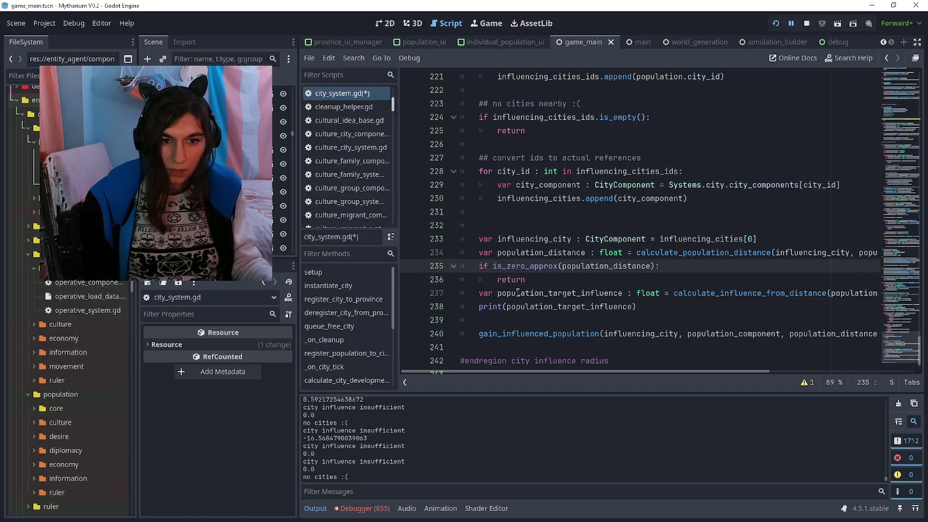
Add blank lines before the zero-distance guard and before the target influence line
click(518, 319)
click(477, 266)
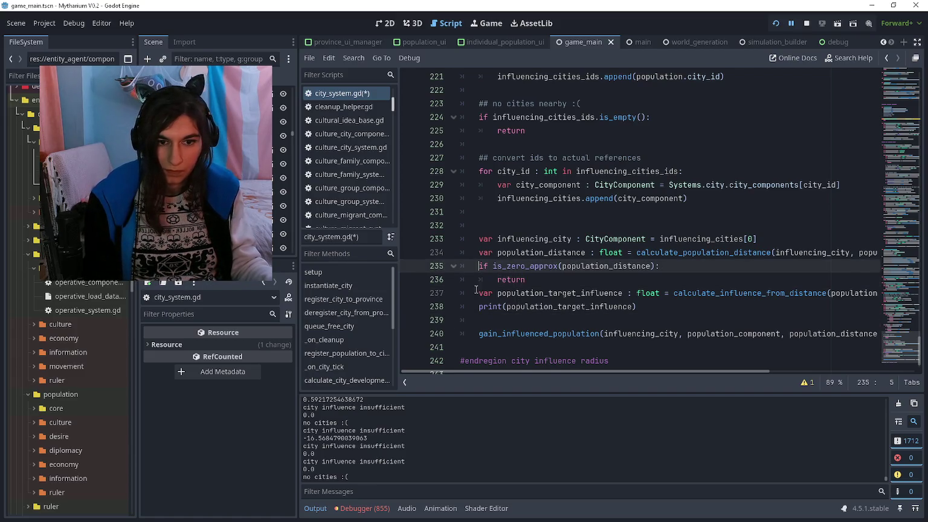
key(Return)
click(480, 306)
key(Return)
scroll(551, 268, down, 1)
click(559, 255)
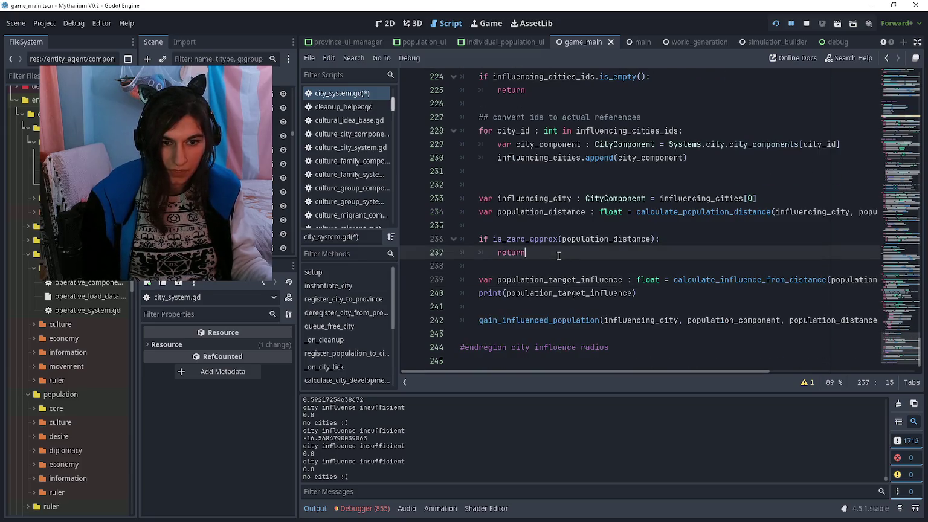
click(557, 261)
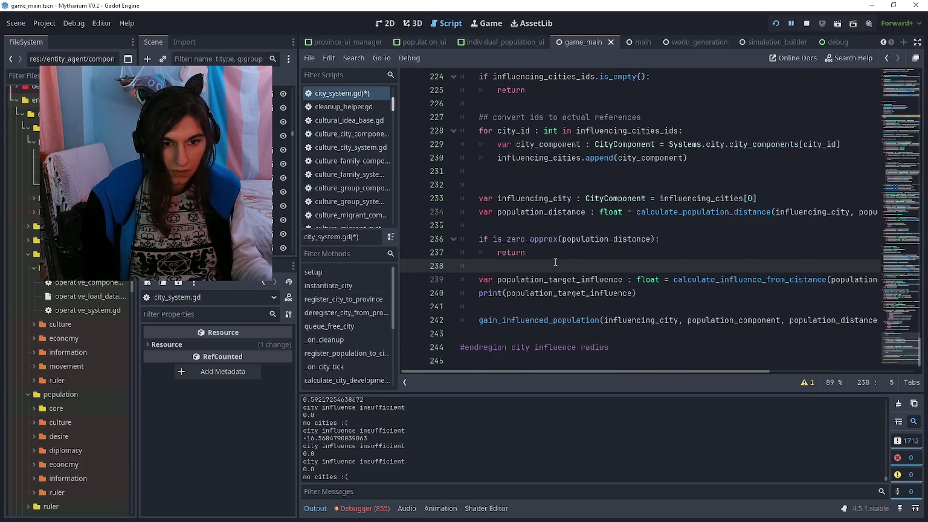
ctrl+click(679, 283)
click(657, 254)
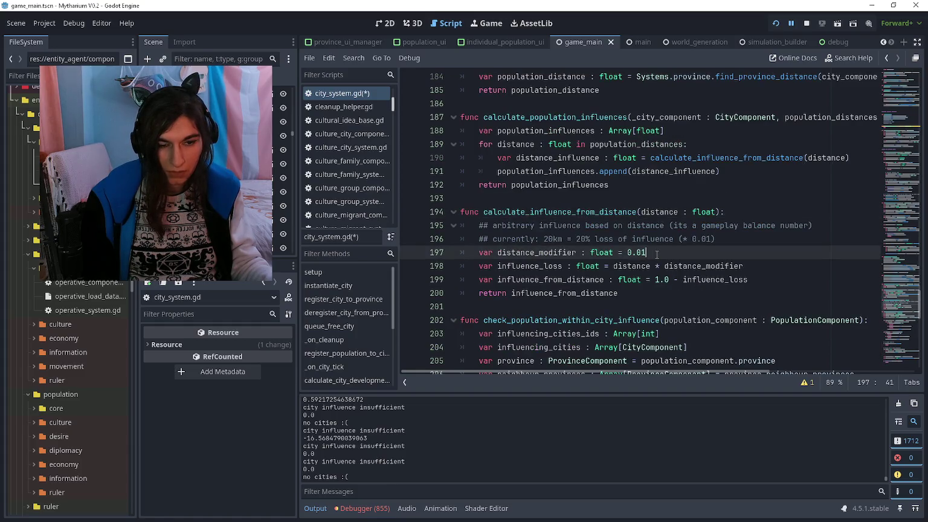
drag(659, 266, 675, 253)
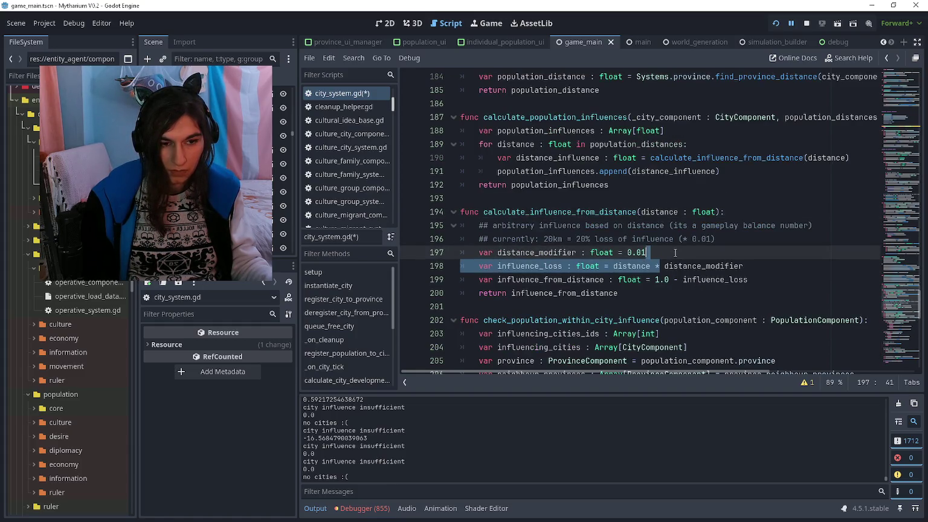
click(637, 280)
mouse_move(649, 296)
mouse_down()
mouse_move(464, 276)
mouse_move(469, 249)
mouse_up()
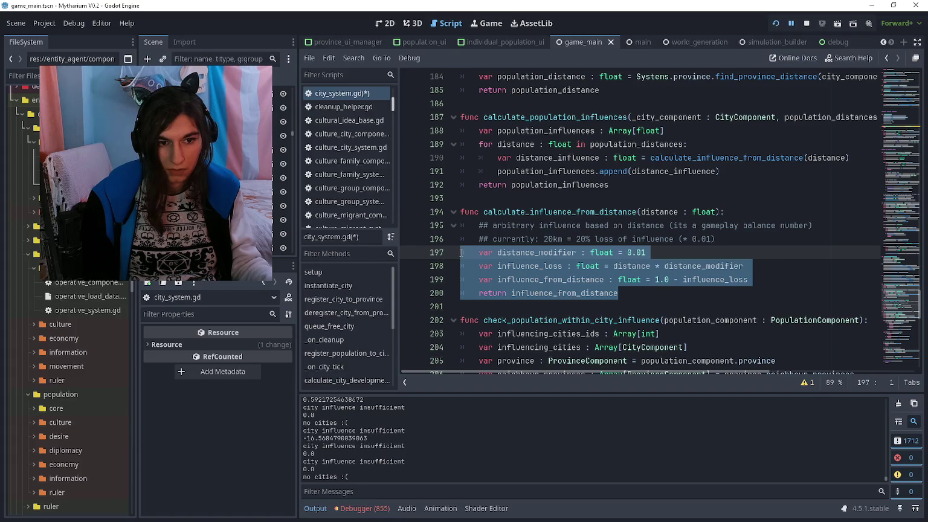
click(461, 252)
drag(478, 252, 639, 295)
click(633, 293)
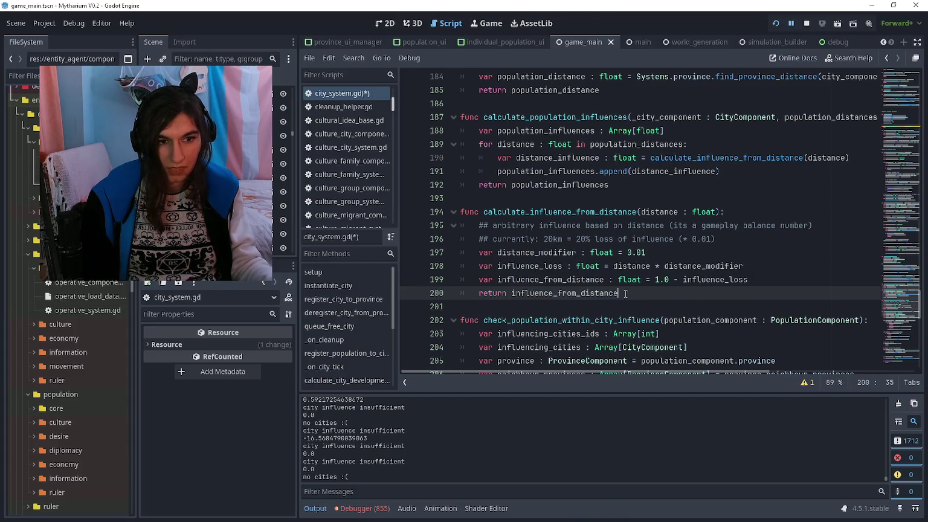
key(ctrl+z)
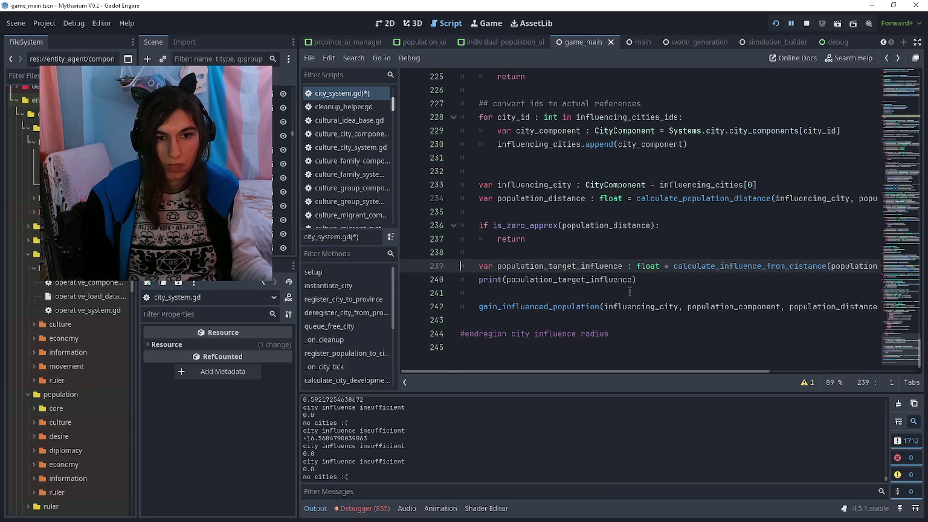
key(ctrl+z)
key(ctrl+y)
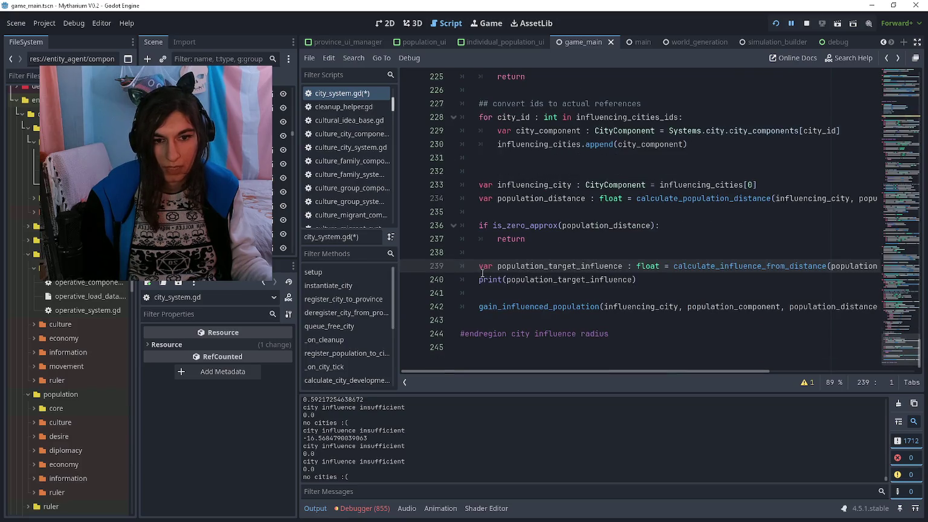
click(481, 282)
Add 'if population_target_influence < 0:' with an indented return above the print statement
key(Return)
key(Up)
text(if population_tar)
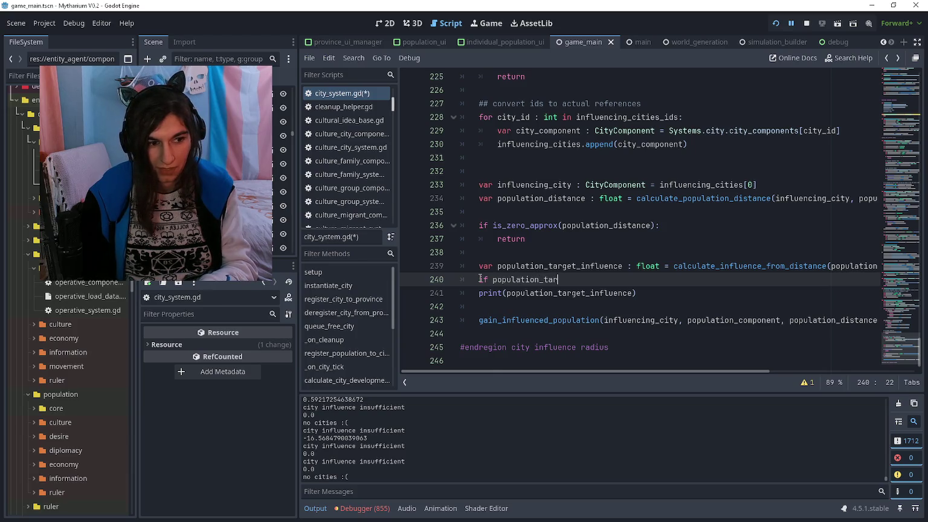
text(get_influence < 0:)
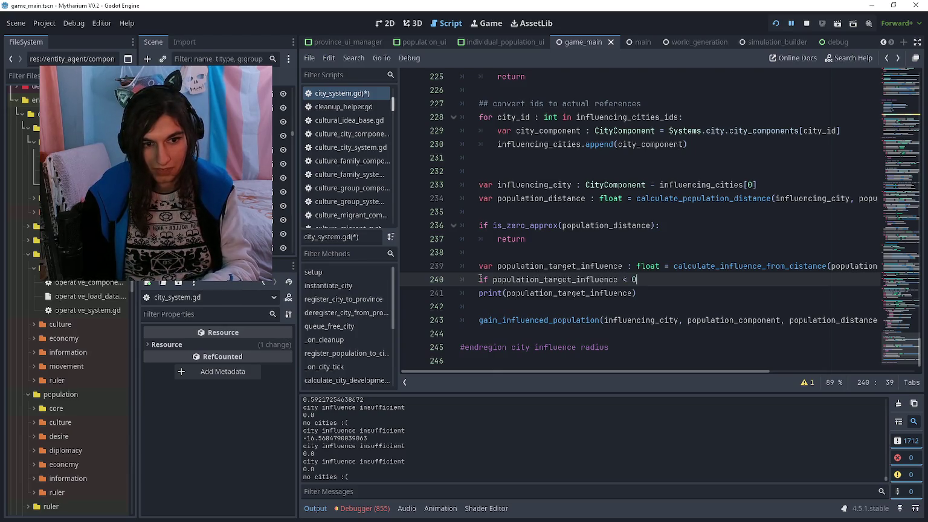
key(Return)
text(return)
click(481, 279)
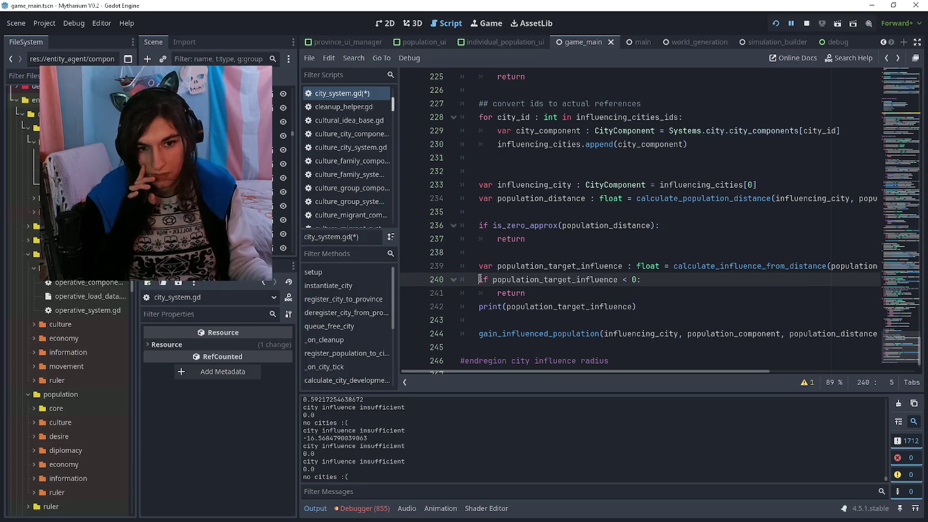
On line 161 in the influenced-population loop, add 'if population_influence_target < 0:' with continue
scroll(494, 260, up, 5)
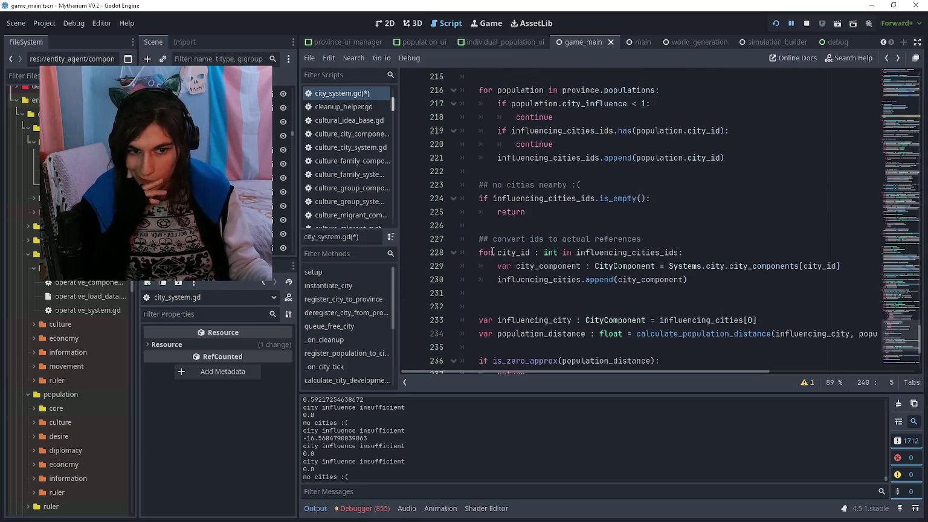
scroll(493, 252, up, 15)
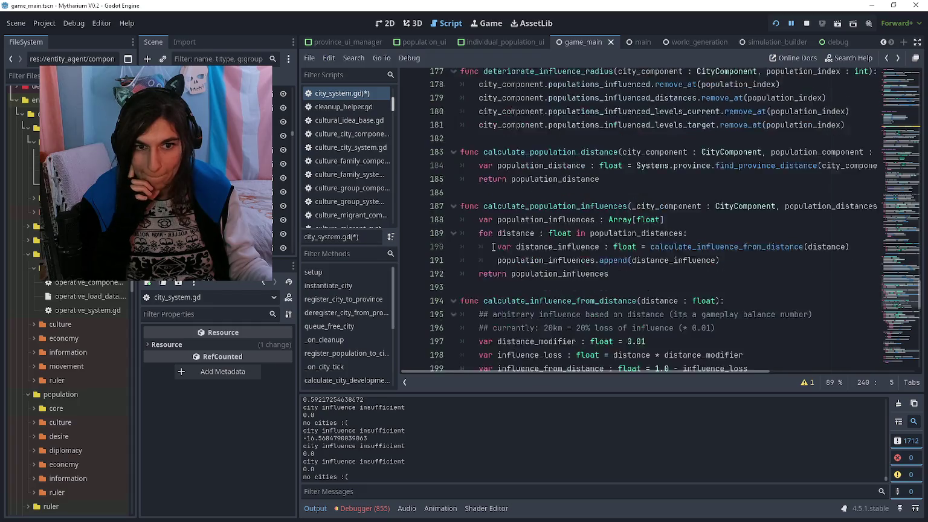
scroll(493, 247, up, 5)
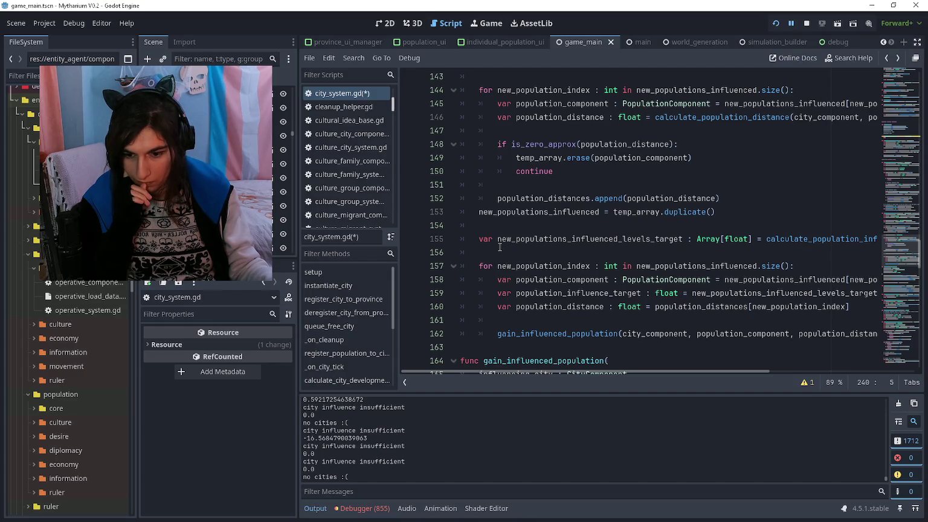
click(553, 318)
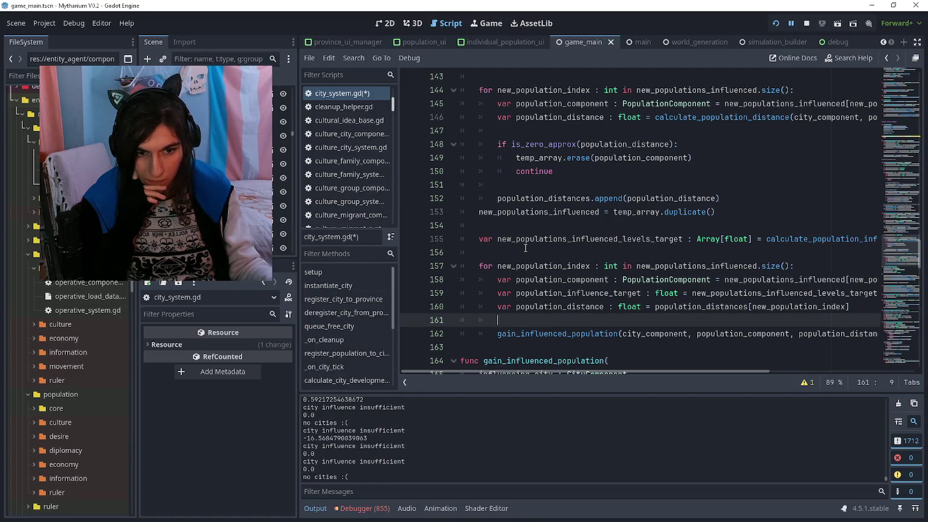
key(Return)
key(Return)
key(Up)
text(if )
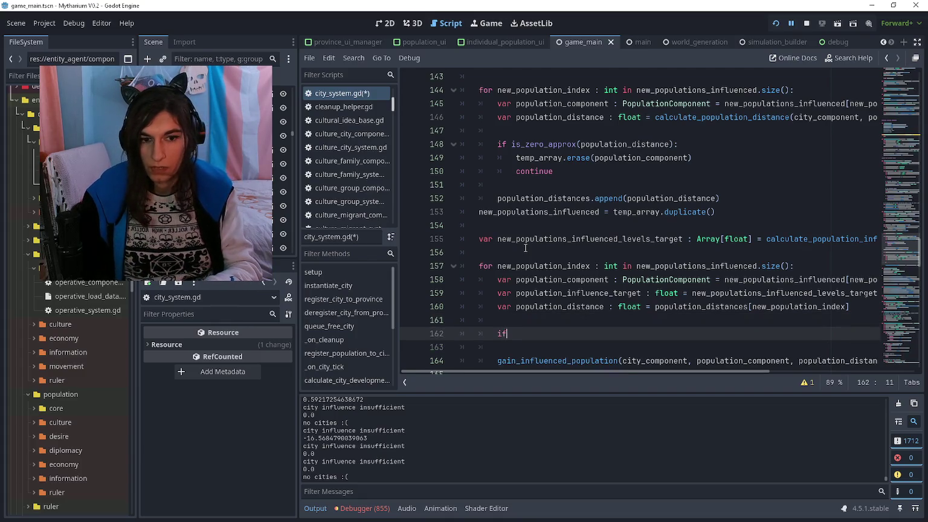
text(population_in)
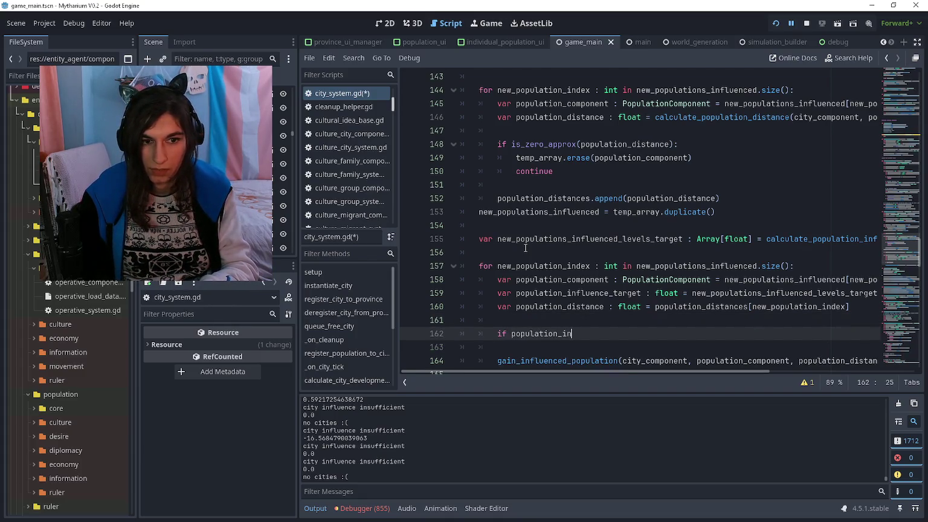
text(fluence_target)
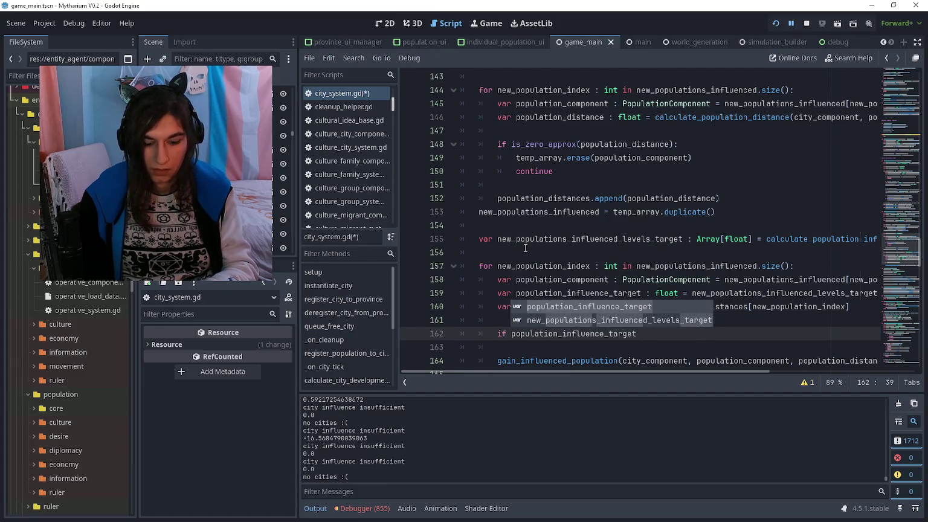
text( < 0:)
key(Return)
text(continue)
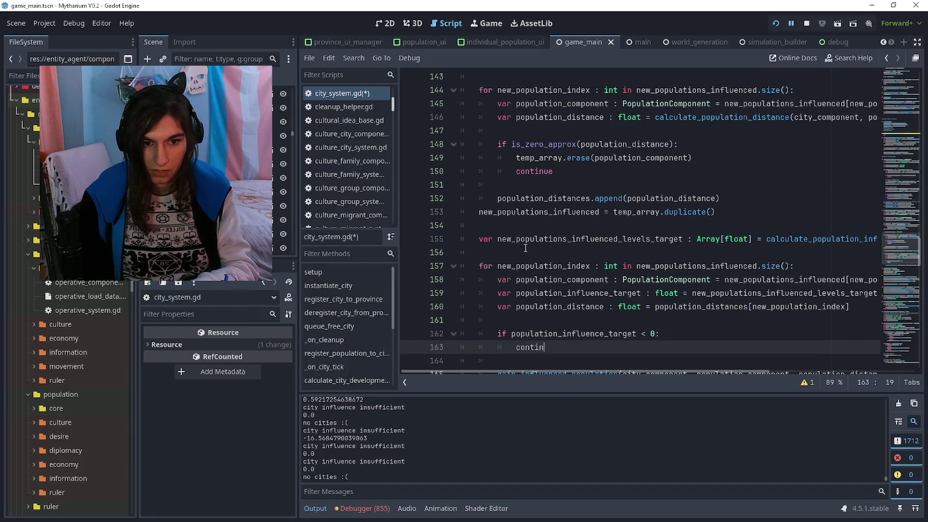
scroll(525, 248, down, 1)
click(549, 289)
scroll(548, 289, up, 1)
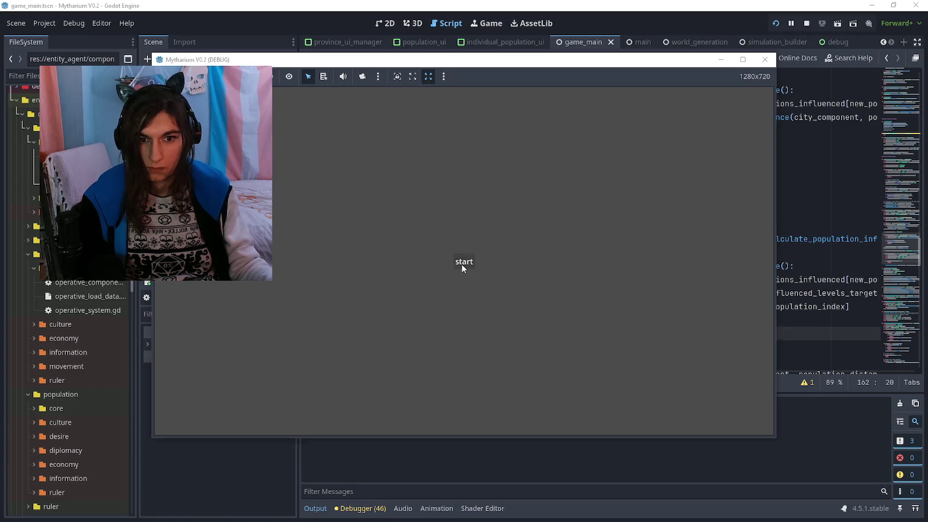
Start the game from its start screen and scroll through the influence code meanwhile
click(463, 263)
click(644, 347)
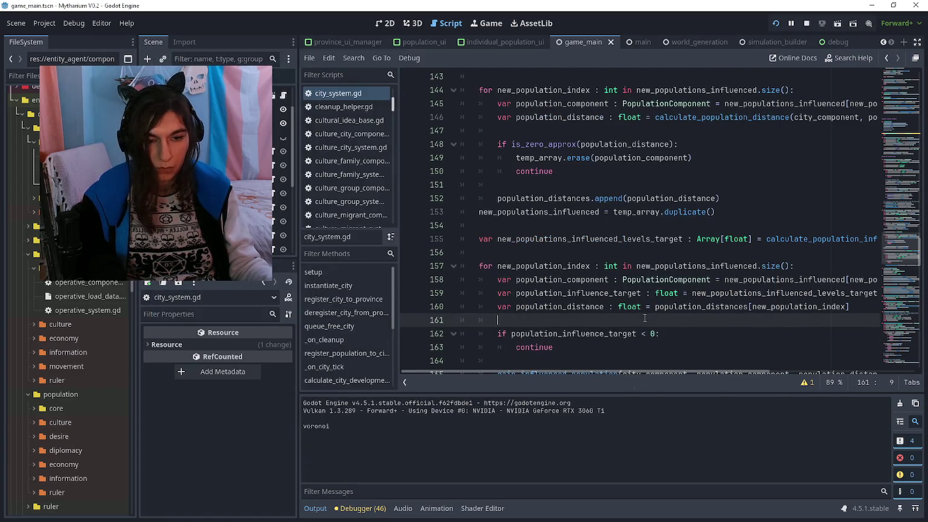
scroll(640, 317, down, 1)
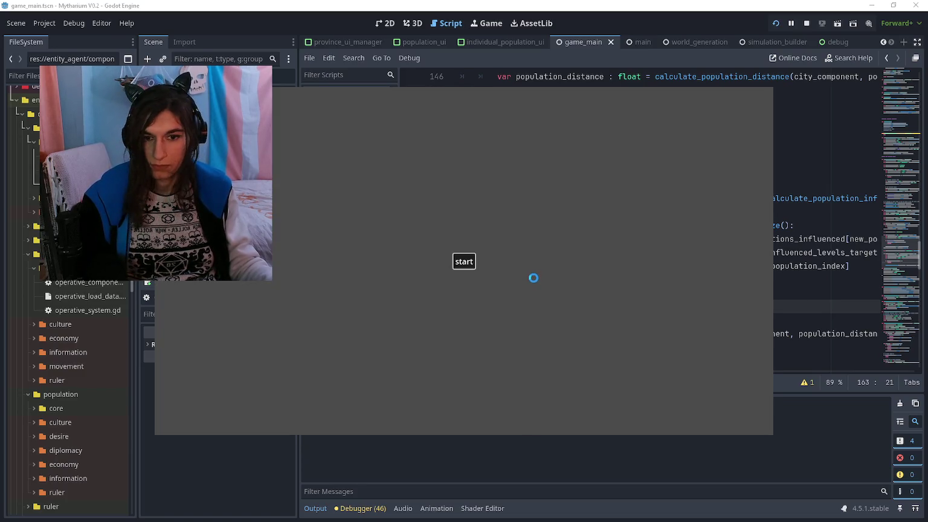
scroll(652, 271, down, 15)
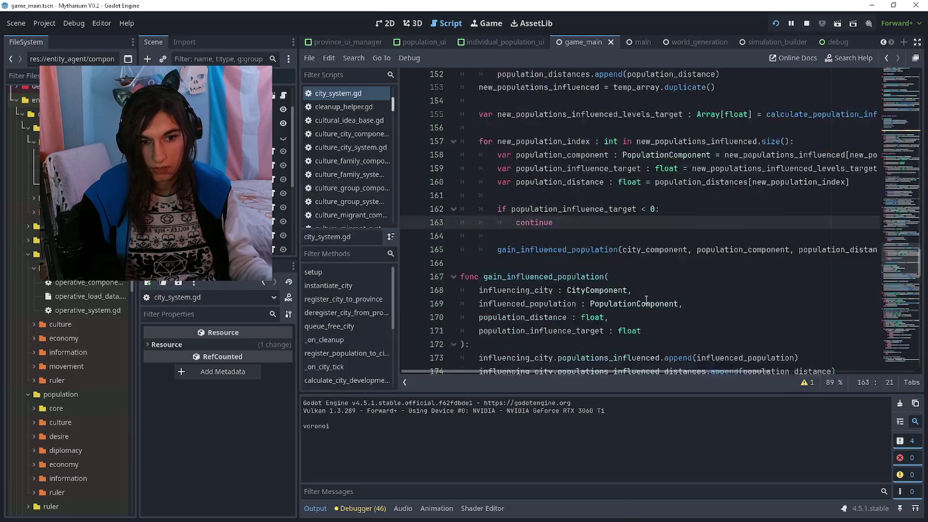
scroll(652, 271, down, 4)
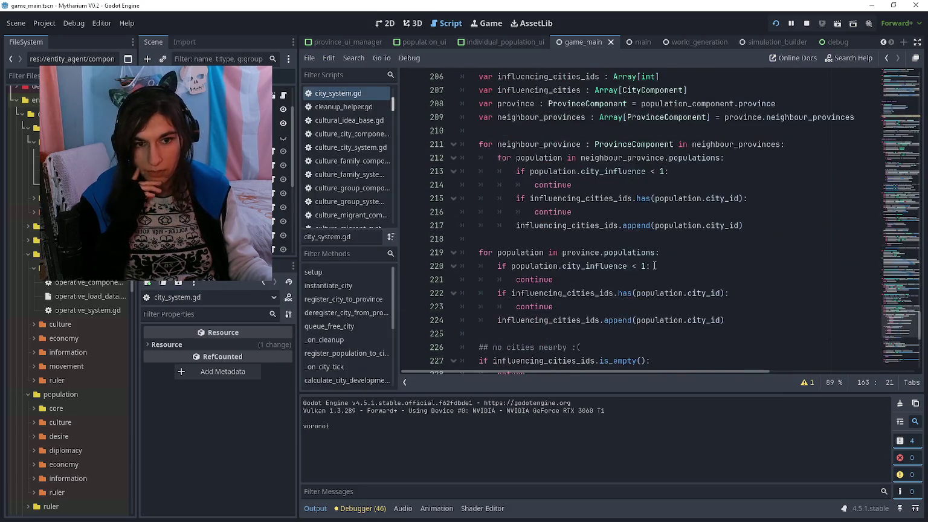
click(658, 240)
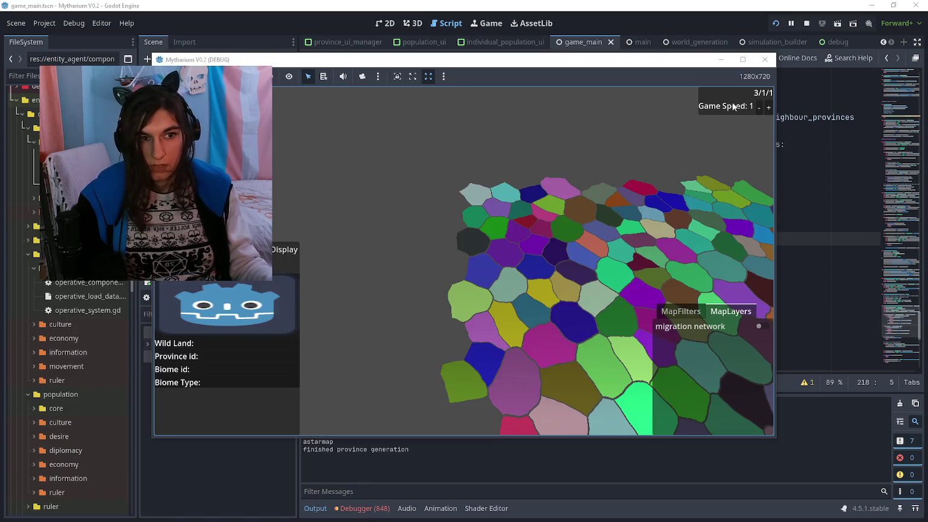
Raise the game speed to 5, then return to city_system.gd and scroll to its end
click(769, 106)
triple_click(769, 107)
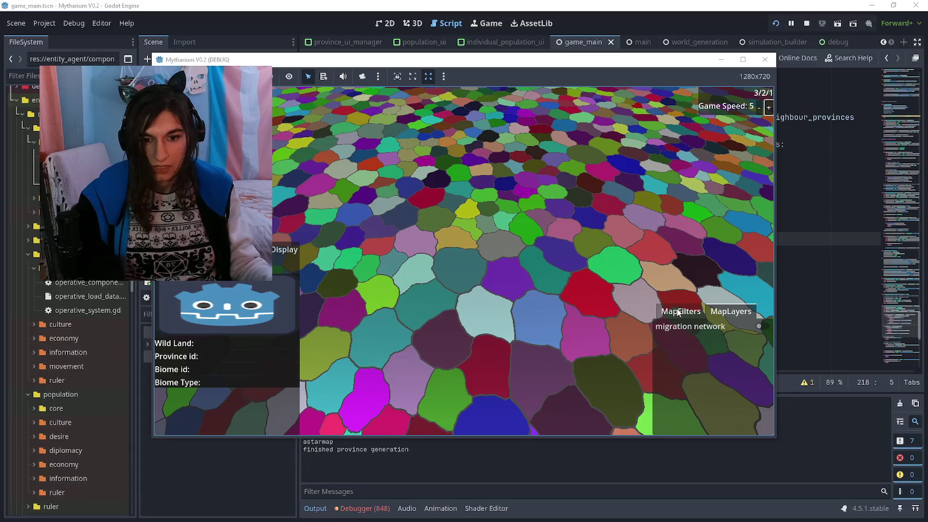
key(alt+Tab)
scroll(639, 290, down, 3)
scroll(639, 290, down, 3)
scroll(637, 278, up, 8)
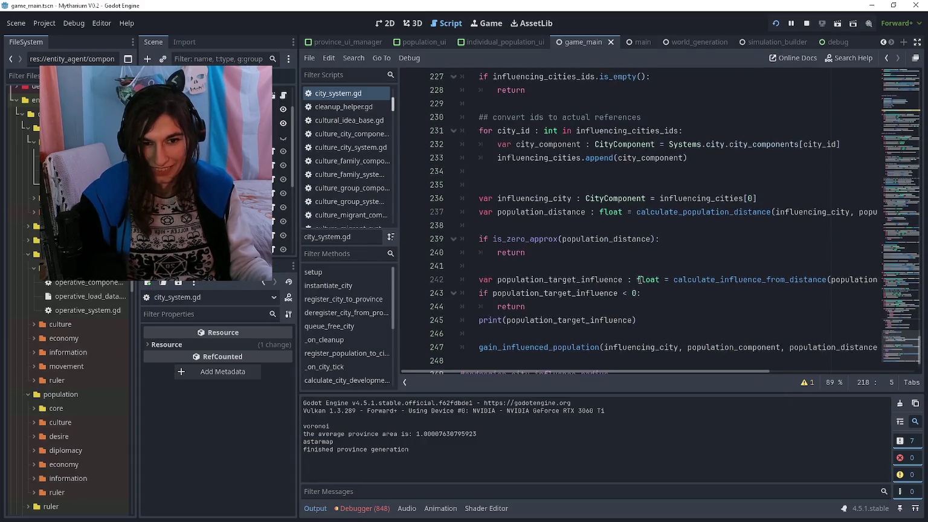
scroll(635, 266, down, 9)
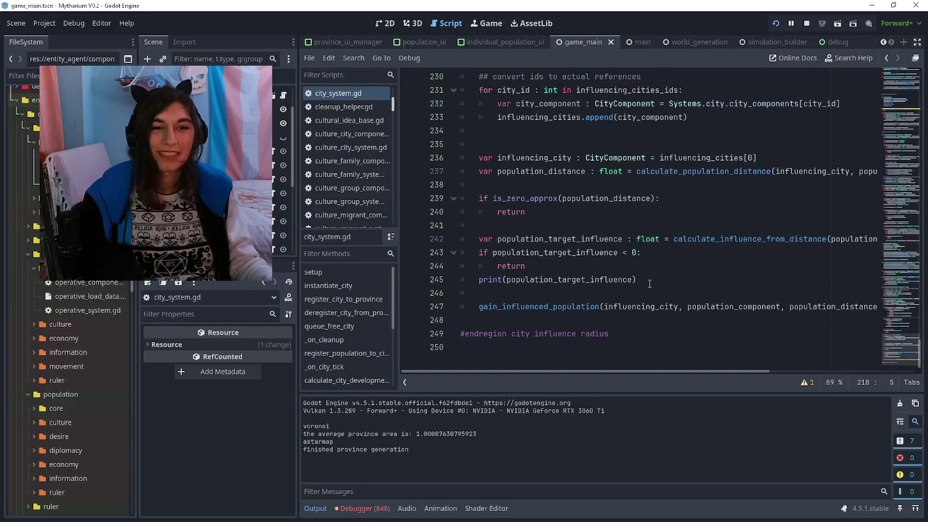
Insert print("city influence negative: " str(population_target_influence)) before the negative branch's return and save
click(650, 279)
key(ctrl+s)
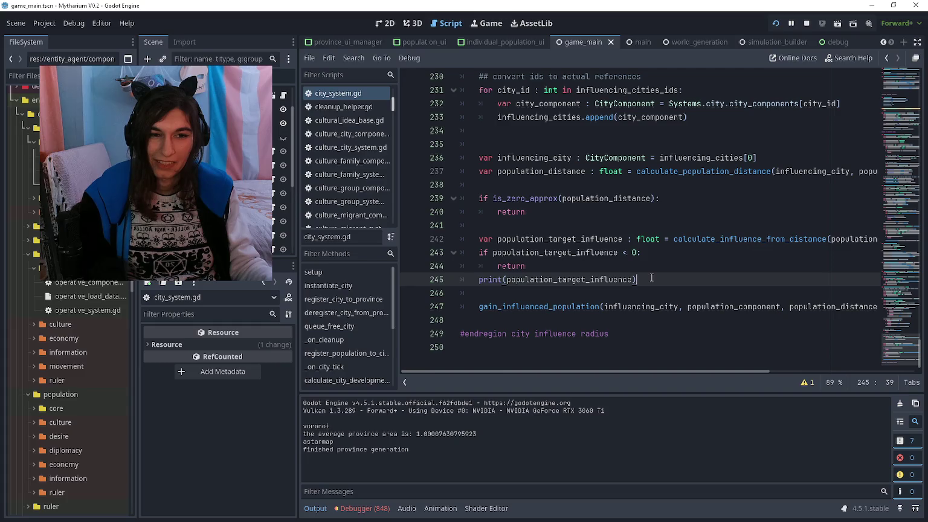
click(505, 212)
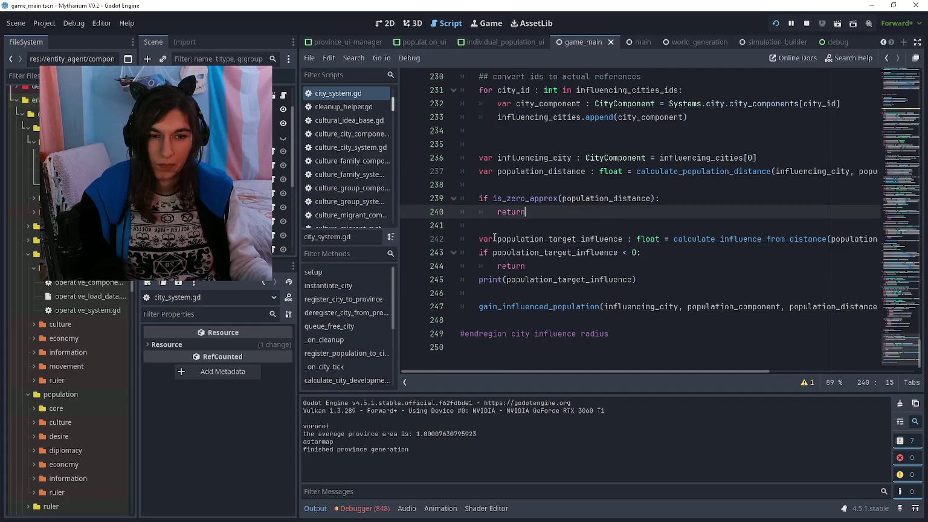
click(495, 265)
key(Return)
key(Up)
text(print(")
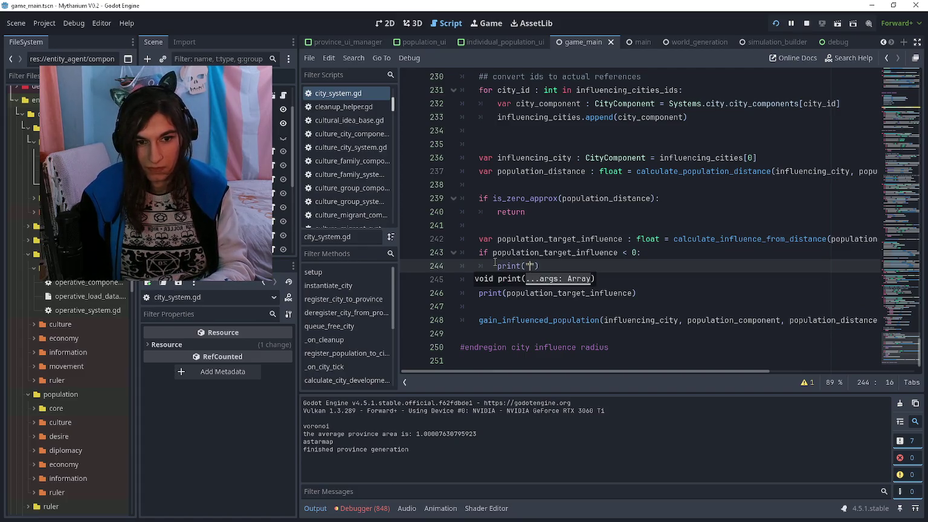
text(target influe)
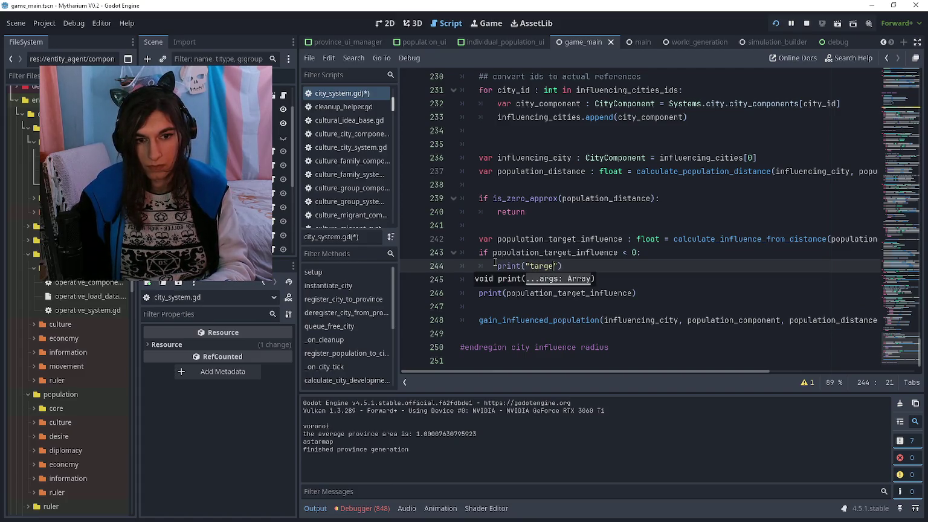
key(ctrl+BackSpace)
key(ctrl+BackSpace)
text(city influen)
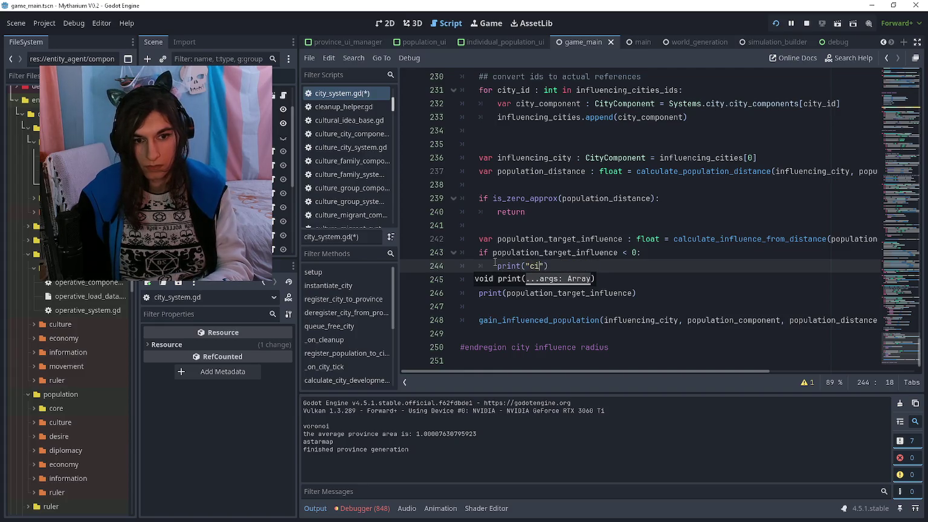
text(ce negative: " )
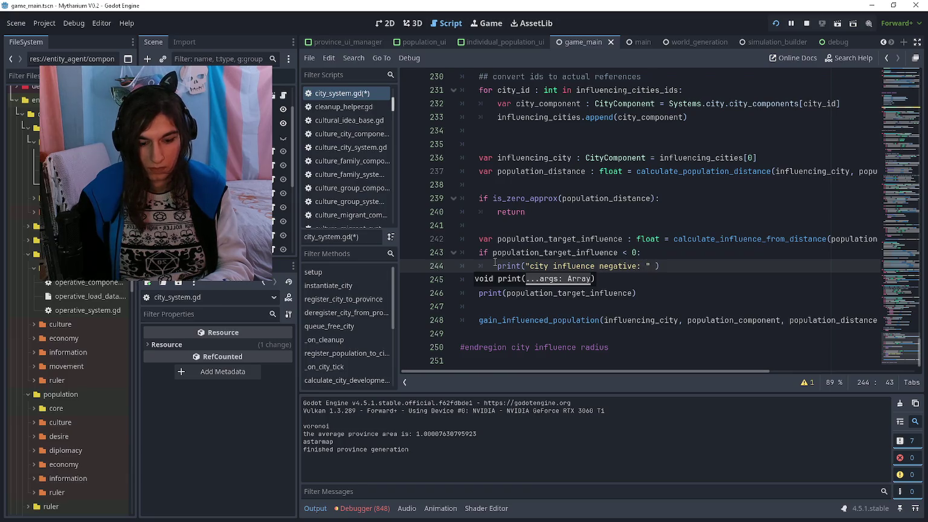
text(population_targe)
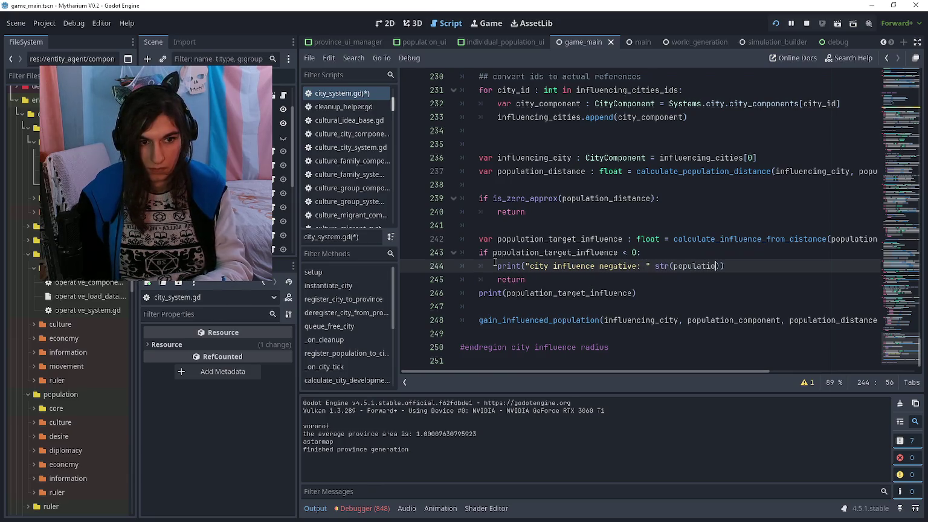
text(t_influence)
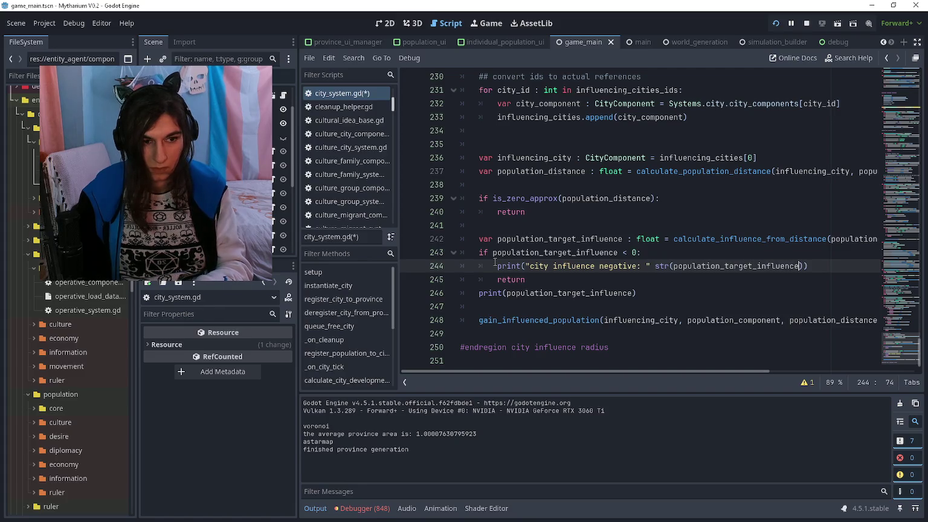
key(ctrl+s)
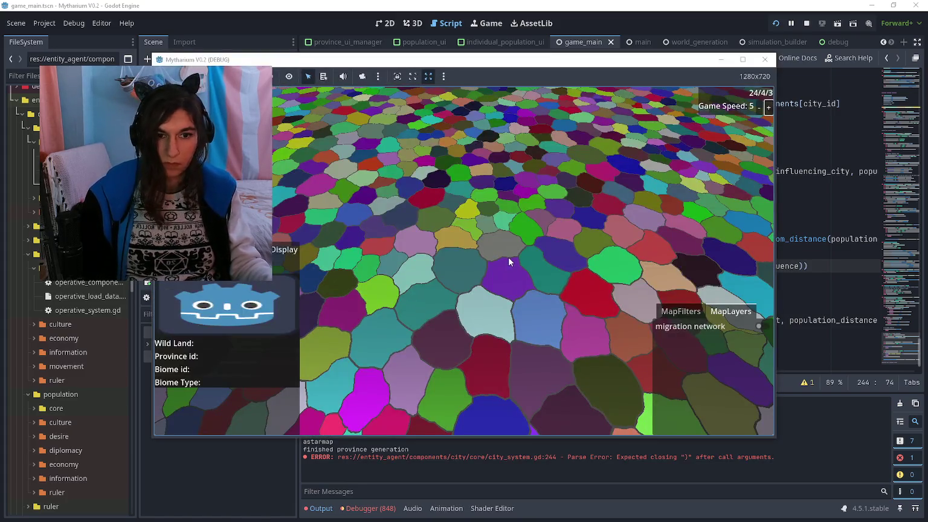
Stop the game, add the missing '+' before str in the negative-influence print, and save city_system.gd
key(F8)
click(767, 278)
click(672, 265)
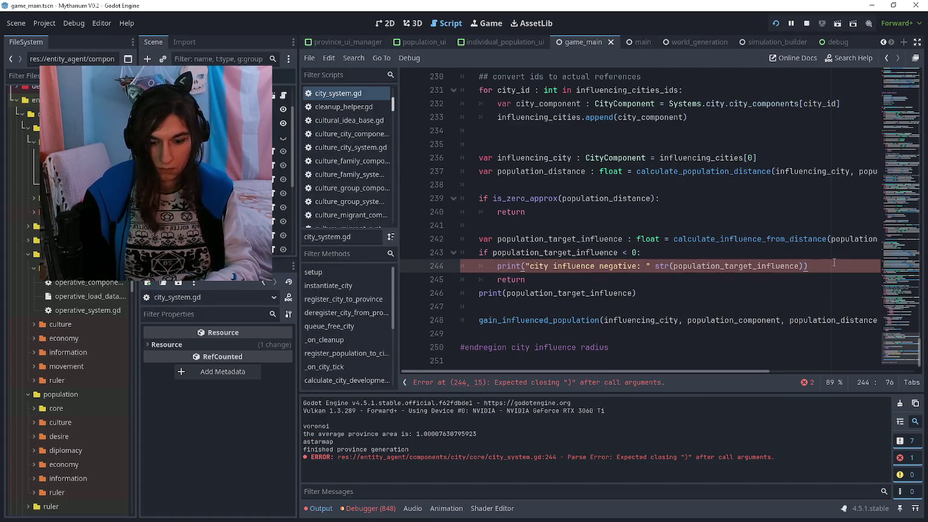
key(Left)
key(Left)
key(Left)
text(+)
key(ctrl+s)
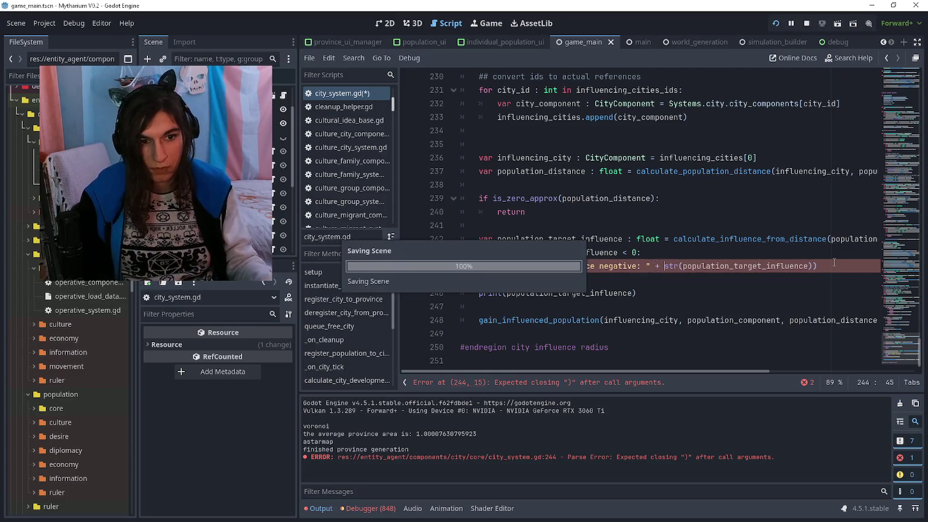
Relaunch the game with F5 to test the corrected negative-influence print
click(832, 266)
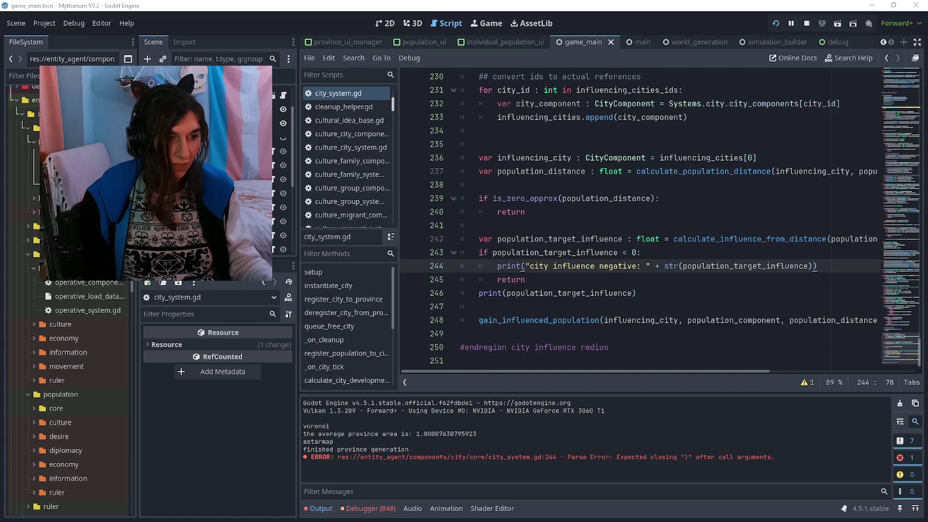
click(703, 291)
click(699, 270)
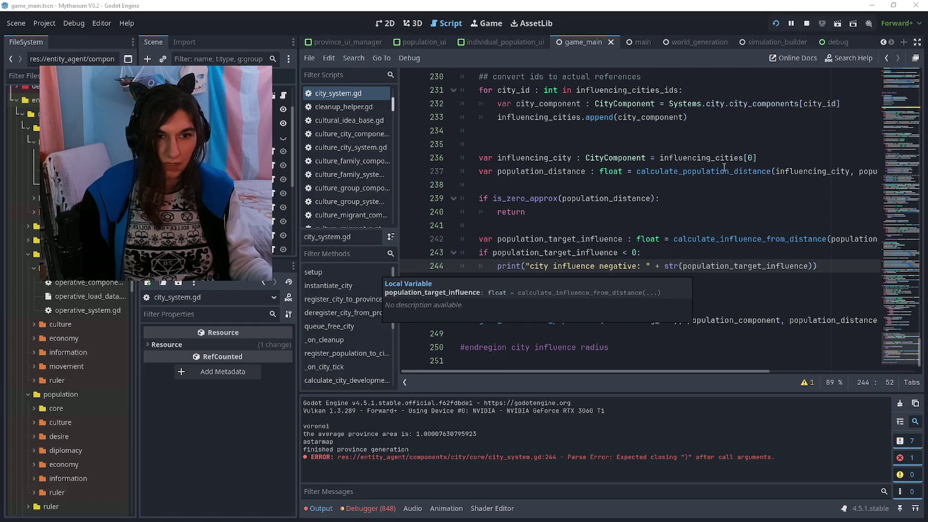
key(F5)
click(708, 244)
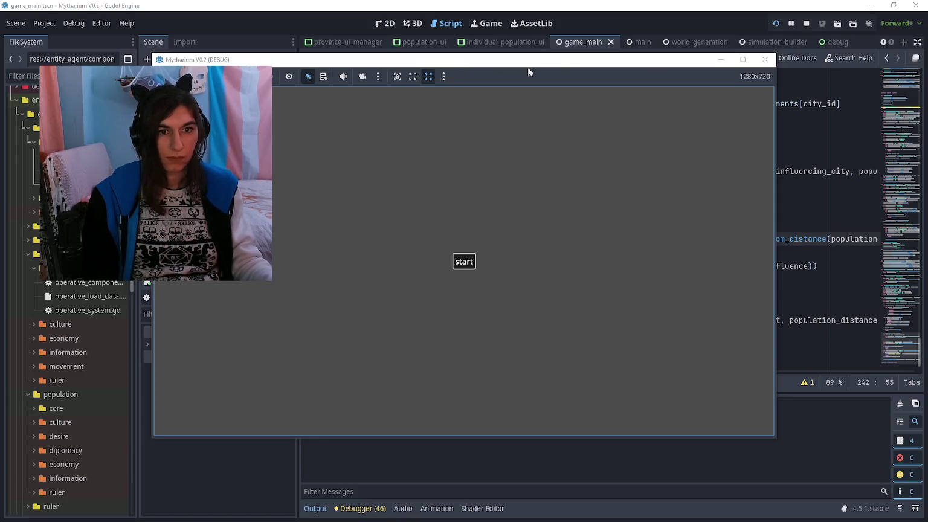
Move the game window aside and raise the game speed to 5
drag(559, 58, 683, 62)
click(892, 111)
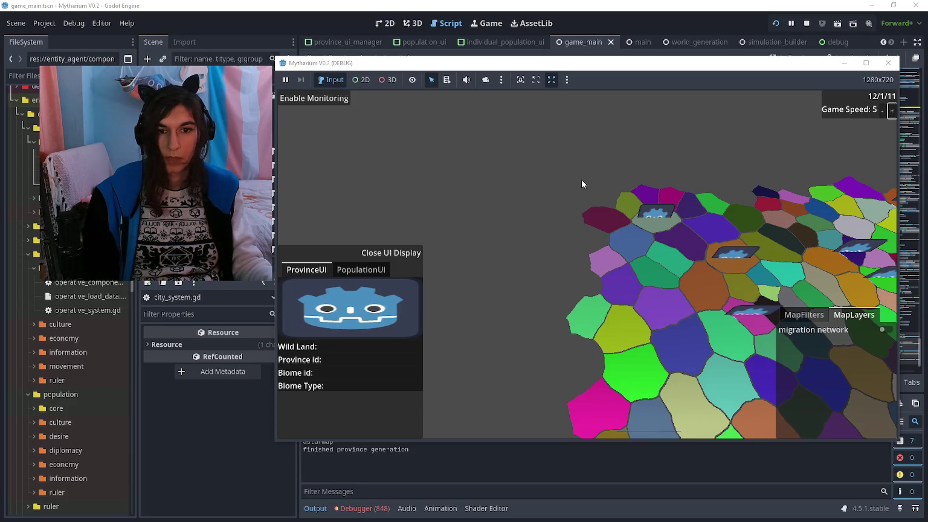
click(257, 443)
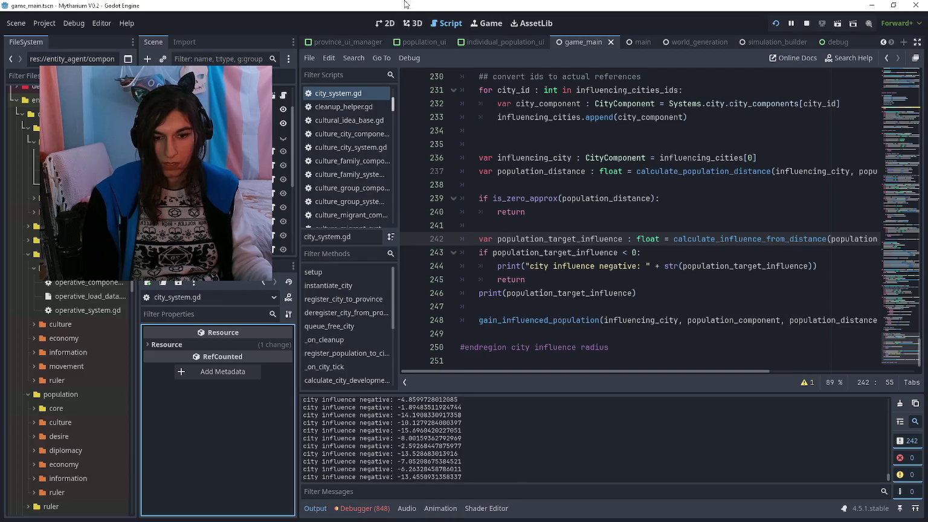
Scroll the Output log and city_system.gd to compare the negative influence values with the return line
drag(886, 474, 888, 400)
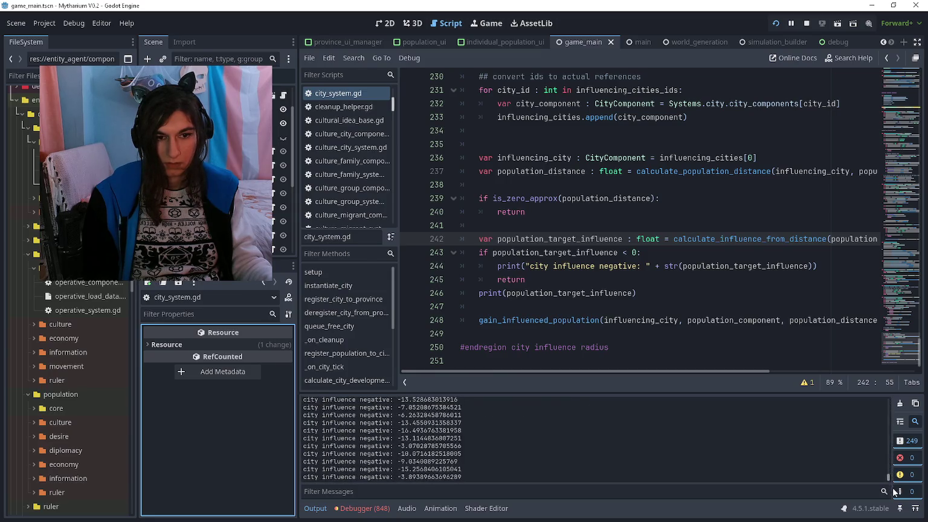
click(614, 284)
click(652, 292)
scroll(627, 287, up, 8)
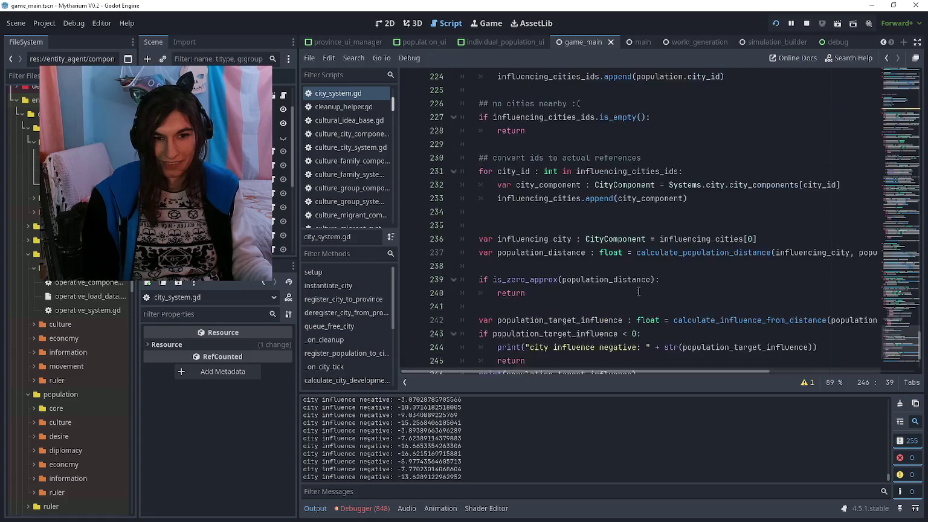
scroll(627, 286, up, 13)
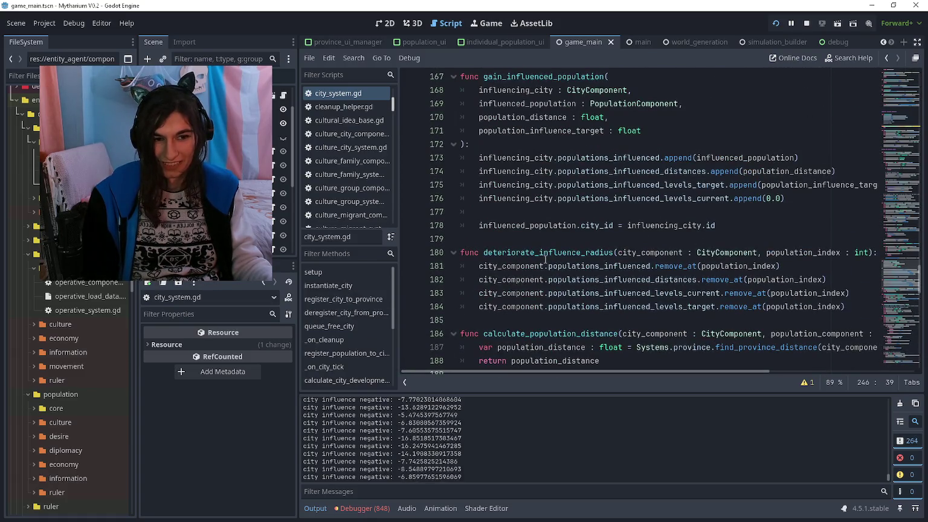
scroll(544, 261, down, 2)
key(alt+Tab)
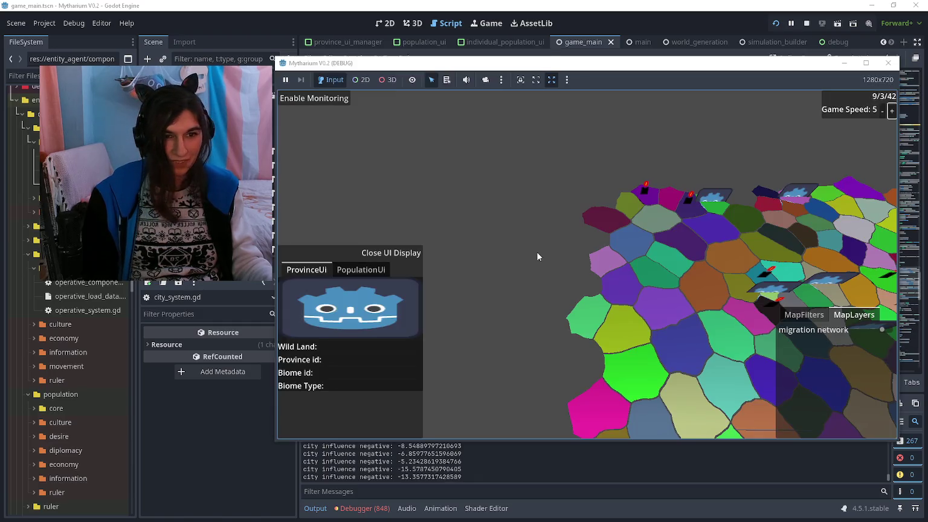
Toggle the map between the city influence and culture group filters to compare them
click(839, 414)
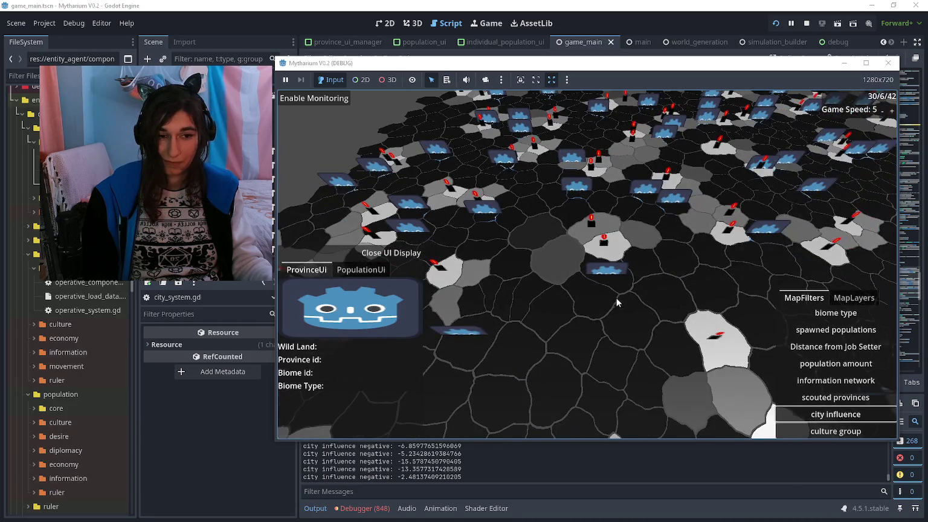
click(811, 430)
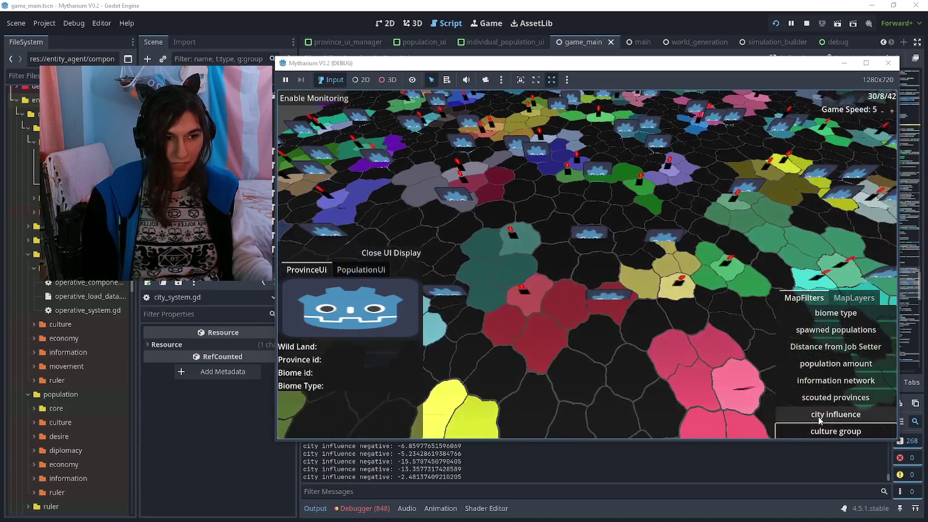
click(819, 417)
click(814, 429)
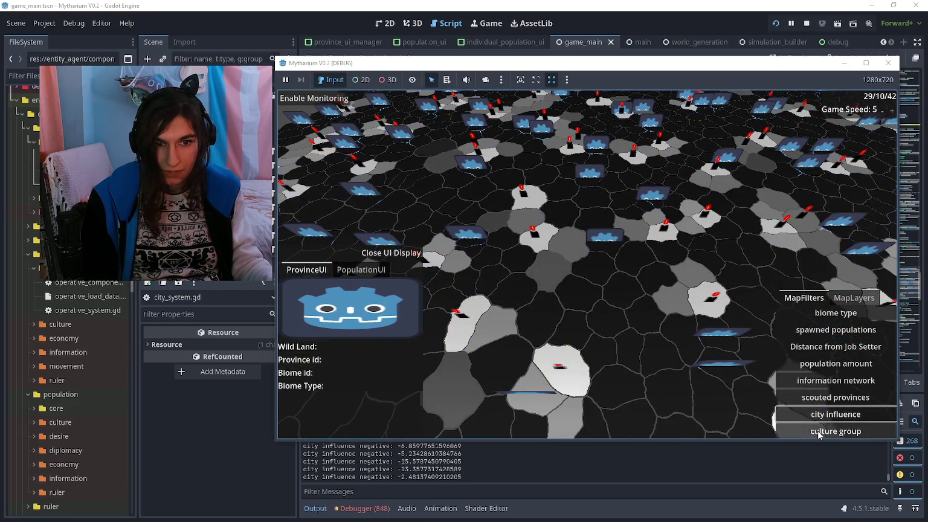
click(819, 421)
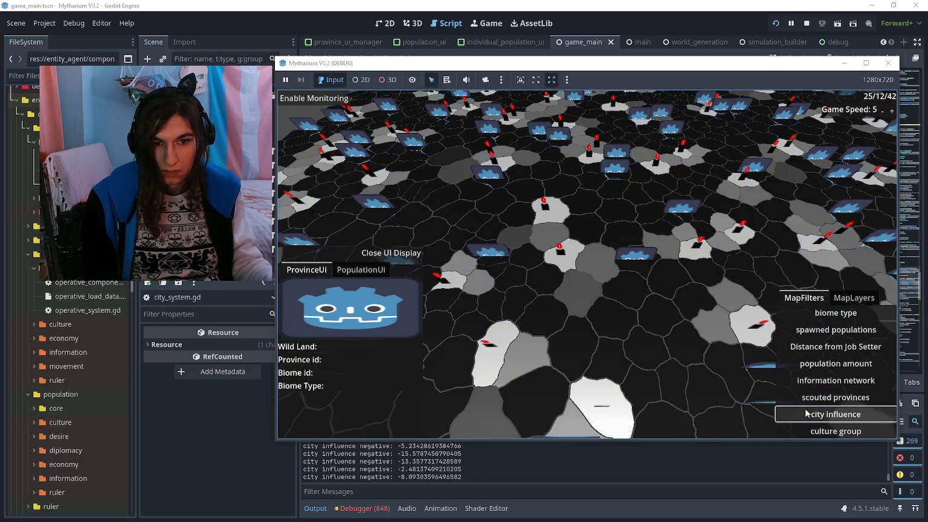
Inspect a jungle province's details, then return to city_system.gd in the script editor
click(520, 217)
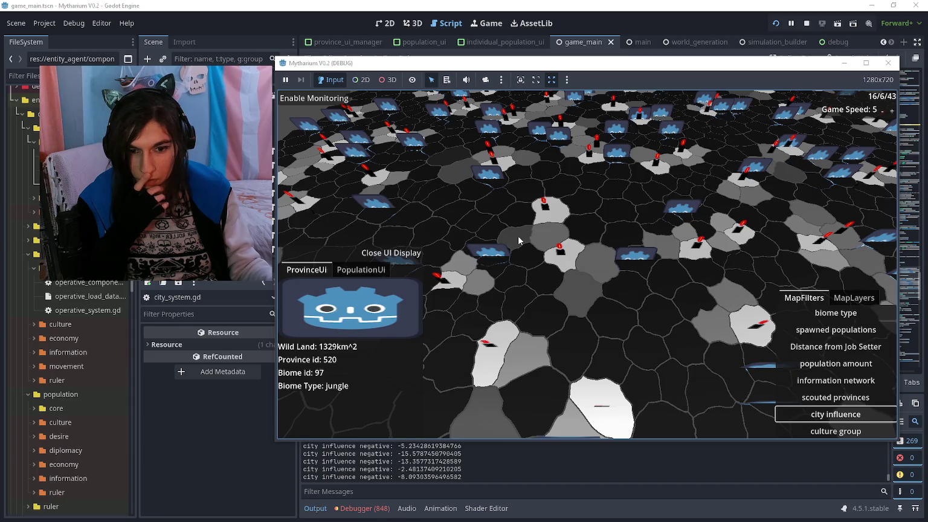
key(alt+Tab)
click(597, 238)
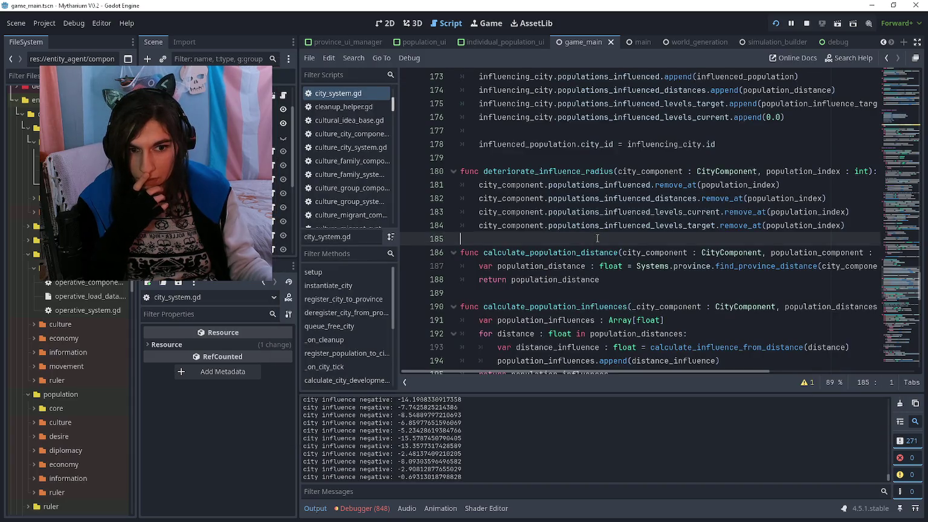
Recheck the map under the culture group and city influence filters
key(alt+Tab)
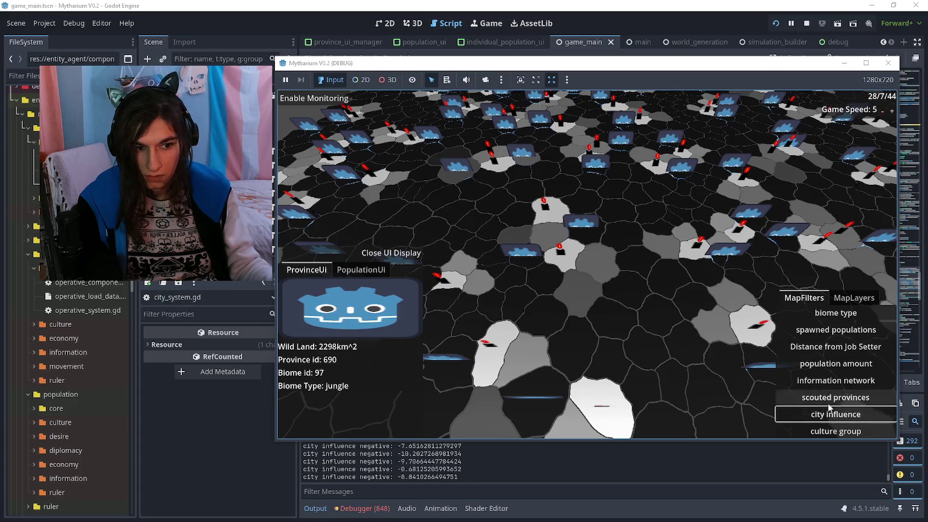
click(827, 429)
click(832, 414)
key(alt+Tab)
Review the zero-distance check and continue around lines 147–161 of city_system.gd
scroll(577, 246, up, 10)
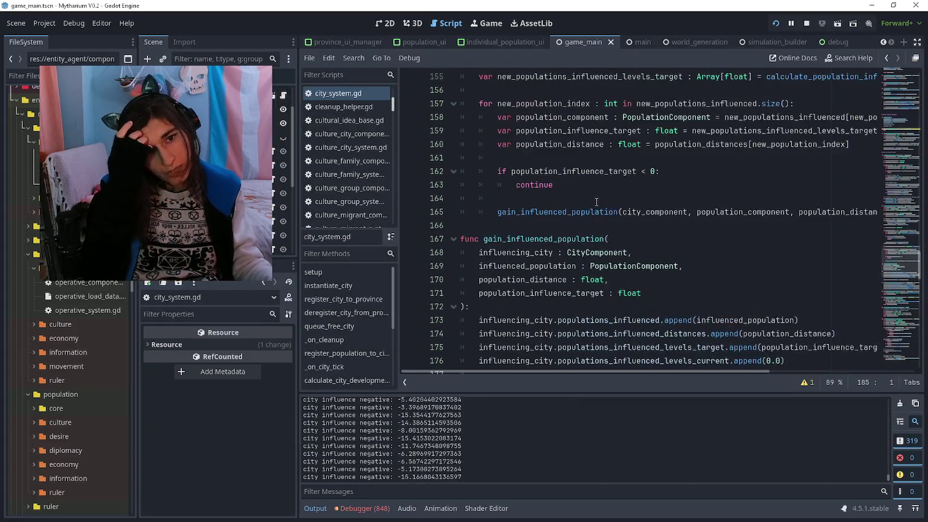
click(635, 319)
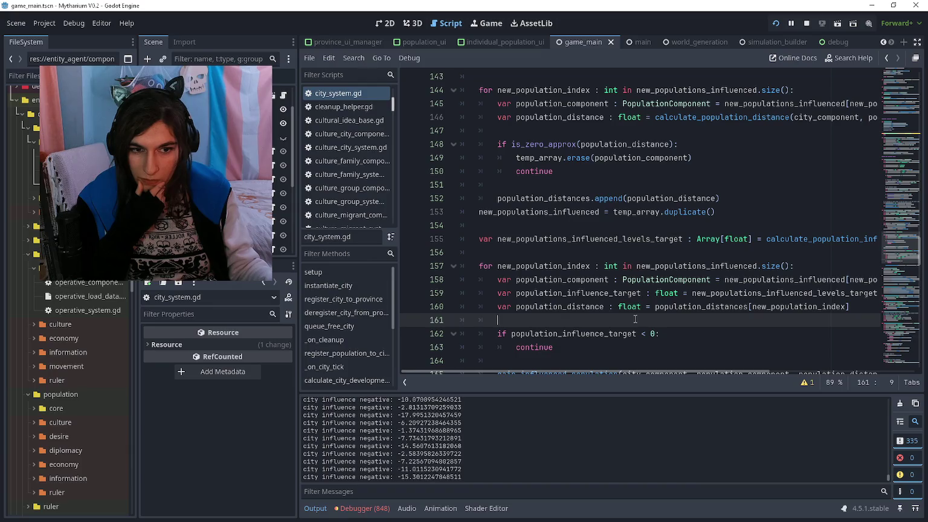
scroll(635, 319, up, 2)
click(635, 293)
scroll(640, 278, right, 4)
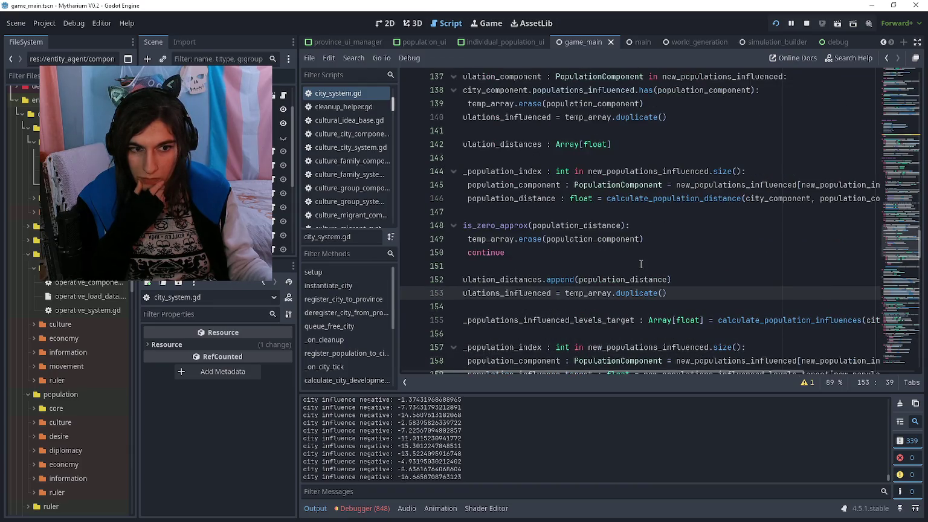
scroll(649, 256, left, 4)
click(655, 253)
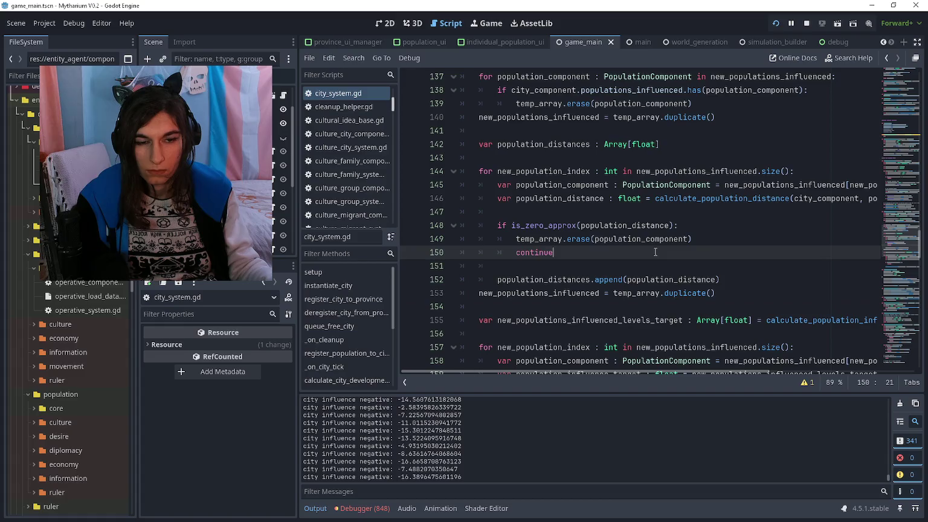
click(580, 222)
click(576, 212)
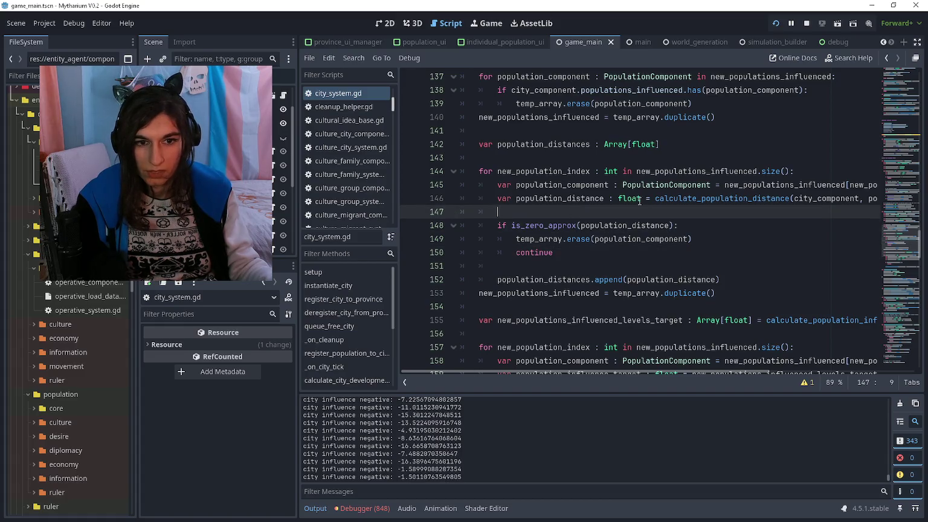
Look at the calculate_population_distance definition, then go back to where distance is computed
ctrl+click(677, 206)
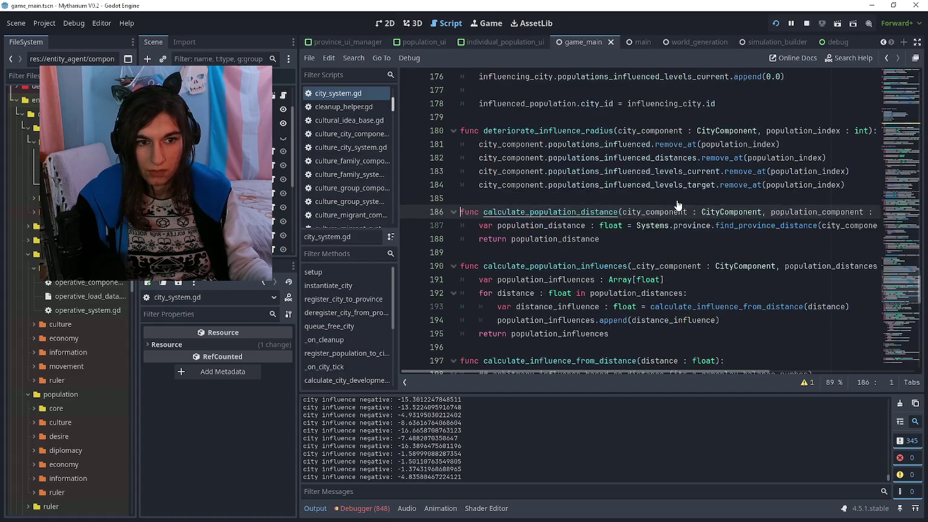
click(636, 242)
scroll(636, 242, right, 5)
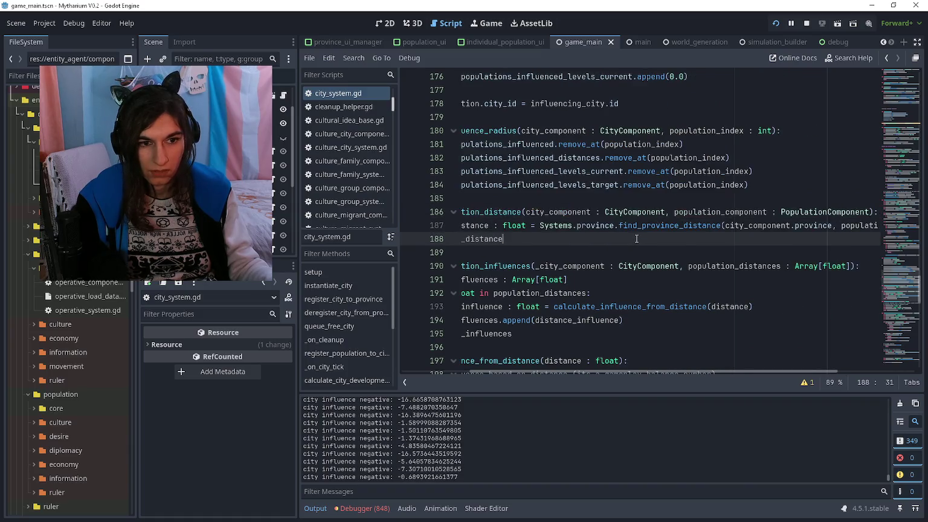
scroll(638, 223, left, 5)
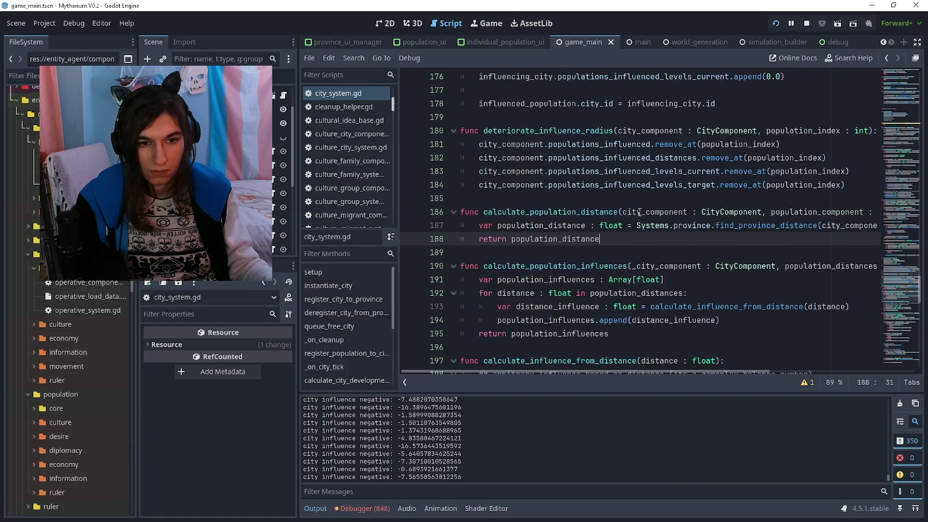
key(alt+Left)
click(569, 225)
scroll(569, 223, down, 5)
scroll(579, 212, down, 2)
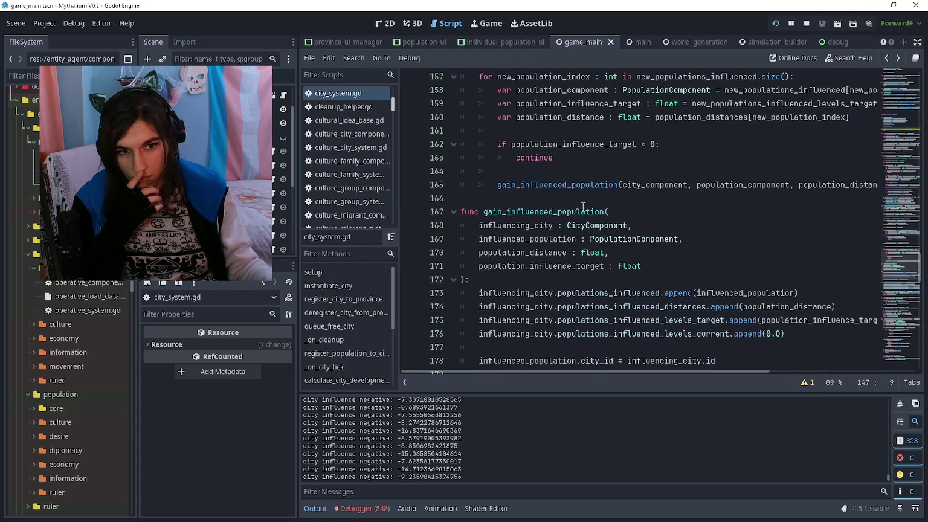
scroll(584, 199, up, 7)
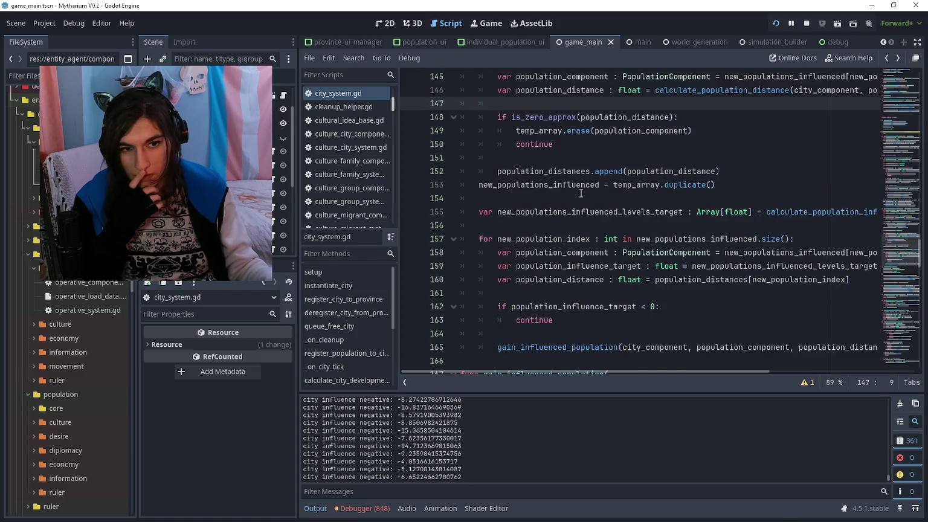
Follow the return on line 188 into find_province_distance in province_system.gd
key(Up)
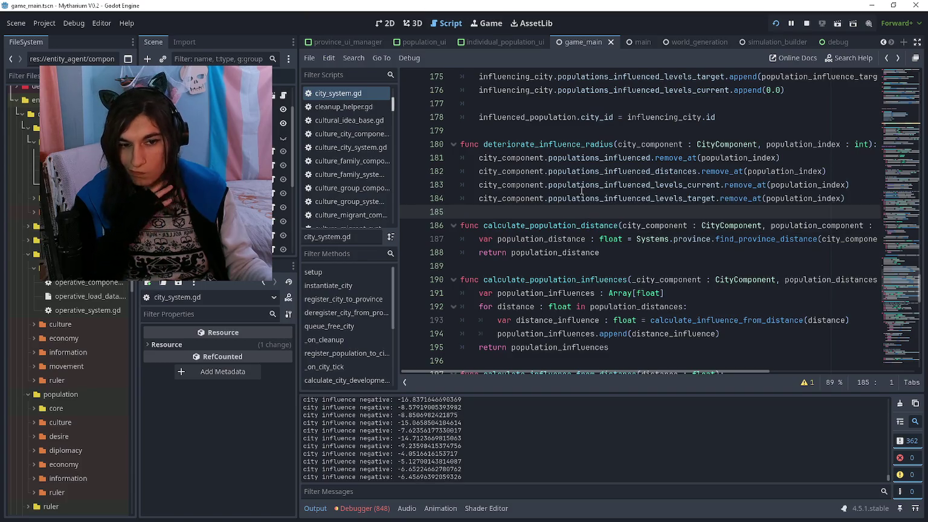
click(618, 250)
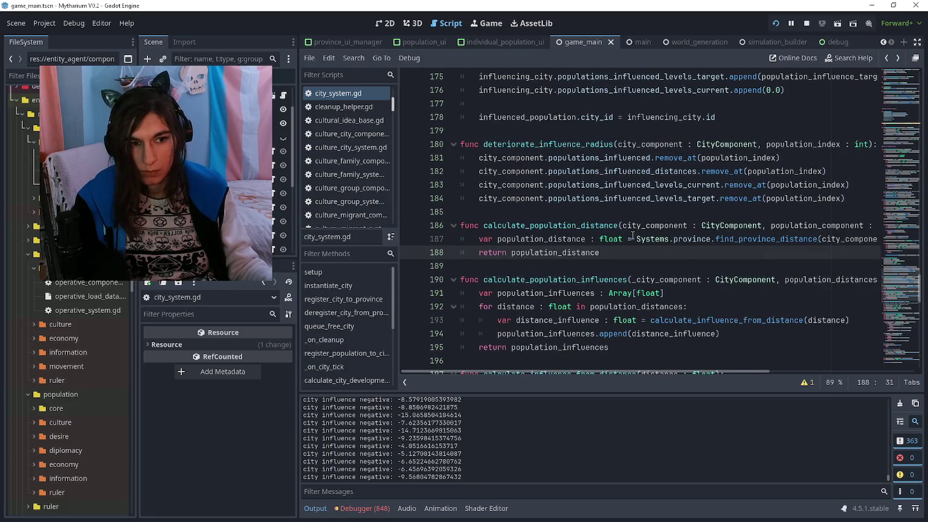
scroll(632, 235, right, 2)
scroll(630, 235, left, 2)
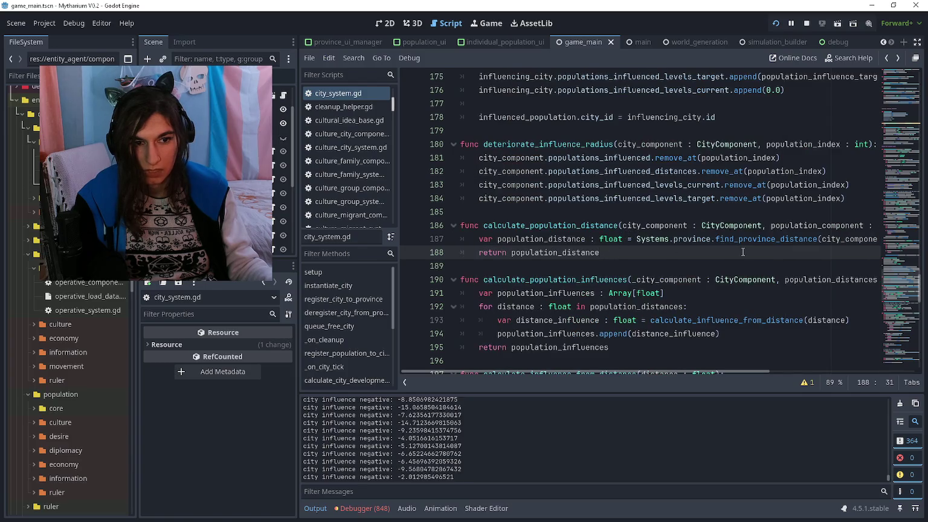
ctrl+click(724, 239)
scroll(688, 235, down, 2)
scroll(689, 235, up, 1)
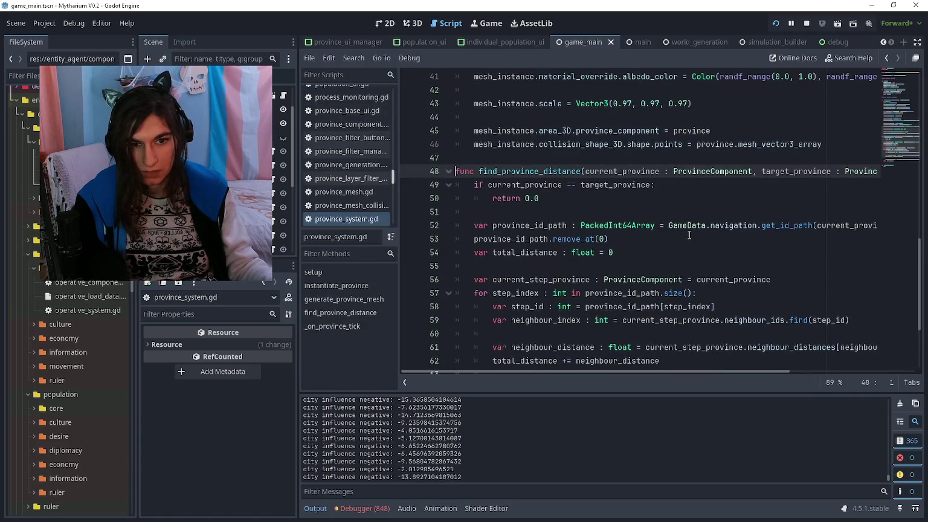
Return to the city influence code in city_system.gd and scroll through it
scroll(688, 235, down, 3)
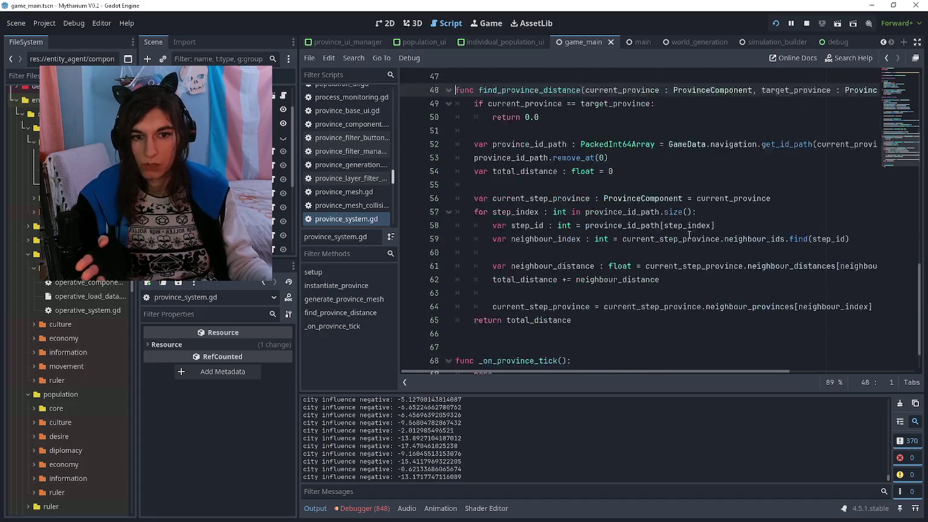
key(alt+Left)
key(alt+Left)
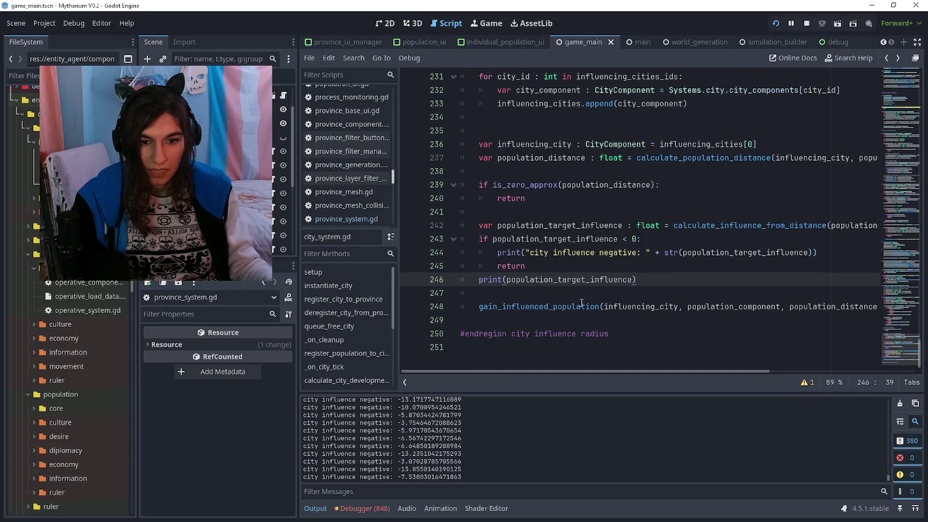
scroll(578, 305, up, 8)
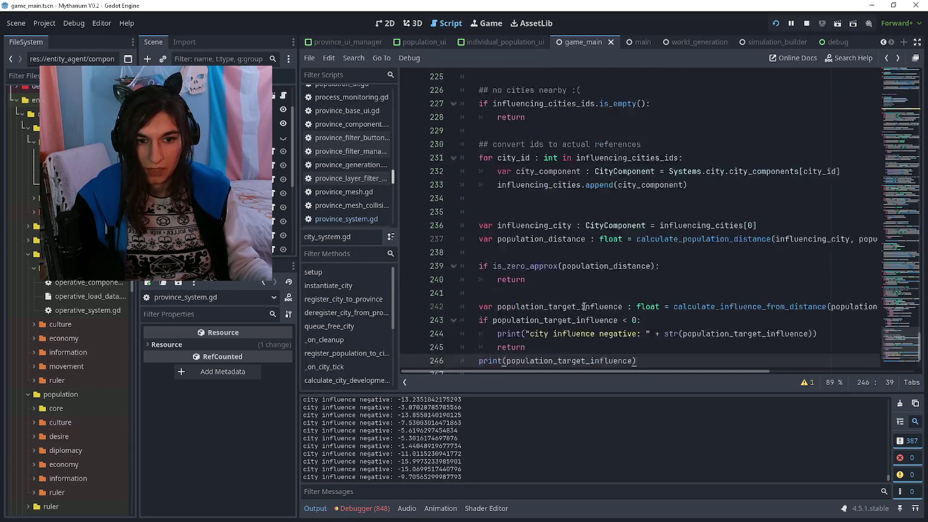
scroll(579, 300, down, 8)
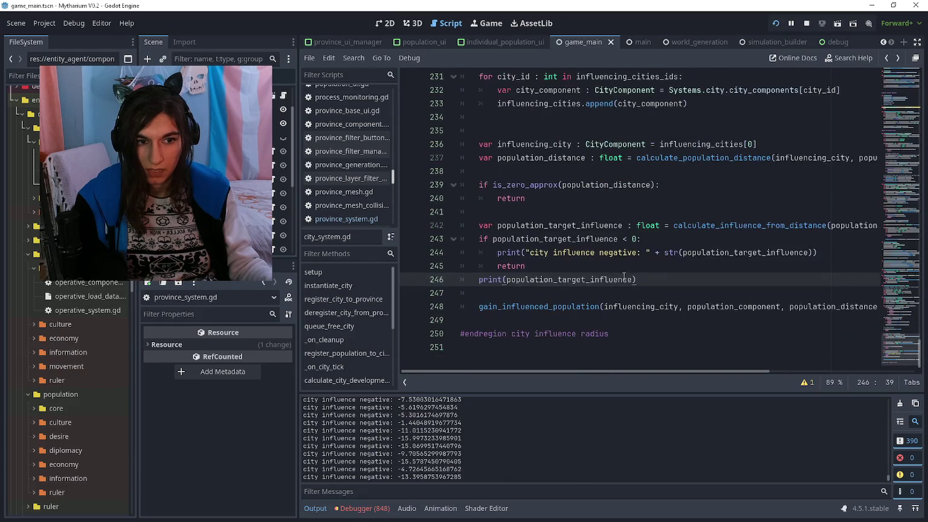
scroll(697, 224, up, 10)
scroll(701, 241, down, 8)
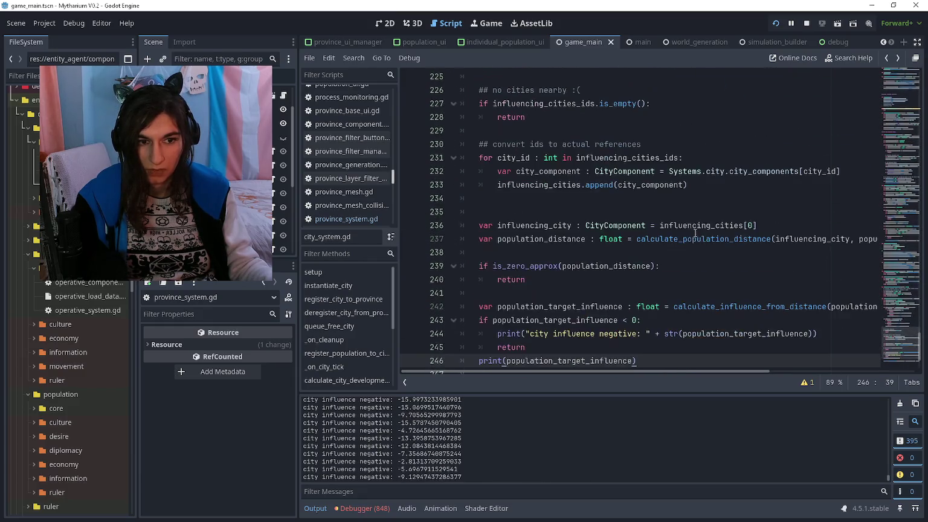
scroll(706, 265, right, 5)
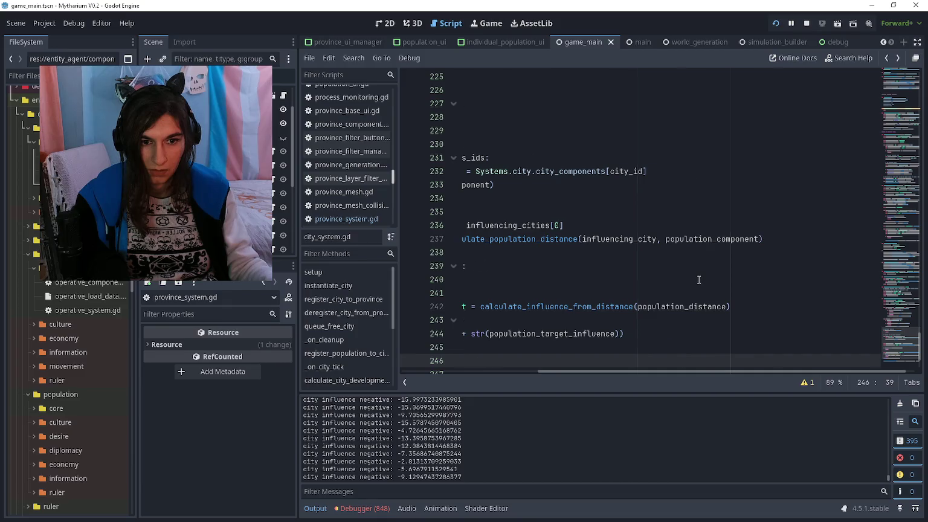
scroll(699, 280, left, 5)
Check the calculate_influence_from_distance definition, then go back to the target influence calculation
ctrl+click(718, 307)
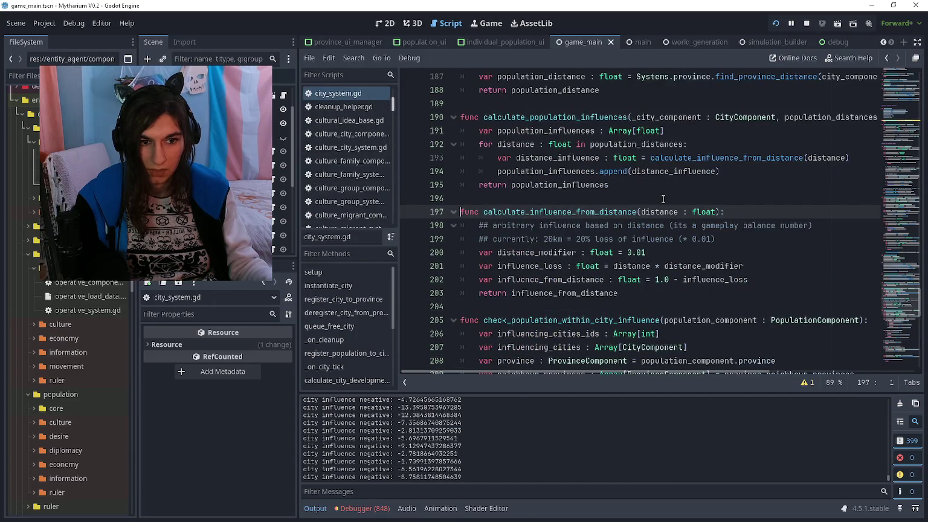
key(alt+Left)
key(Down)
key(Down)
key(Down)
scroll(658, 194, up, 15)
scroll(651, 191, up, 12)
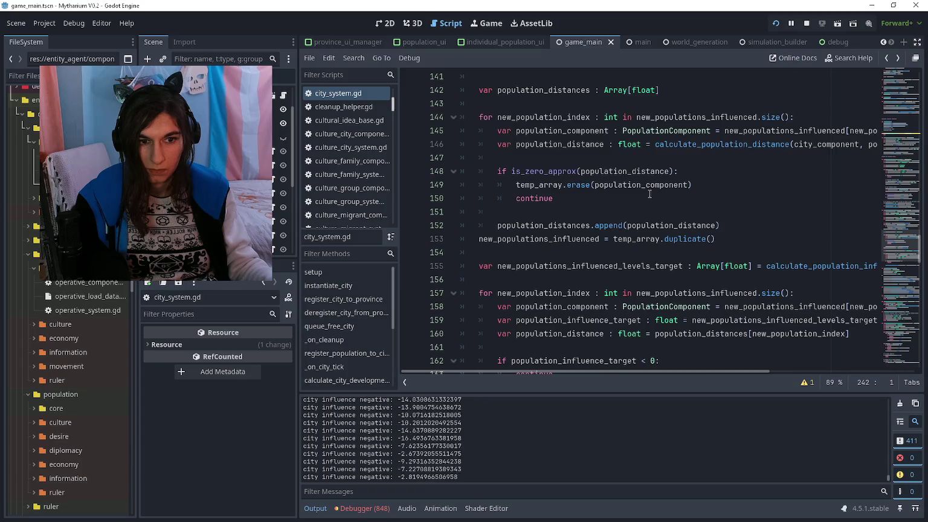
scroll(650, 194, up, 4)
scroll(661, 247, down, 3)
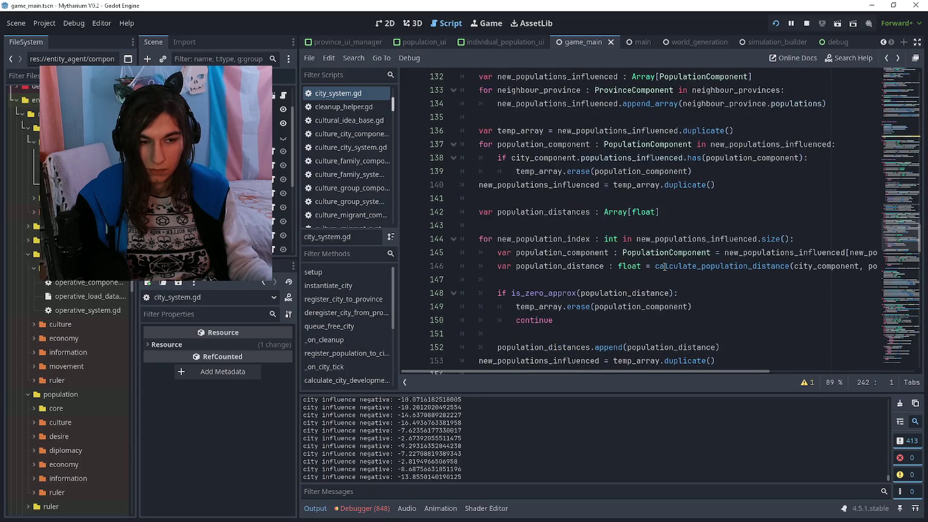
scroll(664, 295, right, 3)
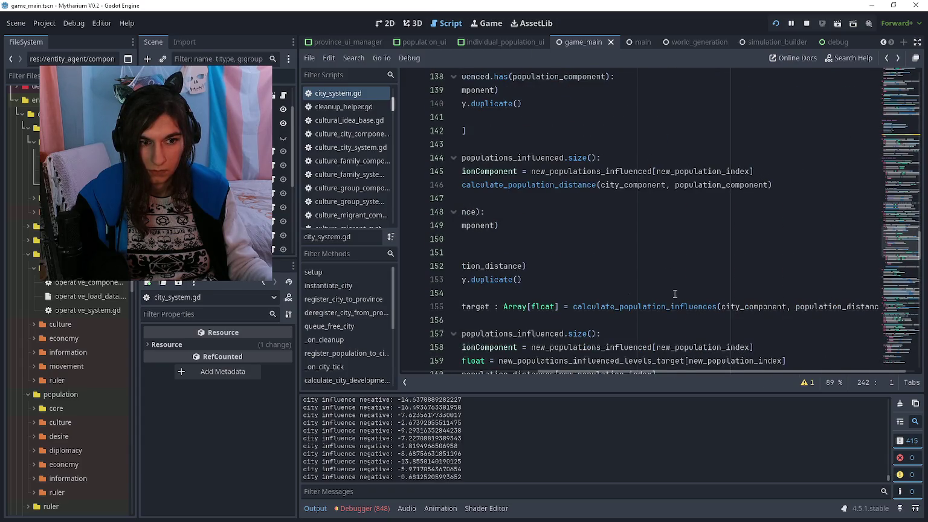
Open calculate_population_influences and examine the population_influences and population_distances variables
click(651, 298)
ctrl+click(748, 305)
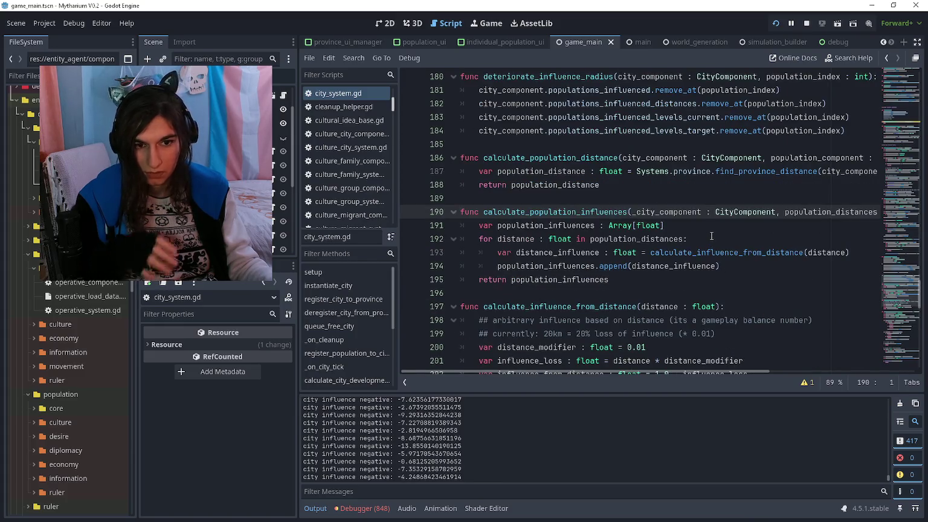
mouse_move(664, 225)
mouse_down()
mouse_move(544, 225)
mouse_move(535, 239)
mouse_move(576, 239)
mouse_up()
double_click(637, 239)
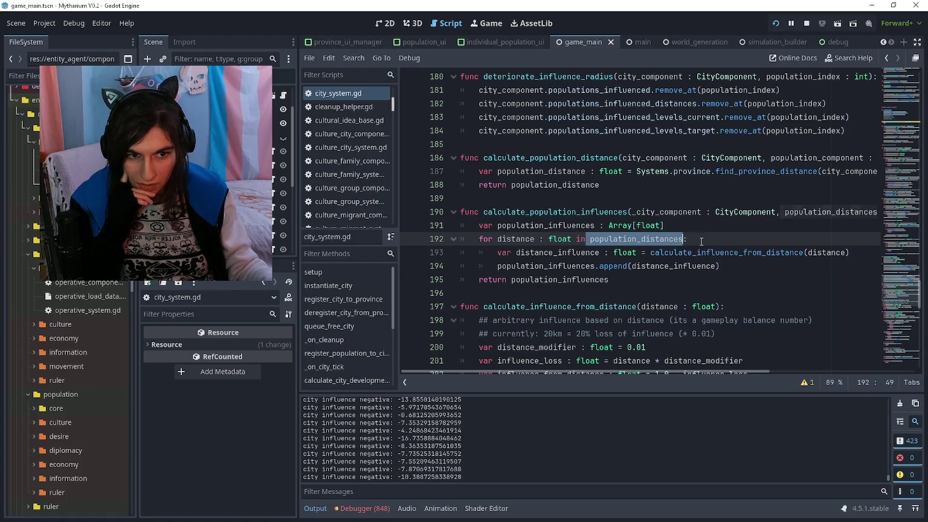
click(693, 240)
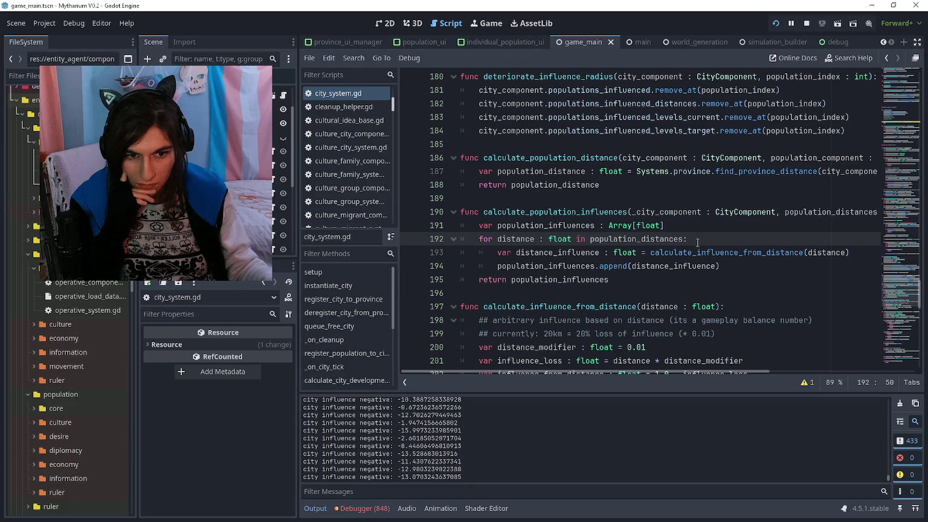
click(691, 228)
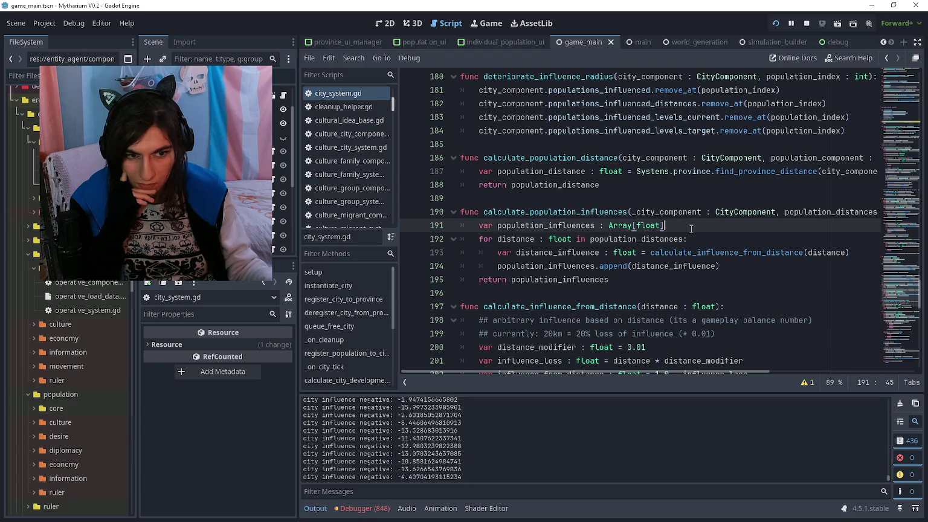
Add debug prints for the city spawn distance, int(distance), and the population influence
key(Return)
text(print("calculating)
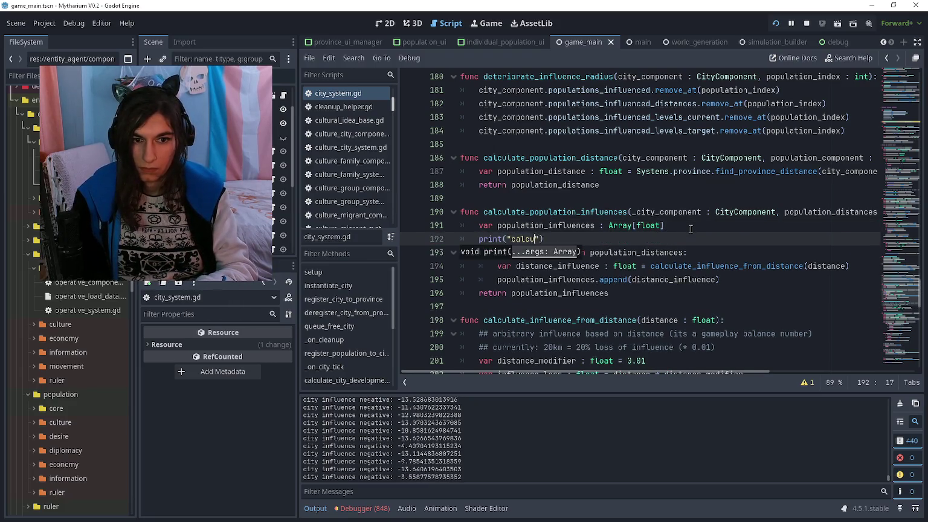
text( city spawn distances)
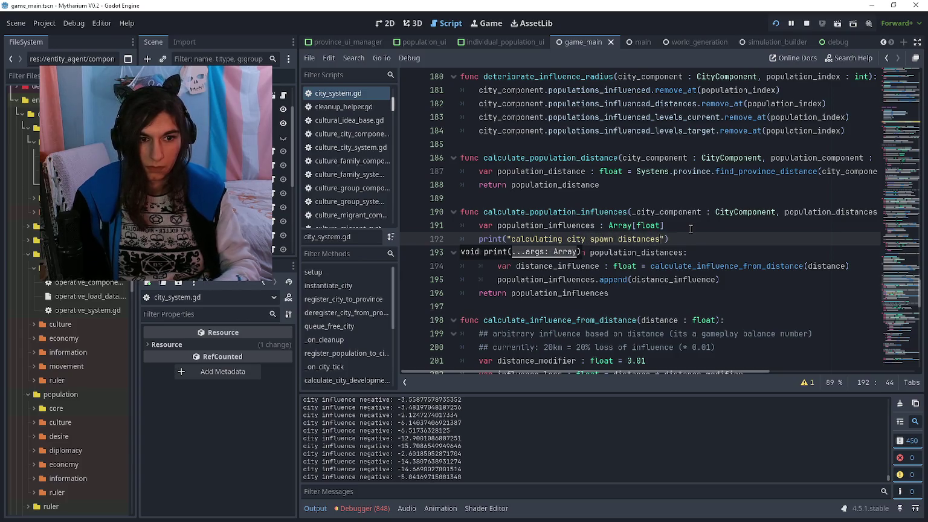
key(Down)
key(Down)
key(End)
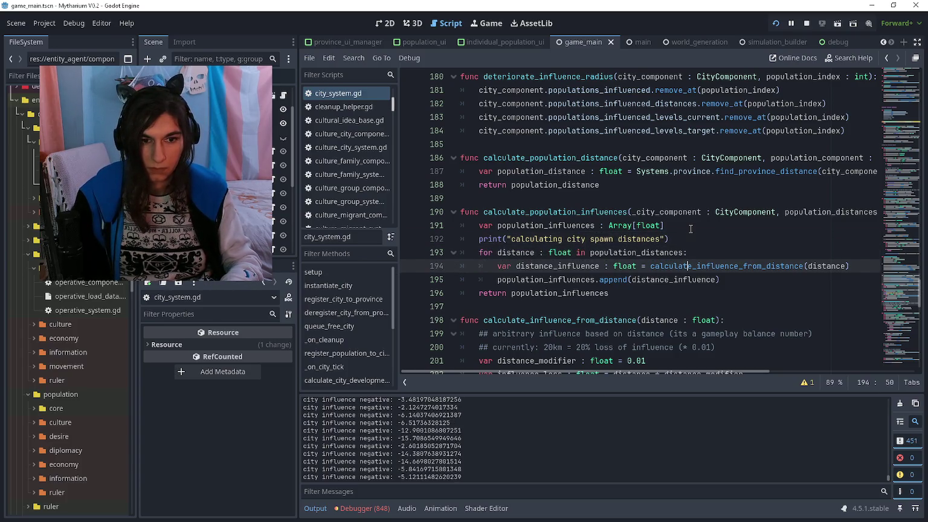
key(Down)
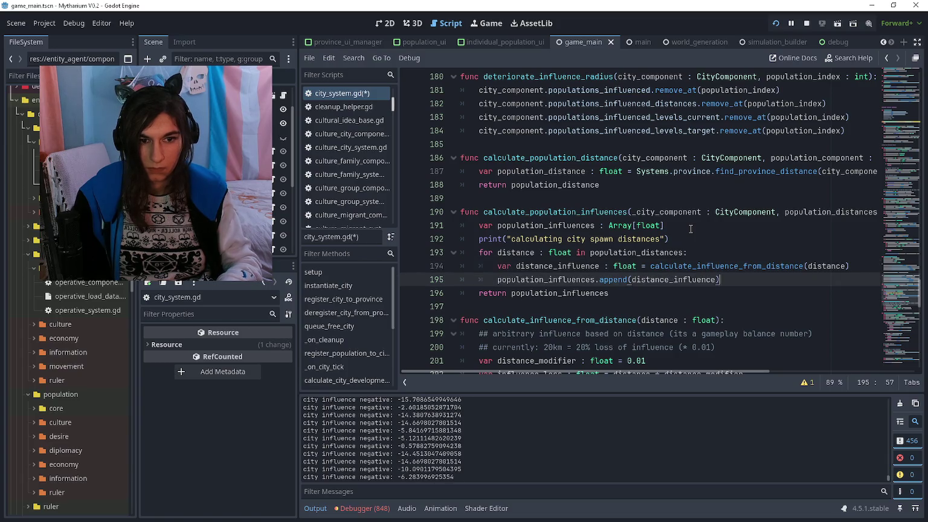
key(Return)
key(Return)
text(print)
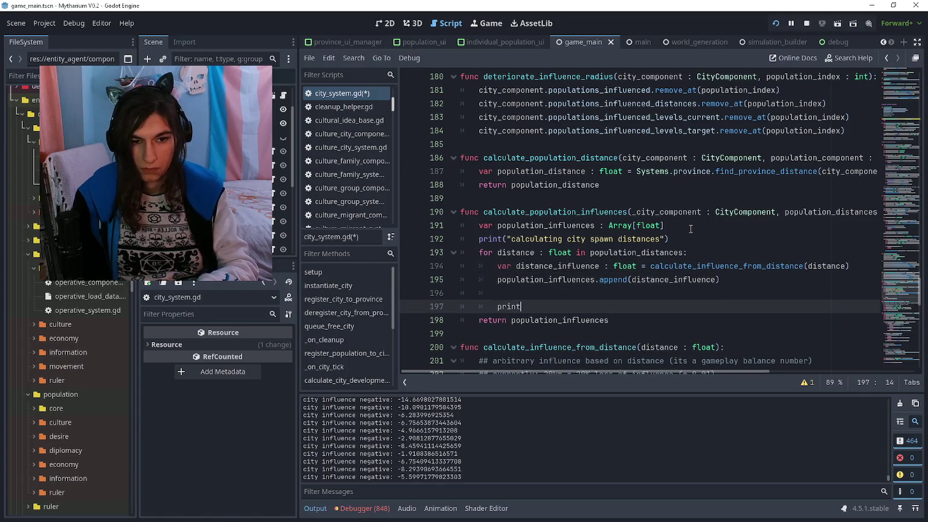
text((distance))
key(Return)
text(prin)
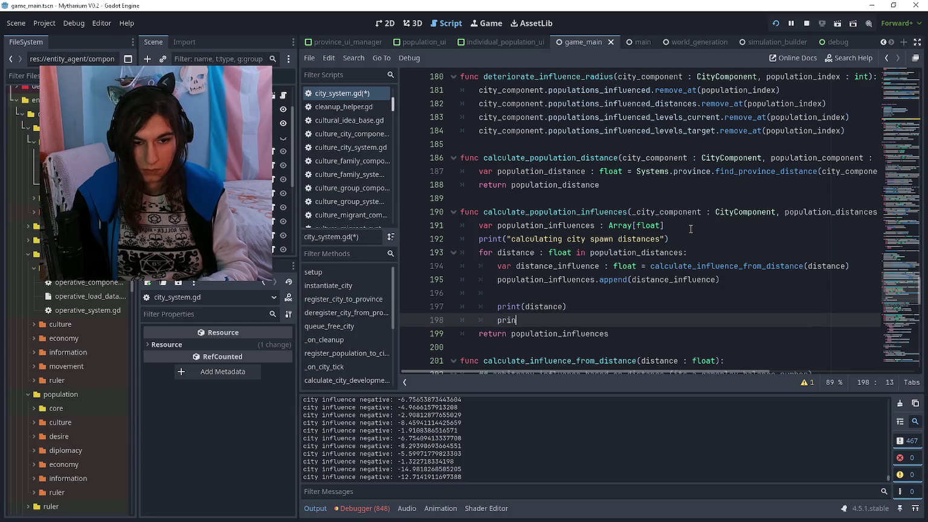
text(t(population_influence)
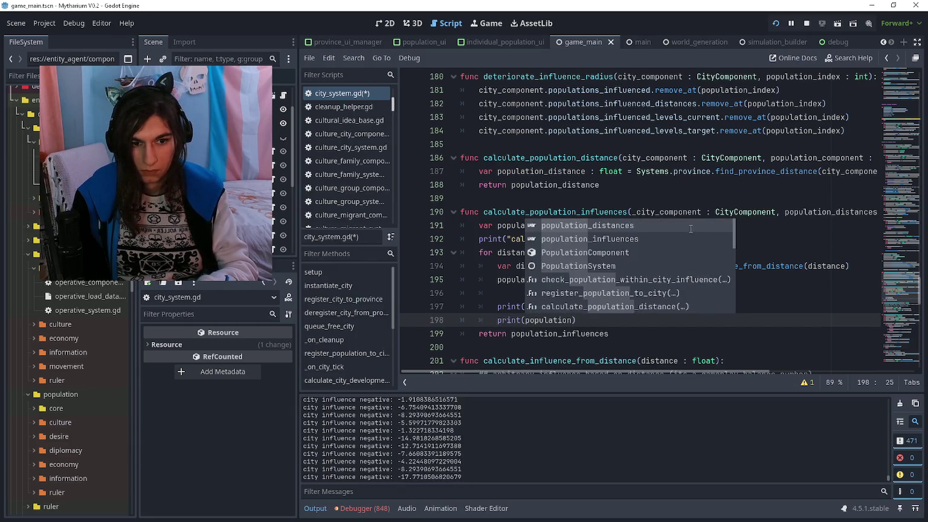
Fix the undeclared identifier error by printing distance_influence instead of population_influence
click(689, 237)
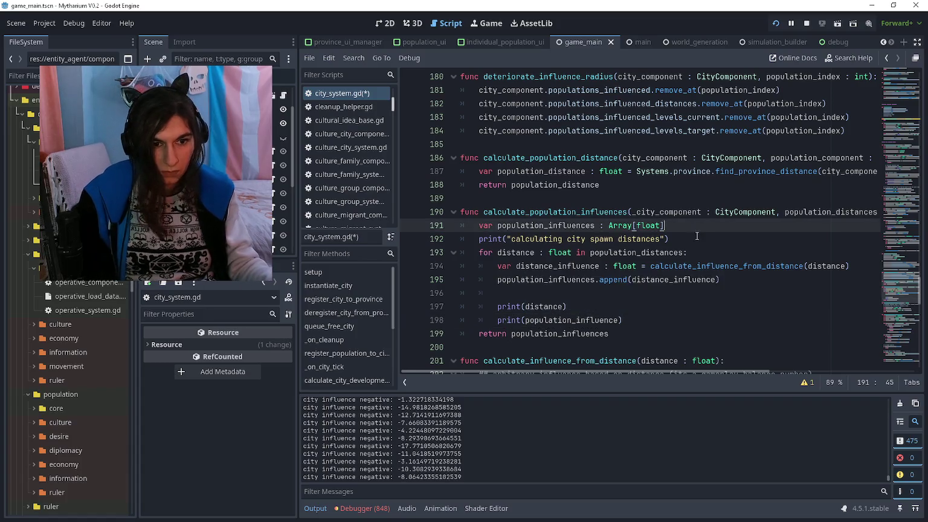
scroll(685, 242, down, 15)
scroll(682, 245, up, 8)
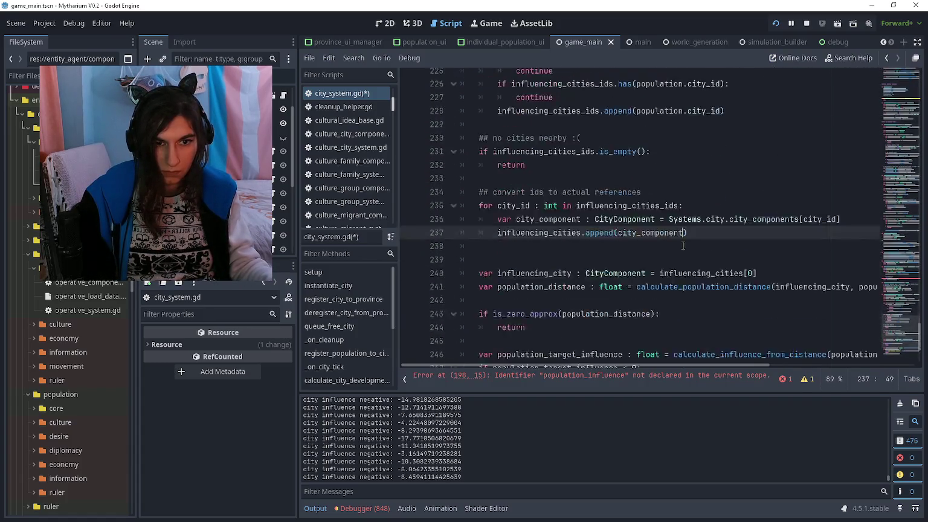
click(674, 373)
click(623, 211)
click(619, 211)
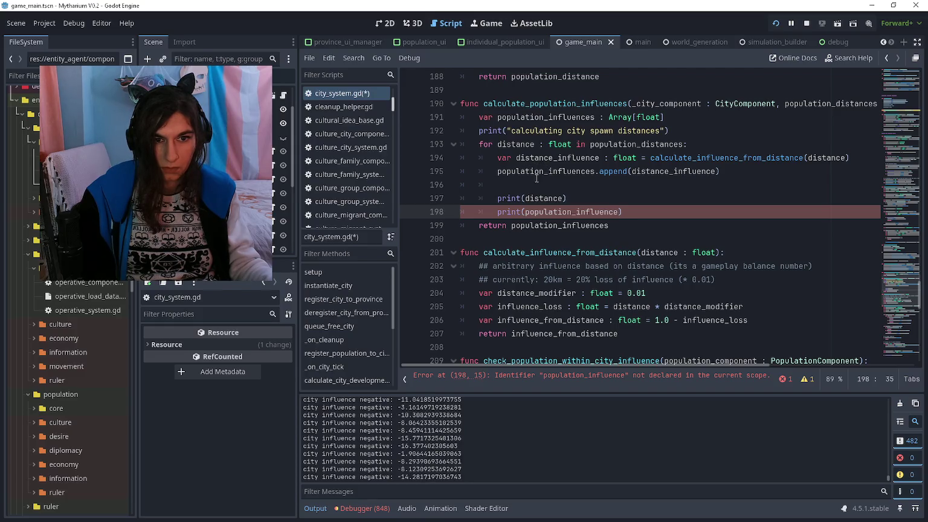
double_click(618, 211)
key(BackSpace)
text(distance_influenc)
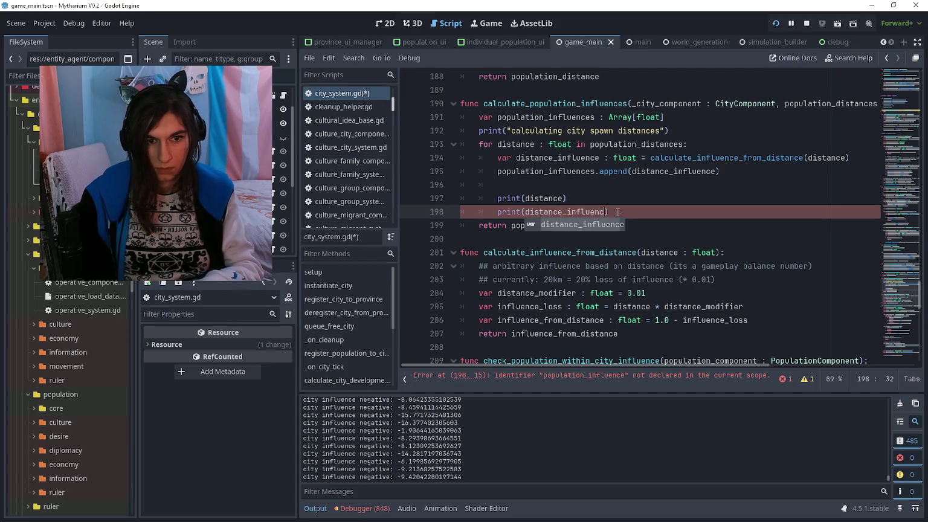
text(e))
scroll(616, 213, down, 2)
scroll(616, 215, up, 3)
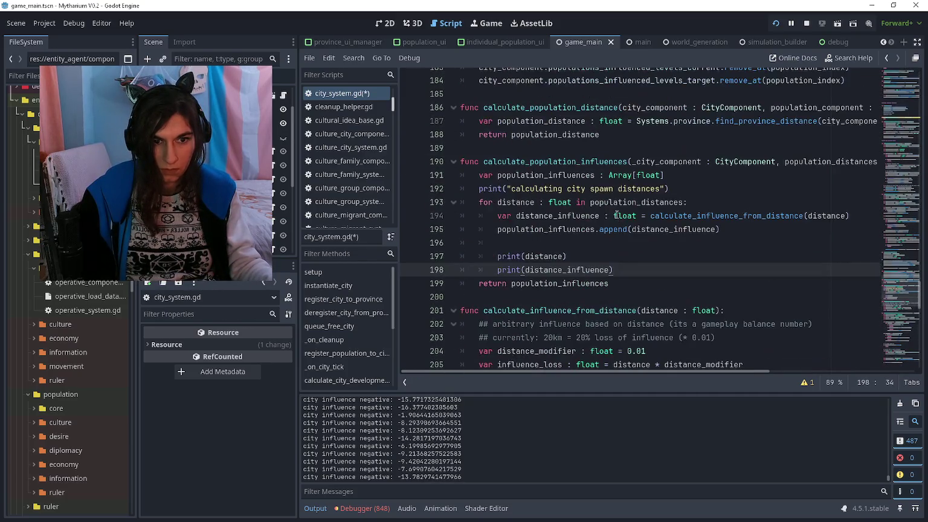
click(497, 229)
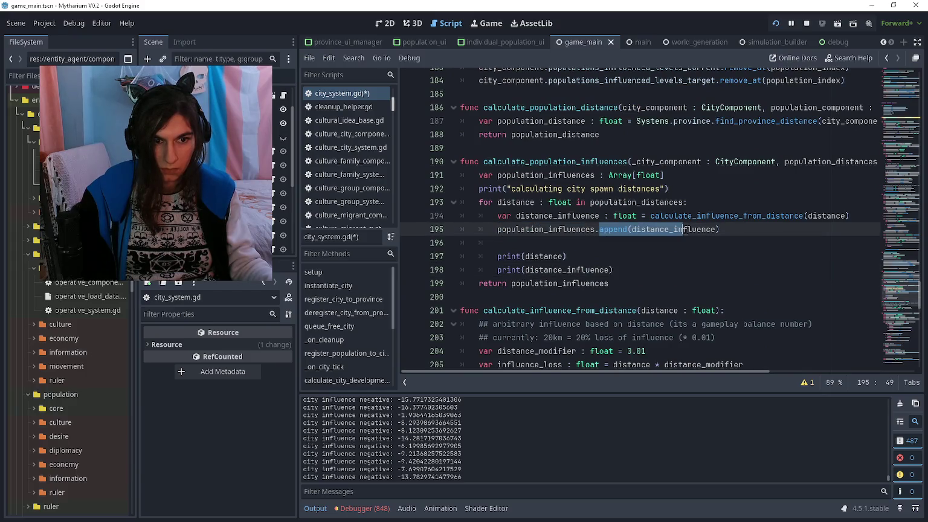
Open a new line in the negative-influence branch and break the str call onto its own line
click(654, 257)
click(651, 269)
scroll(650, 271, down, 15)
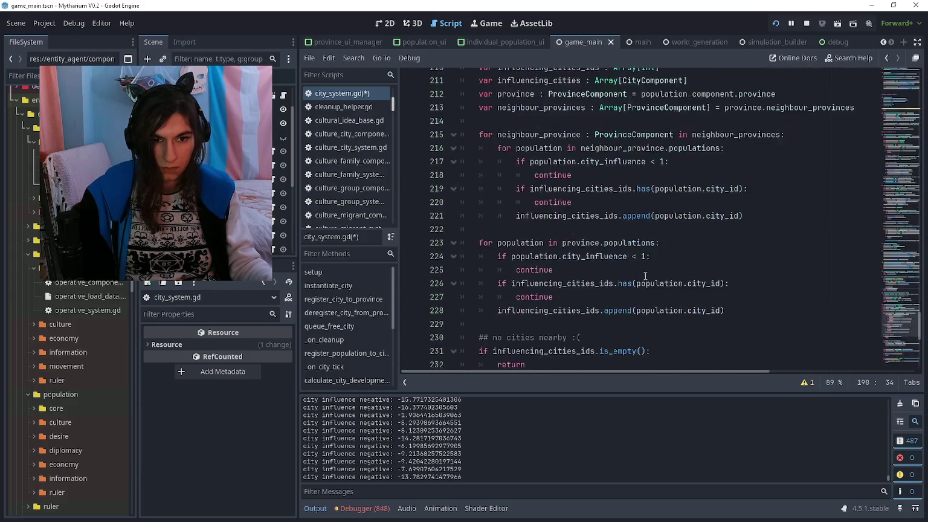
click(646, 266)
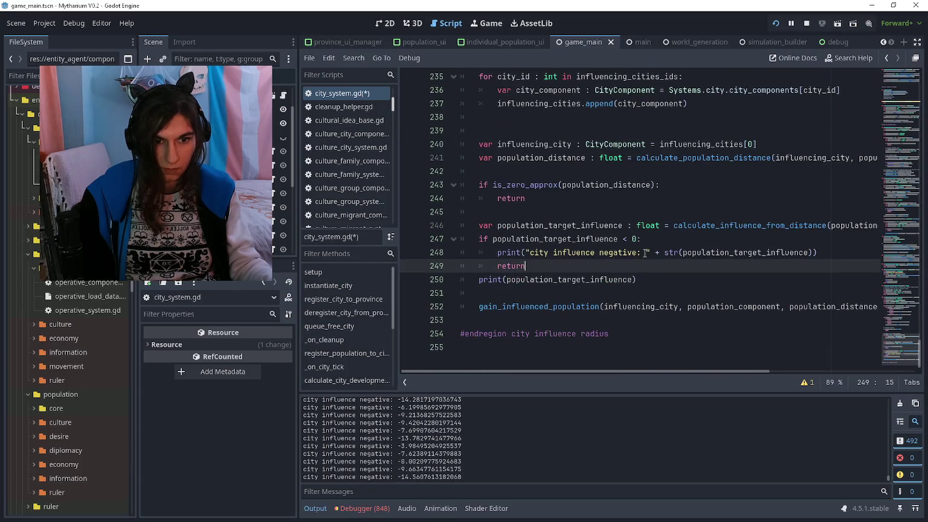
click(645, 253)
click(651, 241)
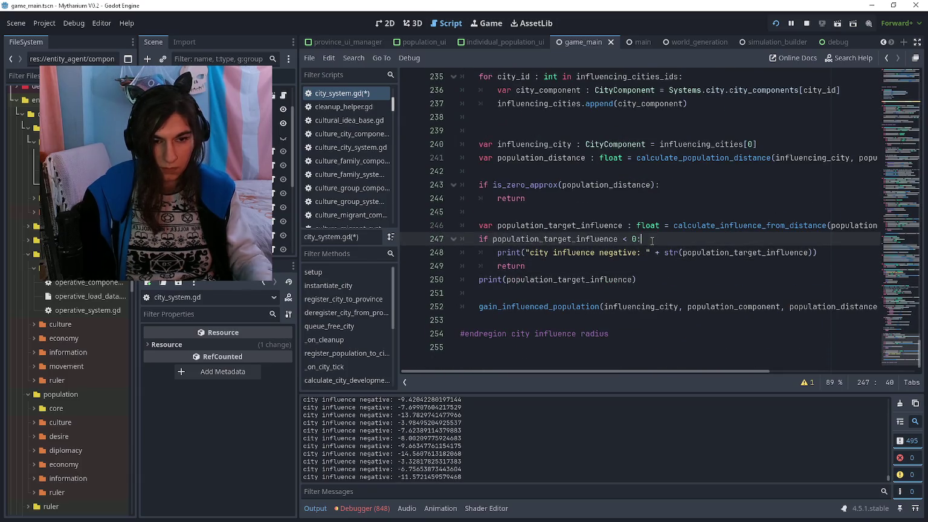
key(Return)
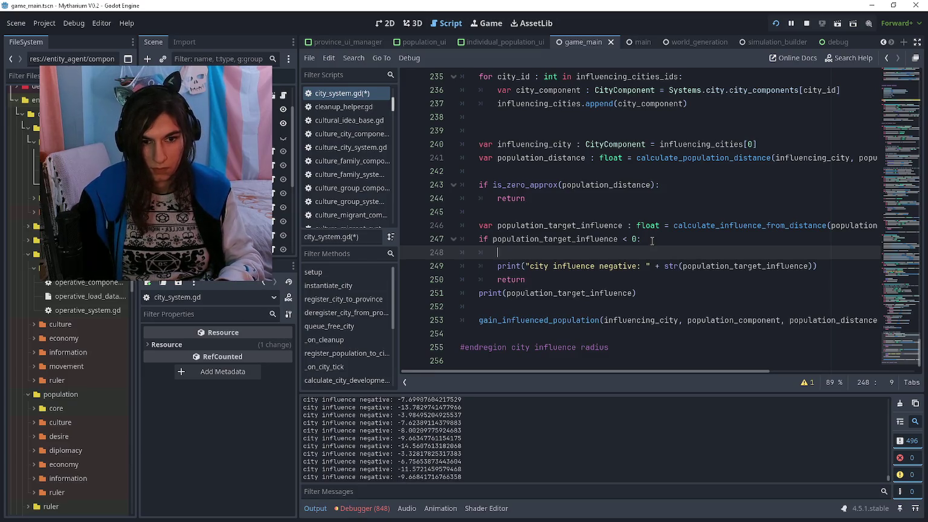
key(Down)
key(ctrl+Right)
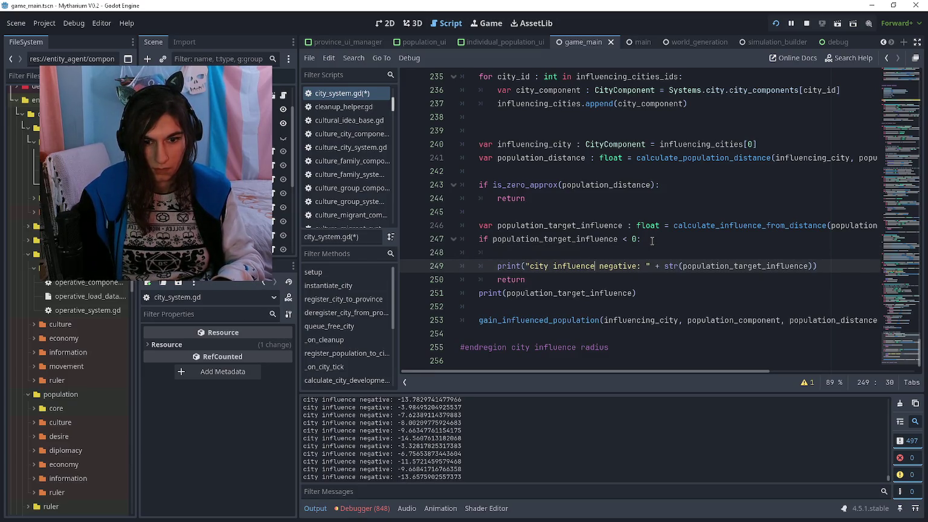
key(ctrl+Left)
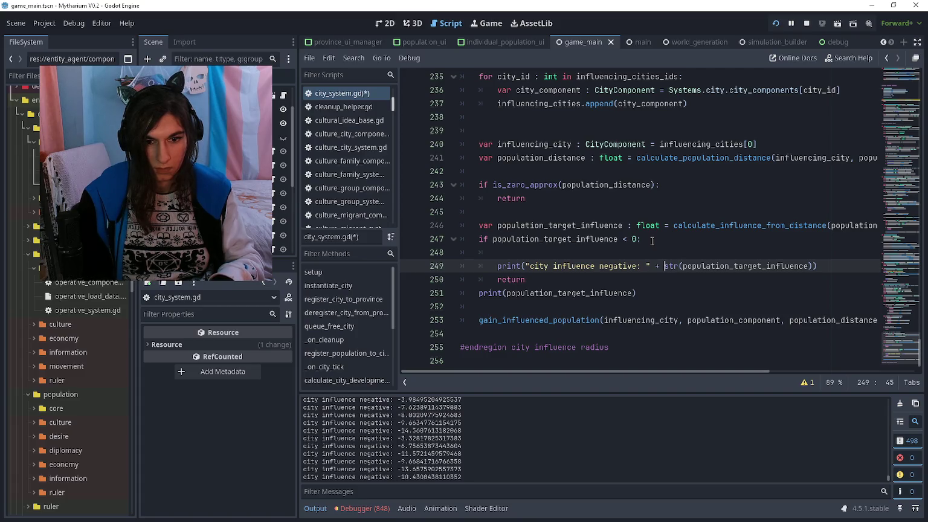
key(Return)
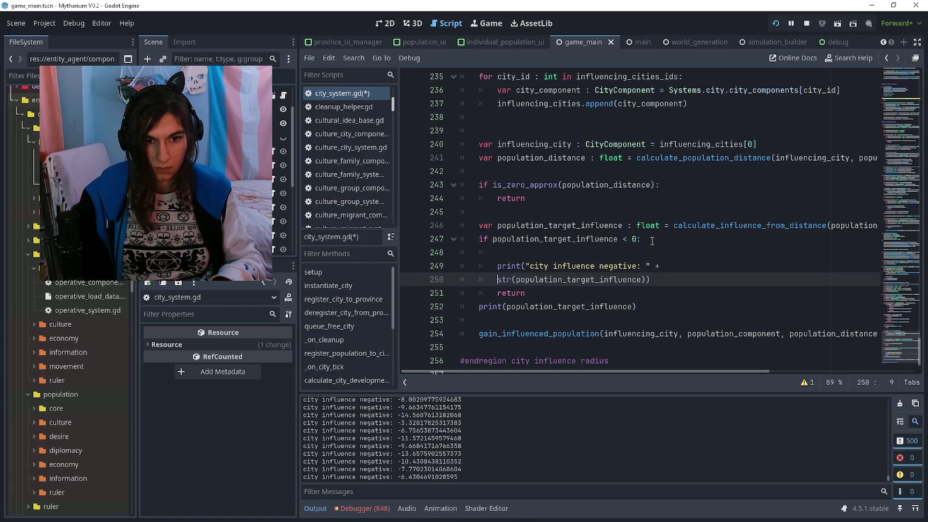
Print the target influence on its own line and make the negative print show str(population_distance)
key(ctrl+z)
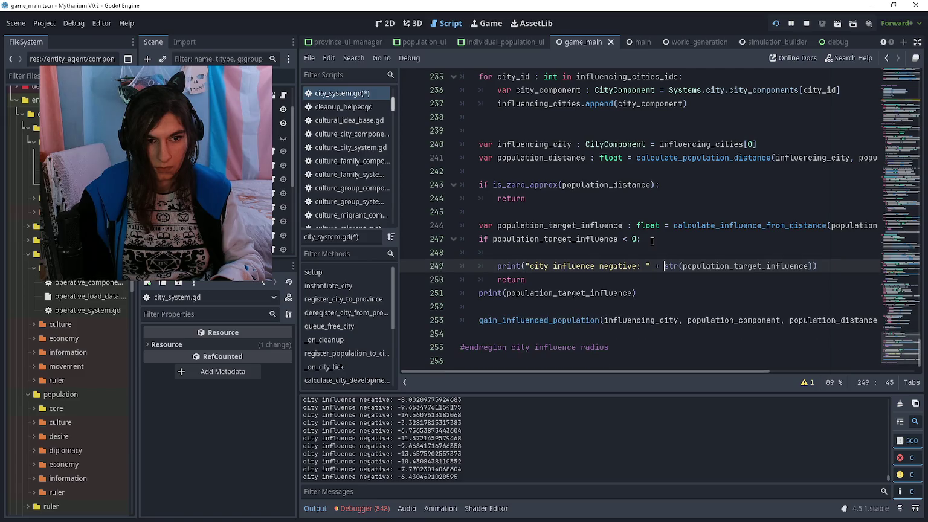
key(ctrl+y)
text(p)
key(Tab)
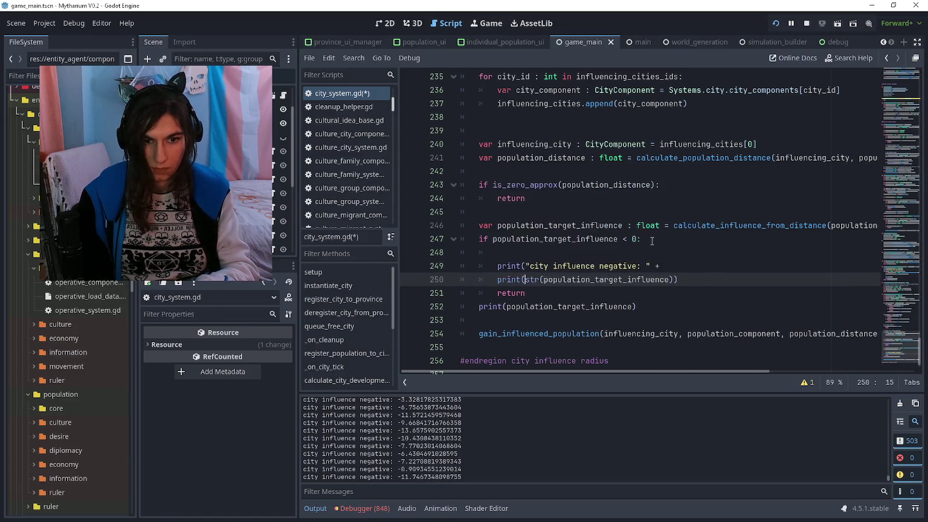
key(End)
key(BackSpace)
key(Up)
key(End)
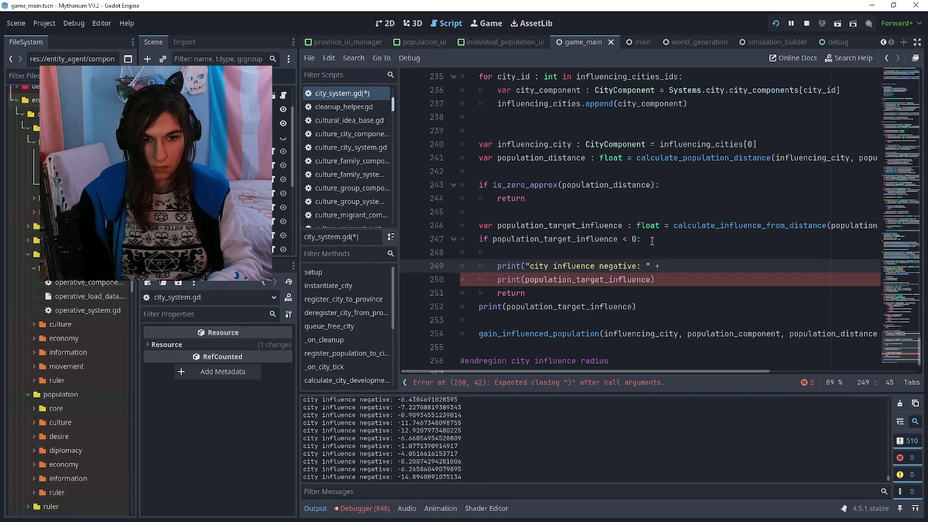
text(nt(pop)
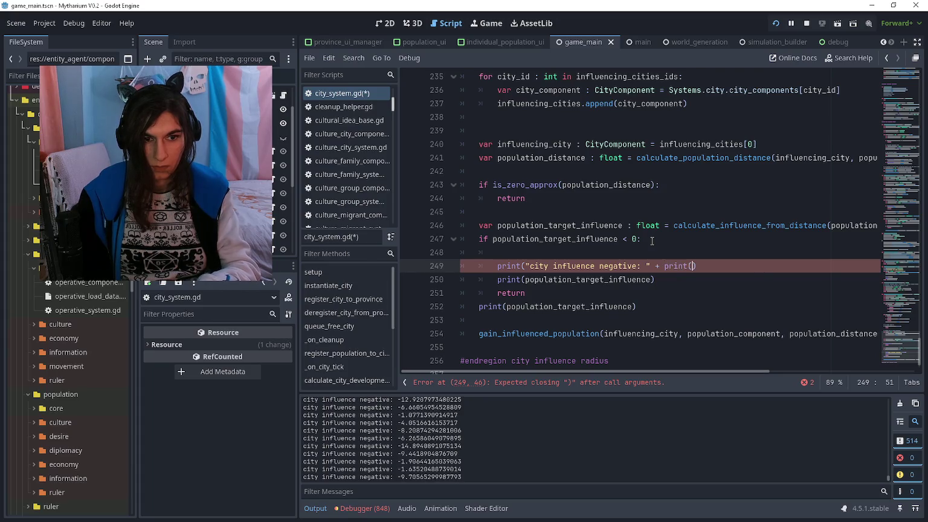
text(ulation)
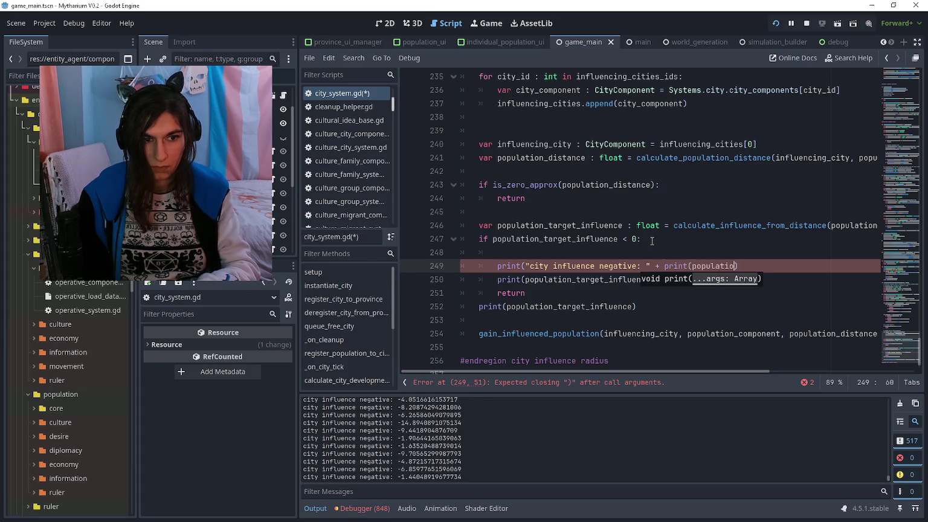
key(BackSpace)
key(BackSpace)
key(BackSpace)
key(BackSpace)
key(BackSpace)
key(BackSpace)
text(str(p)
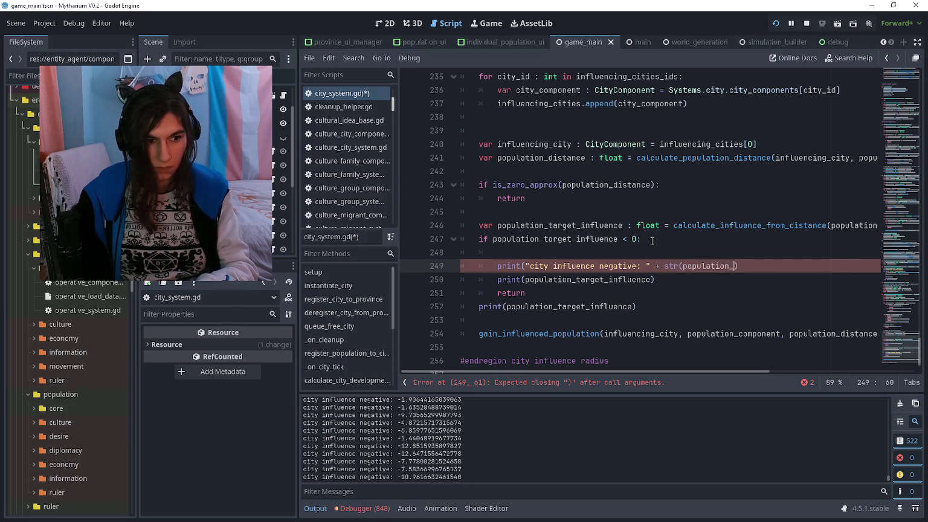
text(ce)))
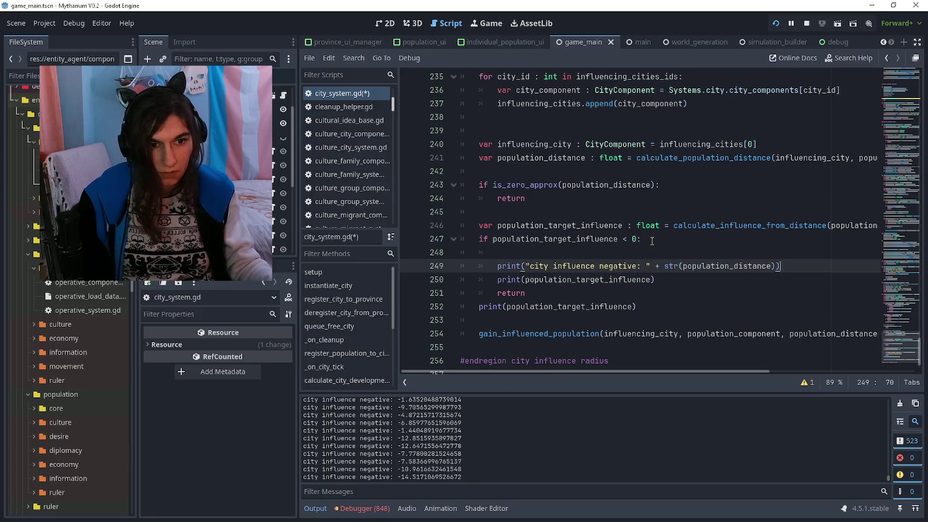
Save city_system.gd and run the game with F5
click(652, 241)
key(ctrl+s)
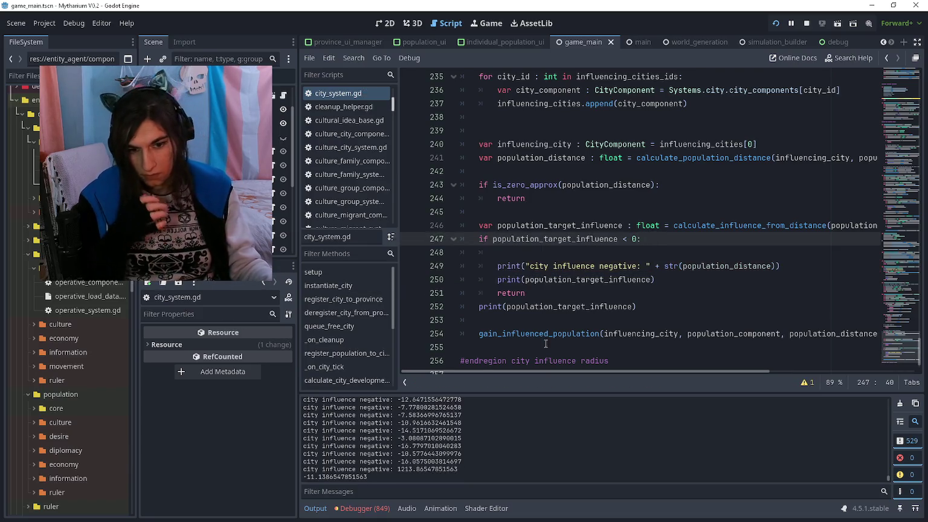
click(600, 293)
key(F5)
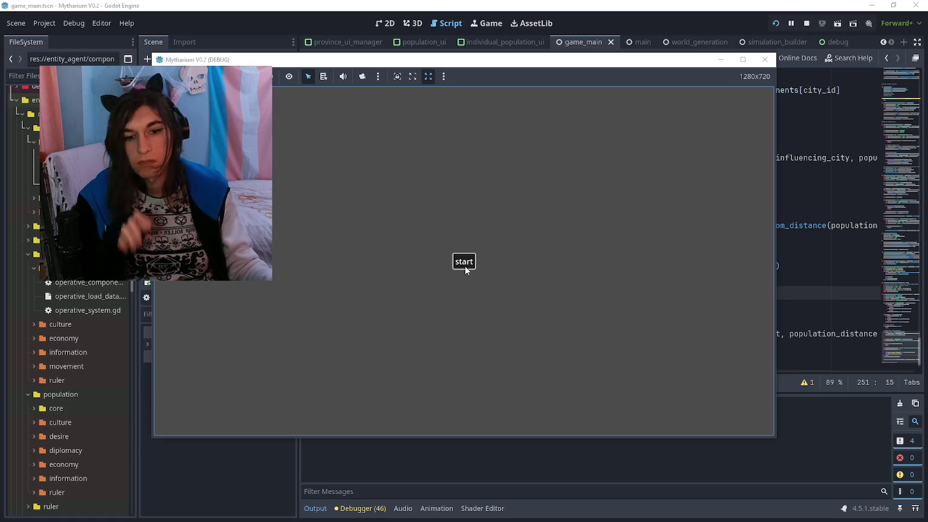
Check the influence-from-distance definition, then return to the zero-distance check in city_system.gd
click(464, 264)
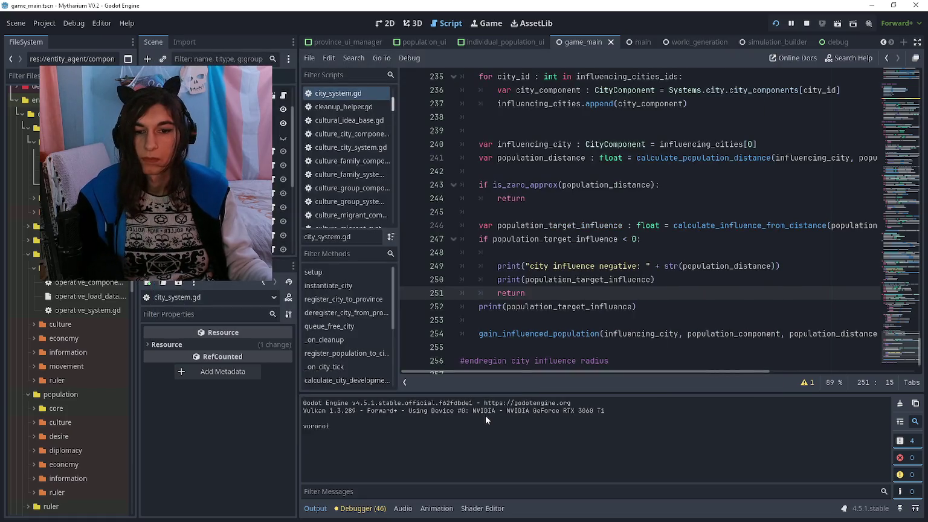
click(661, 280)
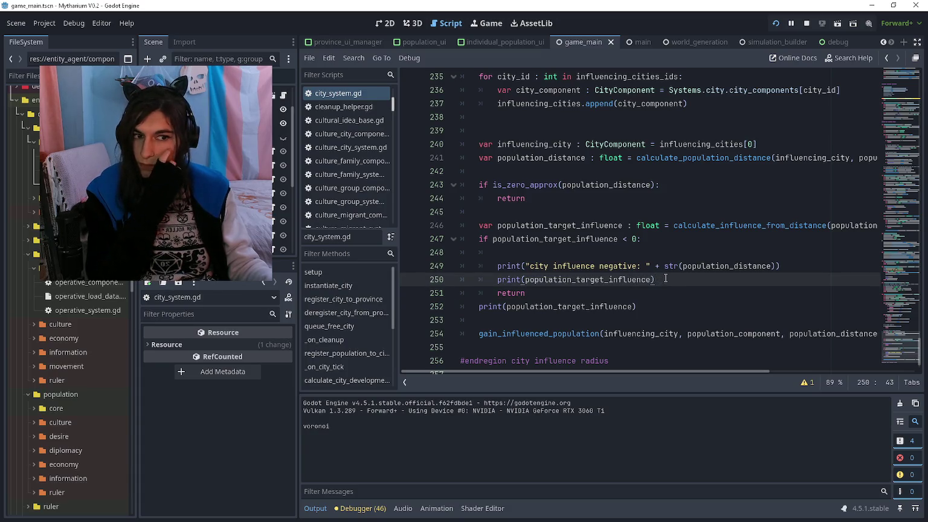
scroll(665, 278, up, 1)
ctrl+click(670, 258)
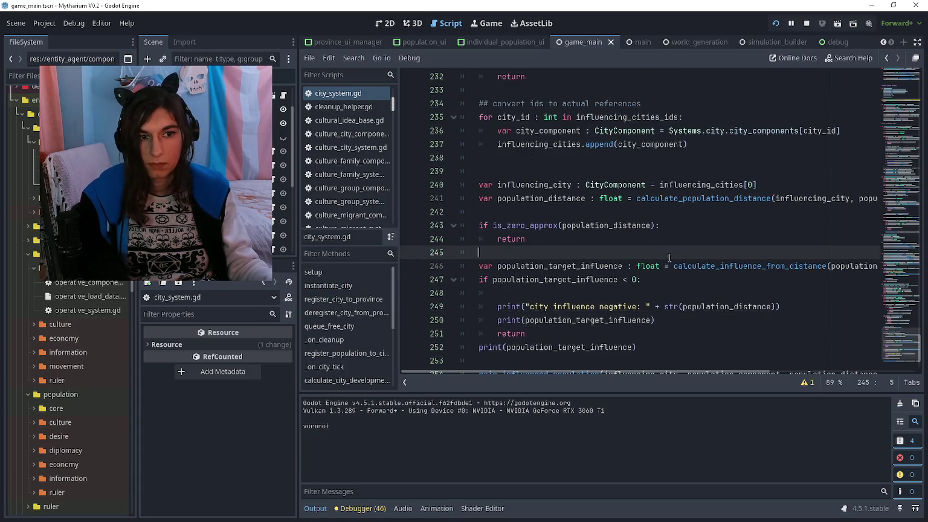
key(alt+Left)
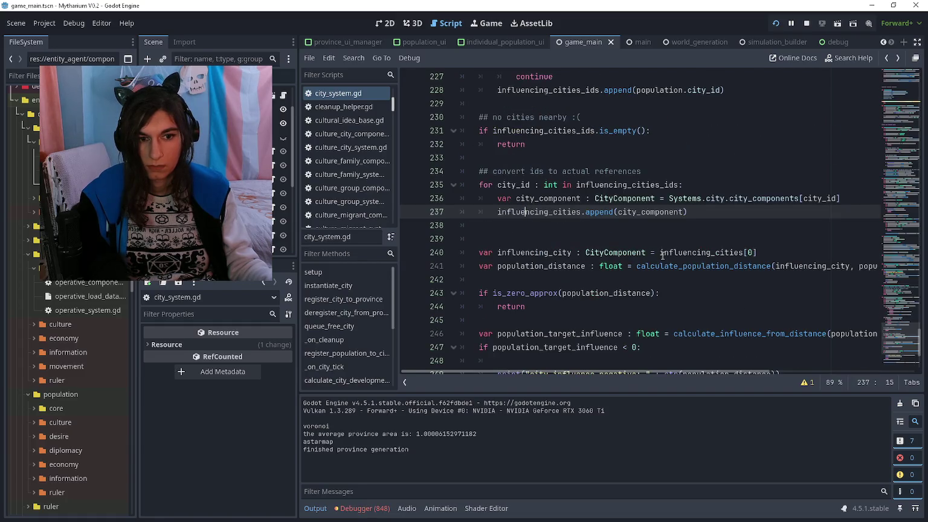
key(alt+Left)
key(alt+Left)
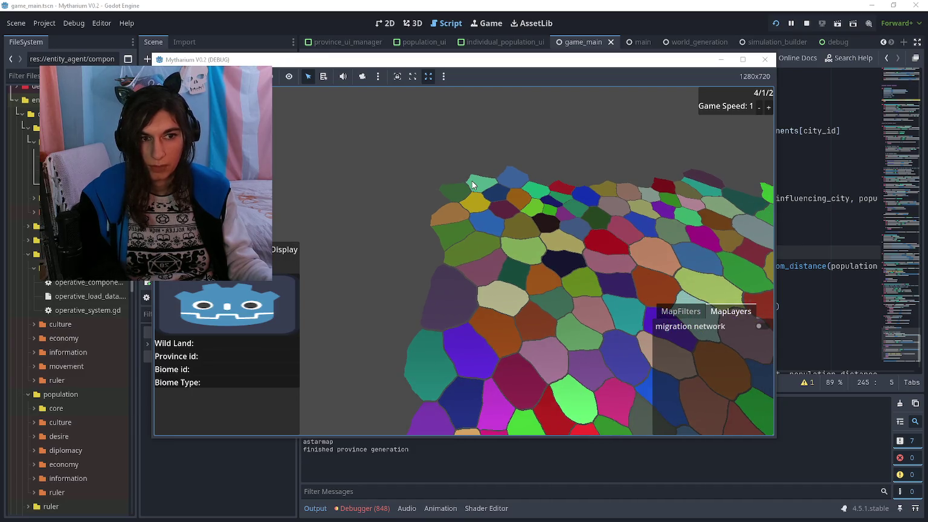
Raise the game speed to 5, let cities spread, then stop the game with F8
click(769, 108)
click(769, 109)
click(769, 109)
click(769, 108)
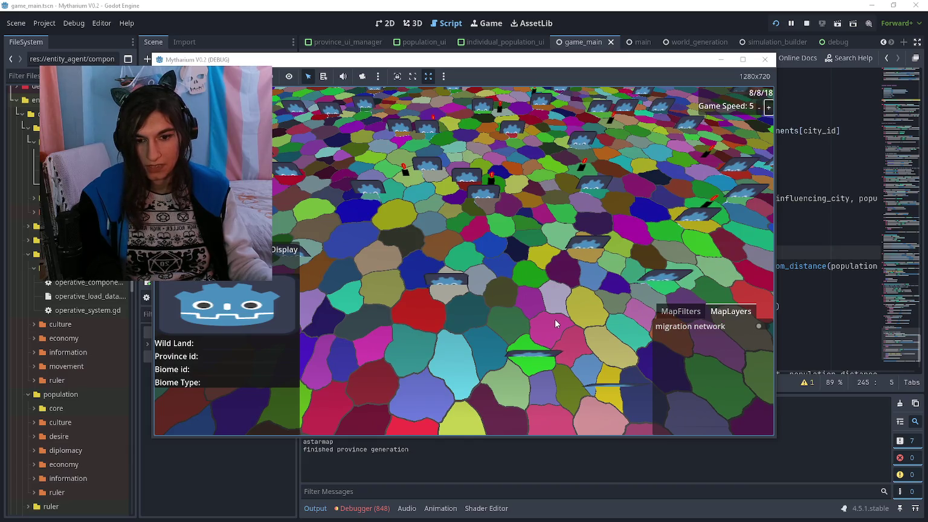
key(F8)
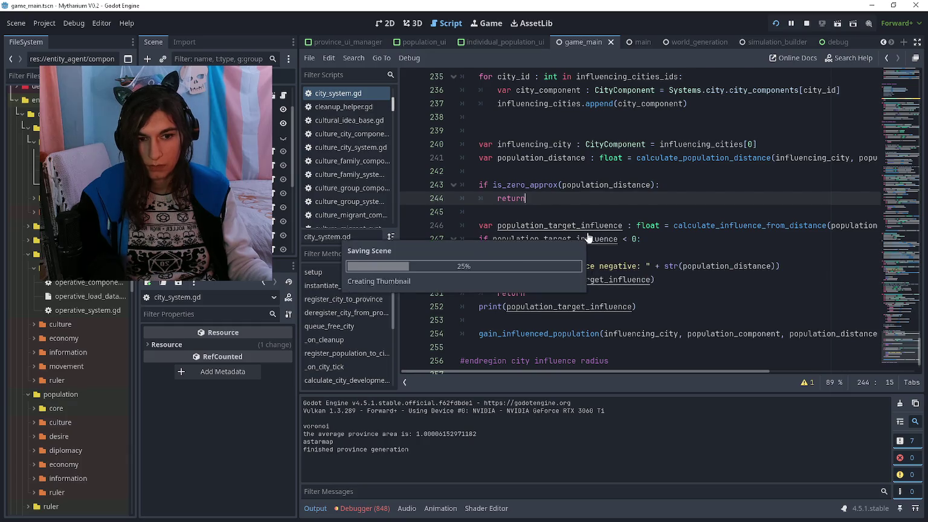
Rerun the game from city_system.gd with the caret on blank line 189
scroll(588, 231, up, 6)
scroll(589, 229, up, 13)
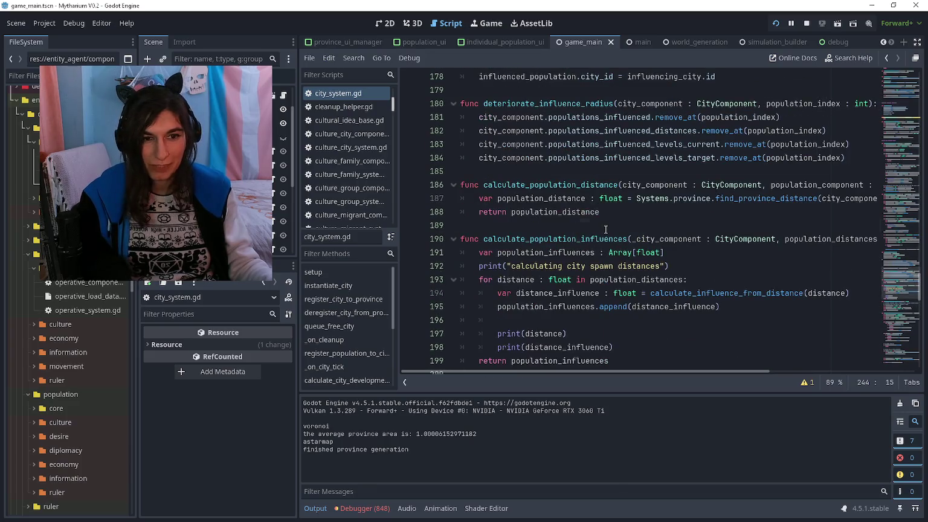
click(606, 227)
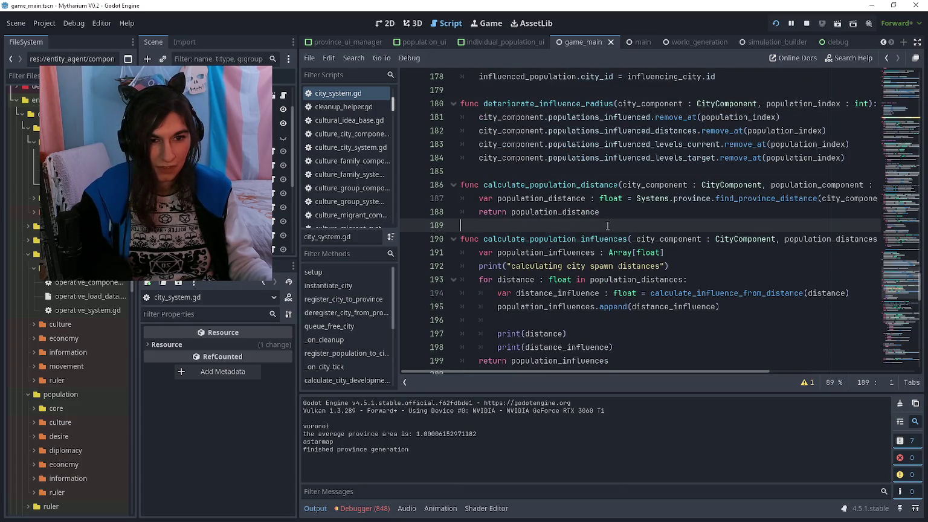
key(F5)
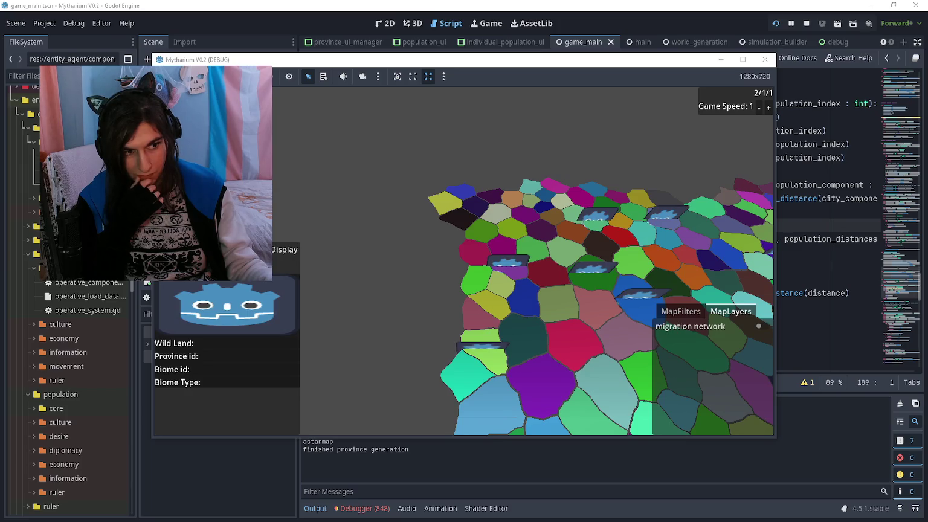
Check the running game, then select calculate_population_influences back in the editor
click(496, 457)
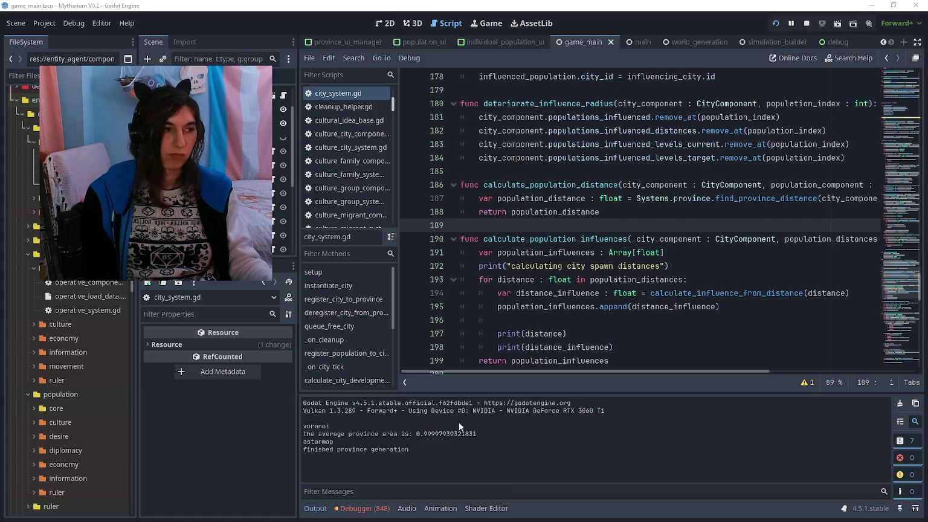
key(alt+Tab)
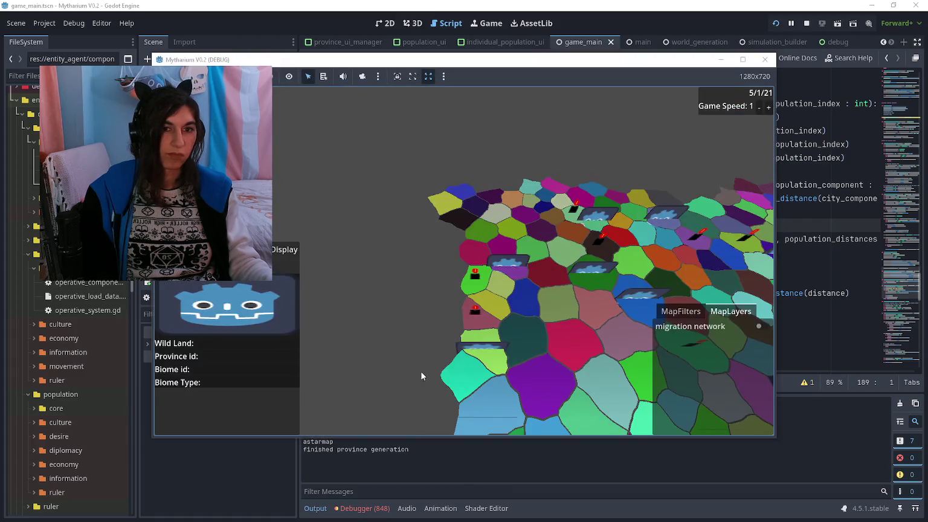
scroll(456, 233, down, 5)
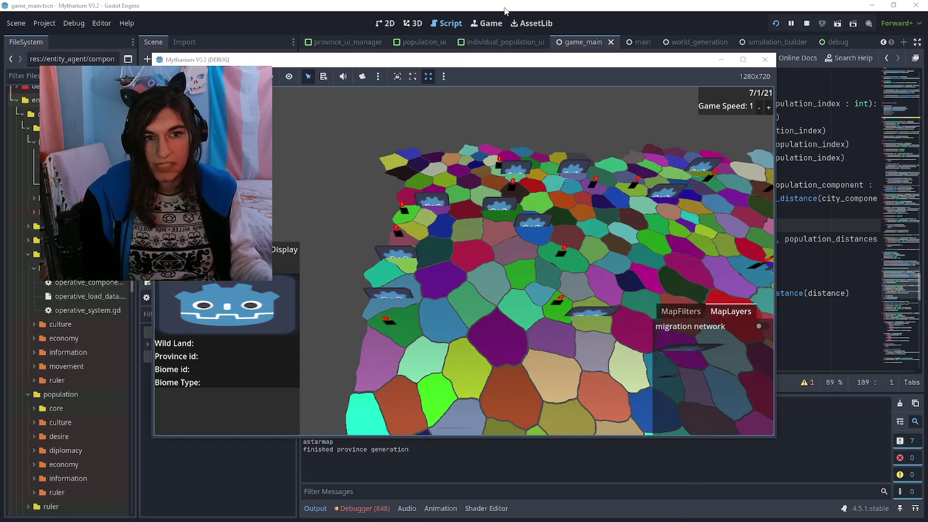
key(alt+Tab)
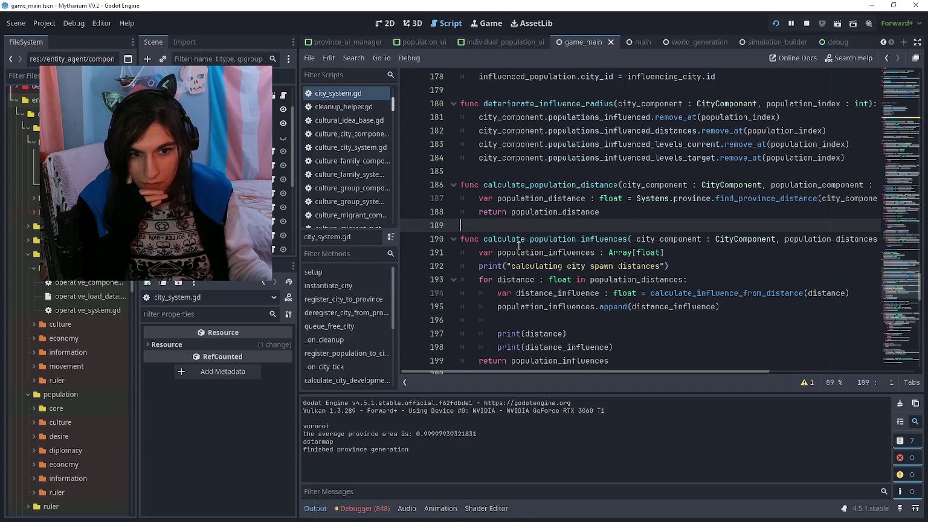
drag(482, 240, 630, 241)
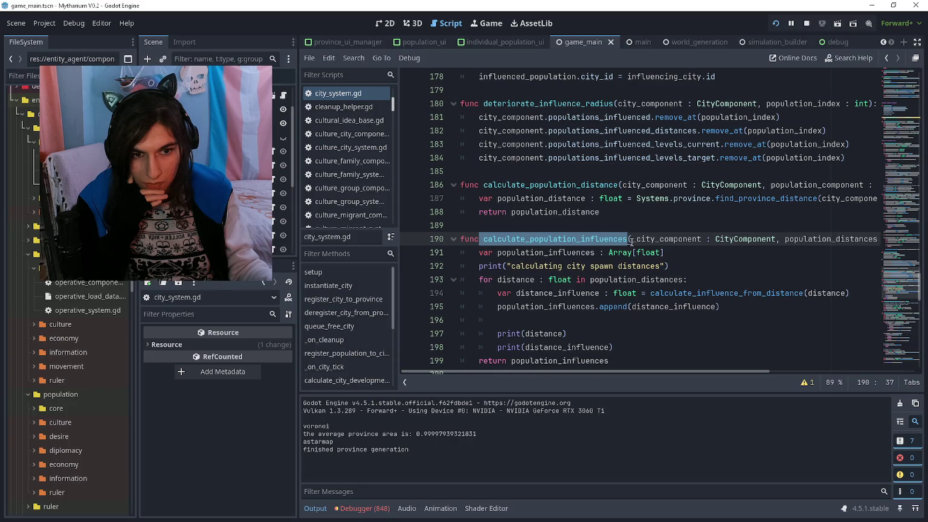
View the calculate_population_influences definition from its line 155 call, then return to the call
scroll(631, 239, up, 3)
click(631, 240)
scroll(631, 240, up, 2)
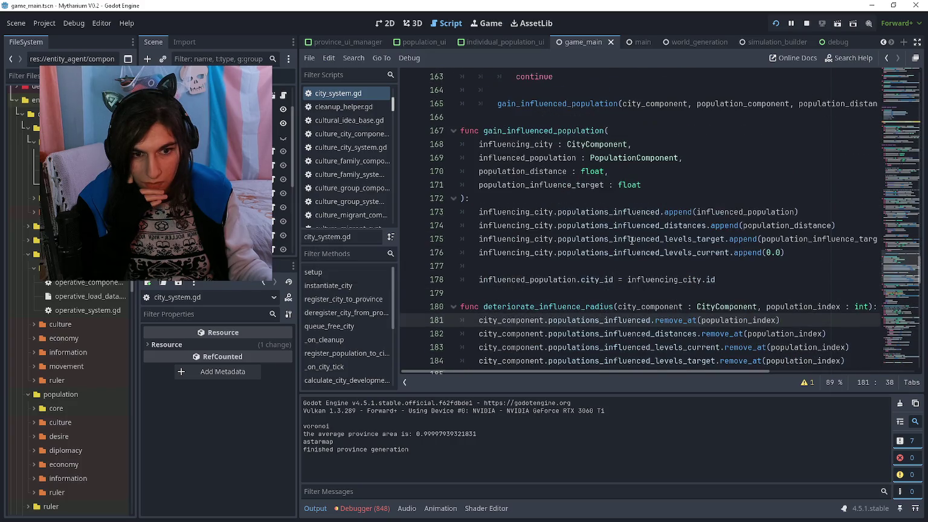
scroll(633, 243, up, 7)
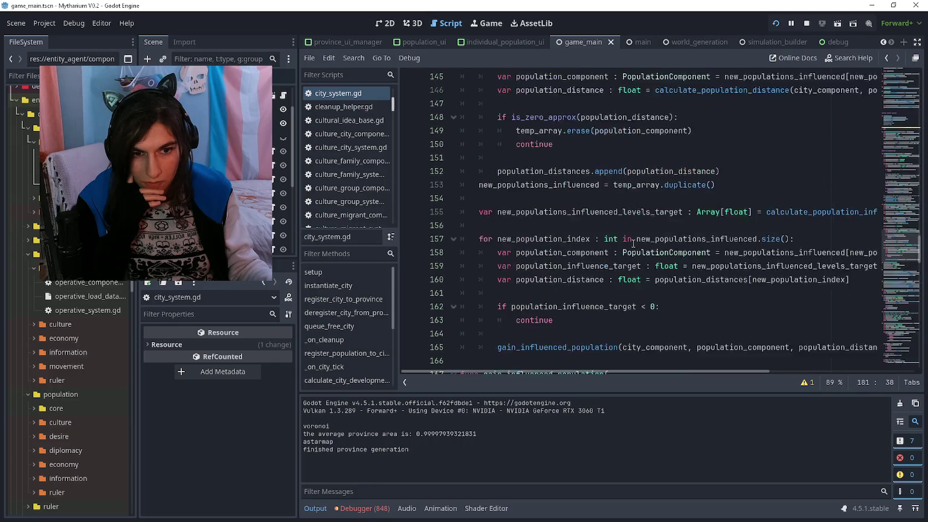
scroll(633, 244, up, 2)
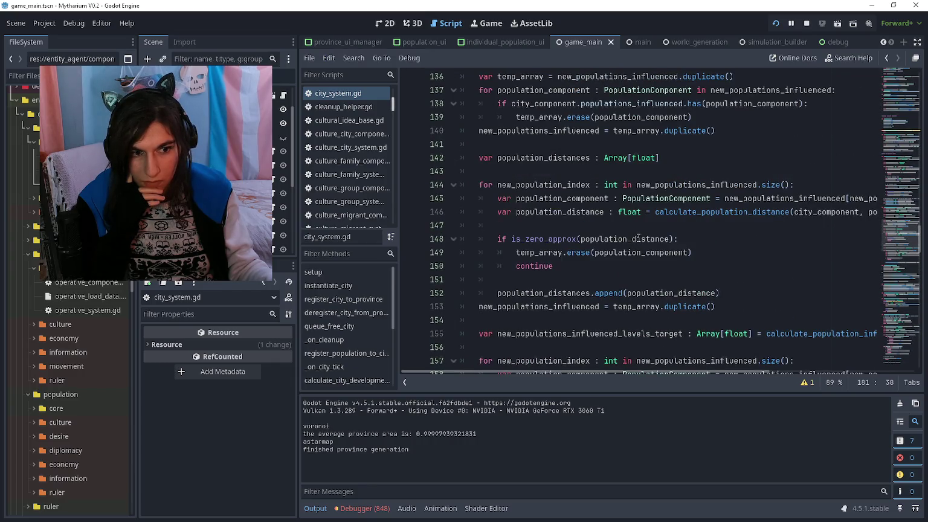
scroll(651, 287, down, 1)
scroll(646, 297, down, 1)
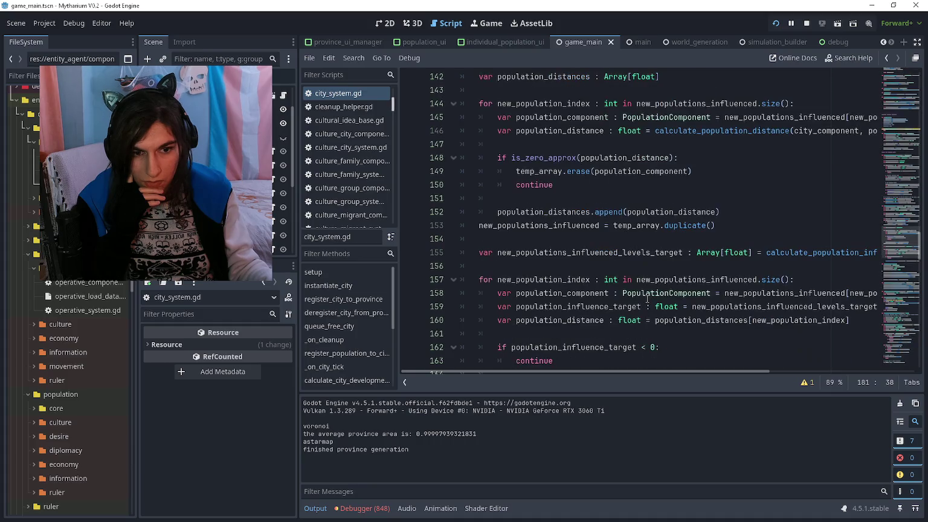
click(657, 263)
scroll(655, 263, right, 5)
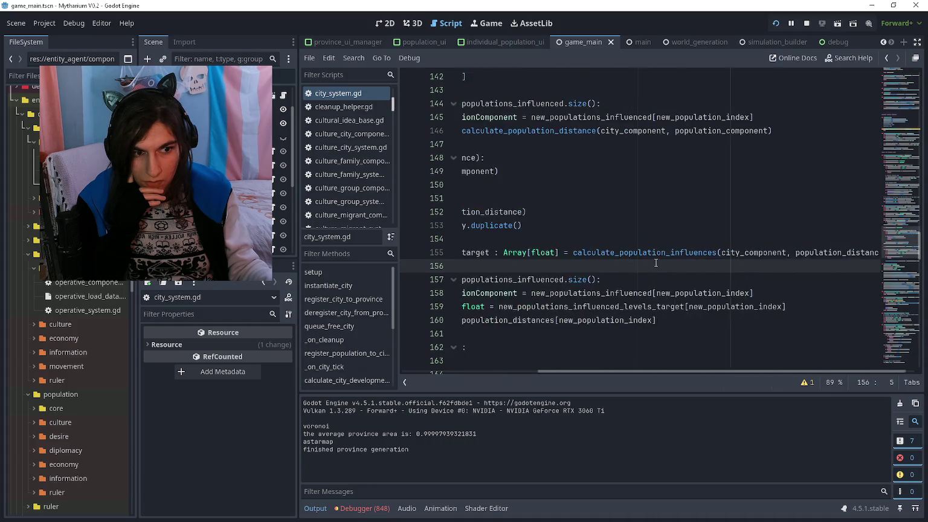
drag(560, 253, 703, 253)
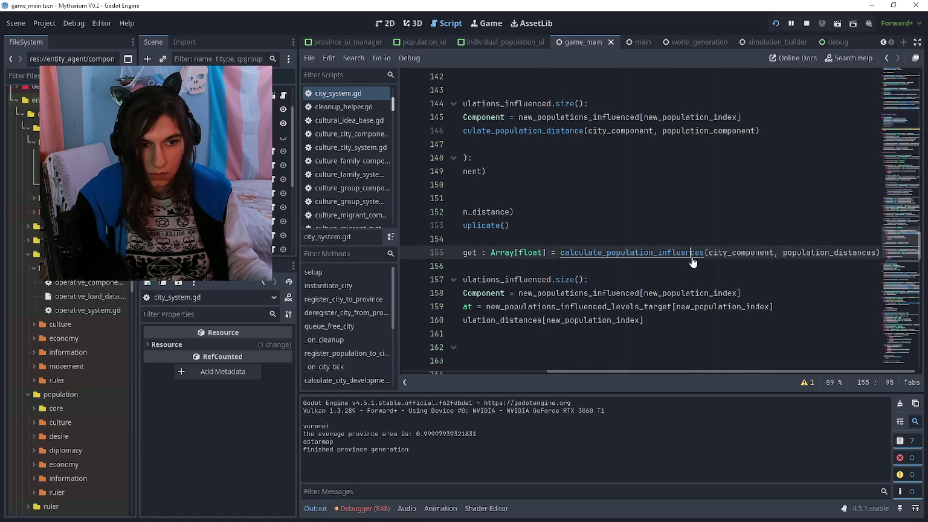
ctrl+click(692, 254)
key(alt+Left)
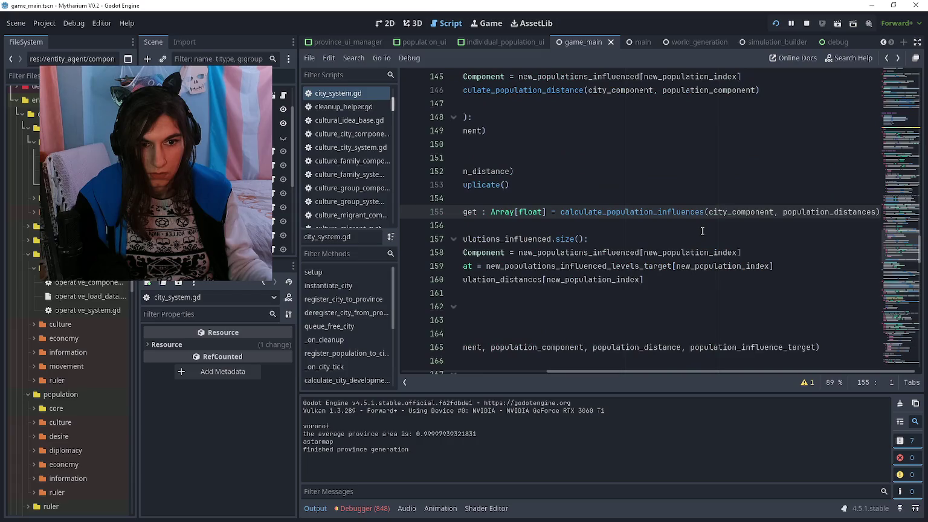
Stop the running game and reload the current project
click(54, 23)
click(61, 167)
click(420, 270)
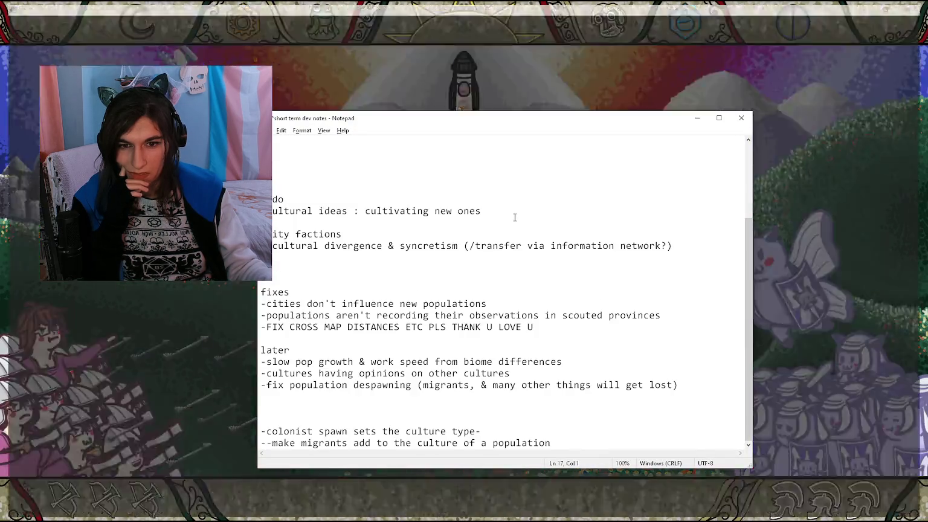
Select the block about cities in the dev notes, then minimize Notepad
scroll(517, 201, up, 3)
click(523, 245)
mouse_move(481, 232)
mouse_down()
mouse_move(266, 234)
mouse_move(266, 164)
mouse_move(426, 234)
mouse_move(302, 246)
mouse_move(370, 238)
mouse_move(266, 236)
mouse_up()
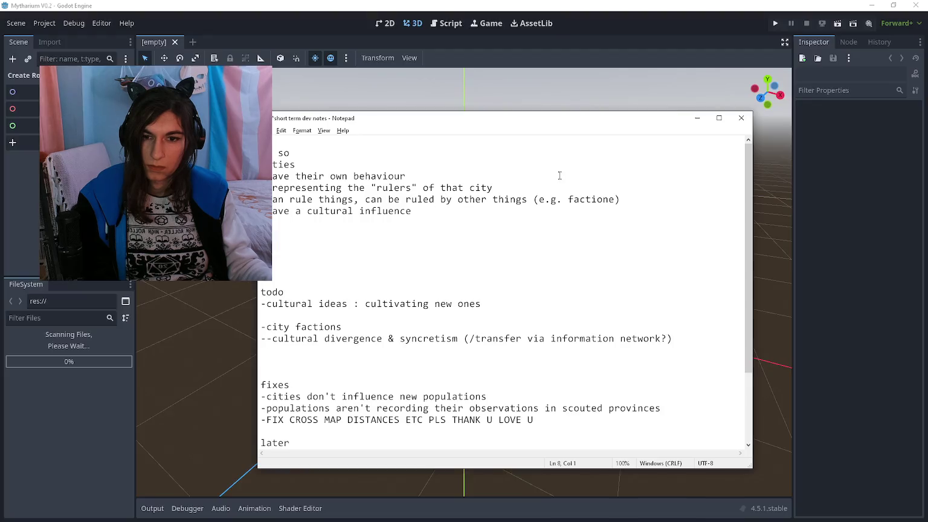
click(689, 119)
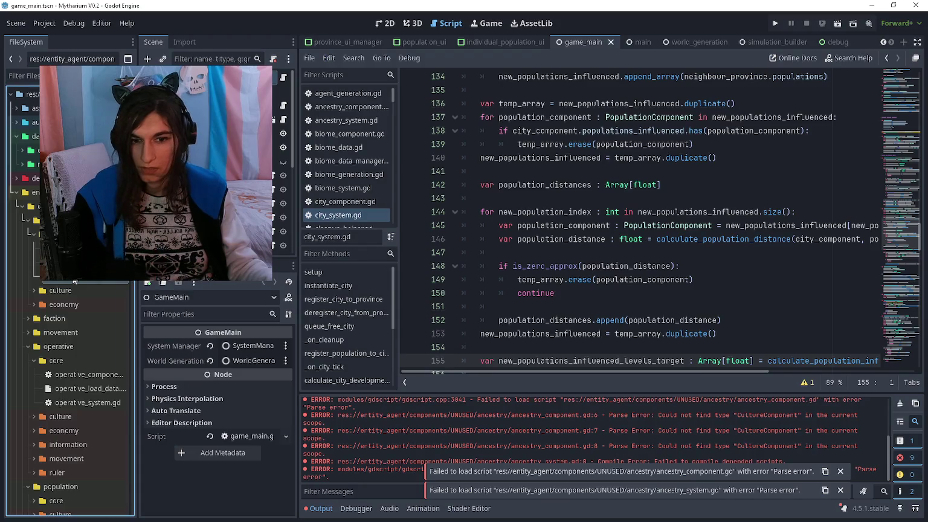
scroll(554, 260, up, 6)
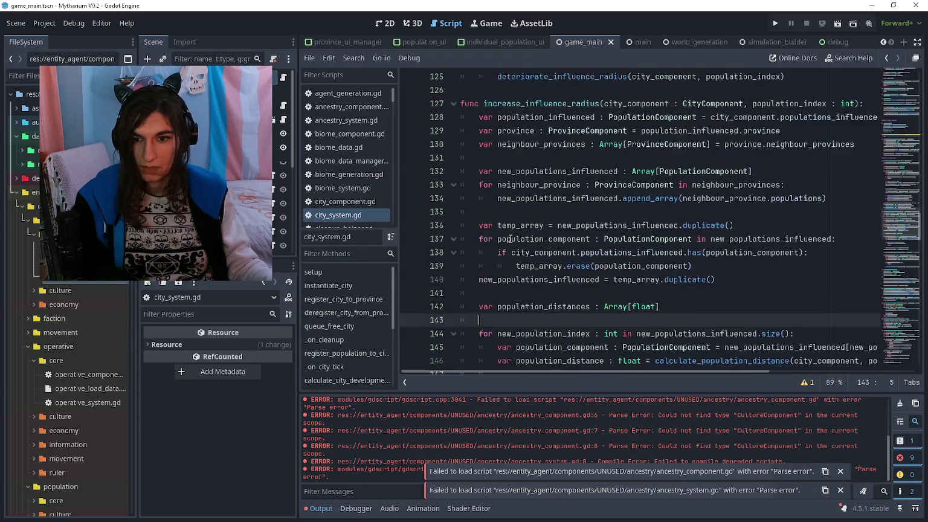
scroll(517, 234, up, 5)
scroll(517, 240, down, 4)
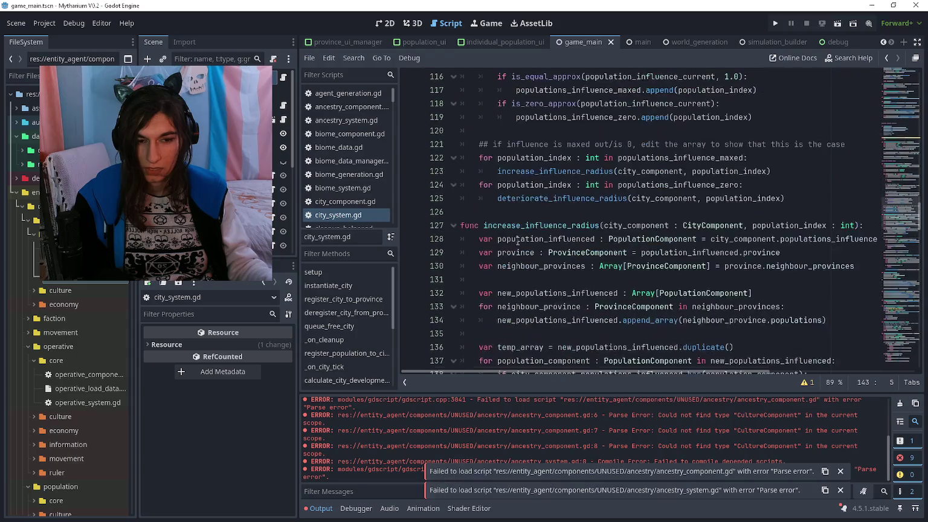
scroll(517, 241, down, 8)
scroll(518, 241, up, 7)
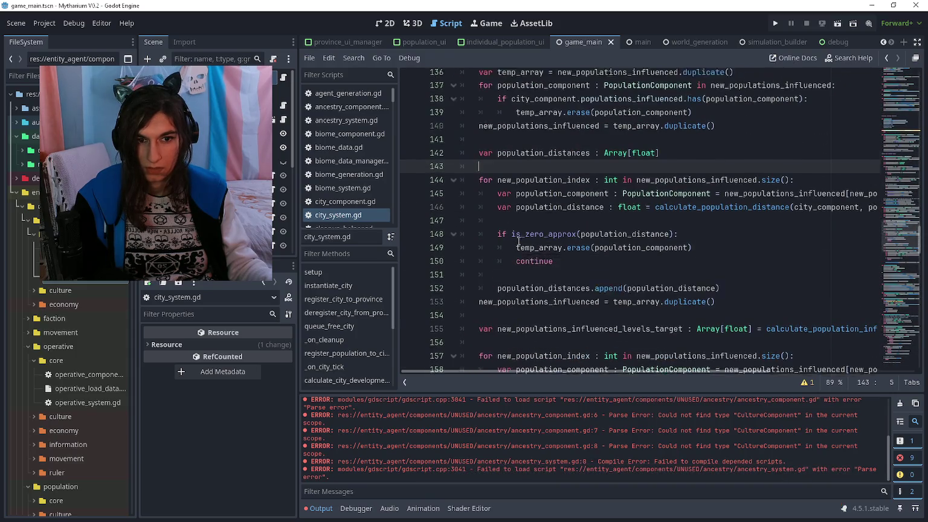
scroll(518, 241, up, 4)
scroll(517, 242, down, 2)
scroll(517, 241, up, 2)
scroll(517, 242, up, 9)
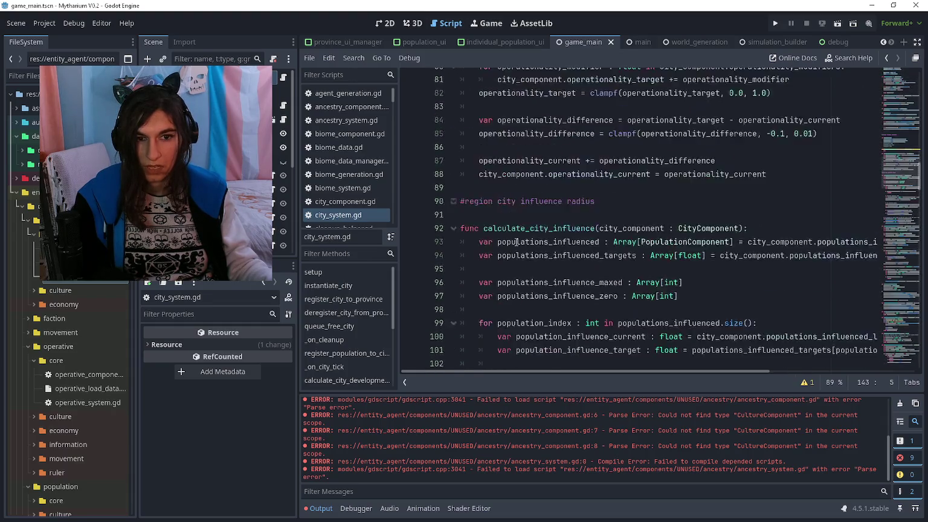
scroll(516, 241, up, 3)
scroll(517, 240, down, 9)
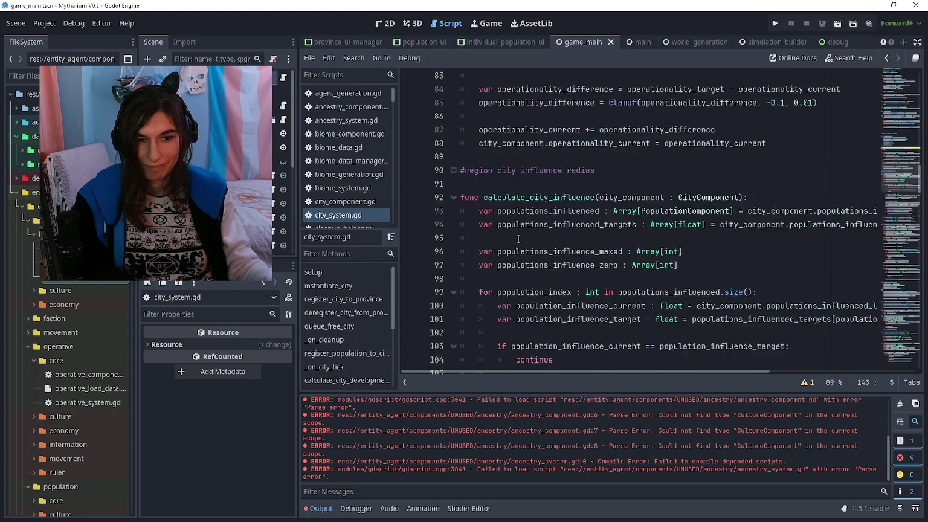
scroll(518, 240, down, 2)
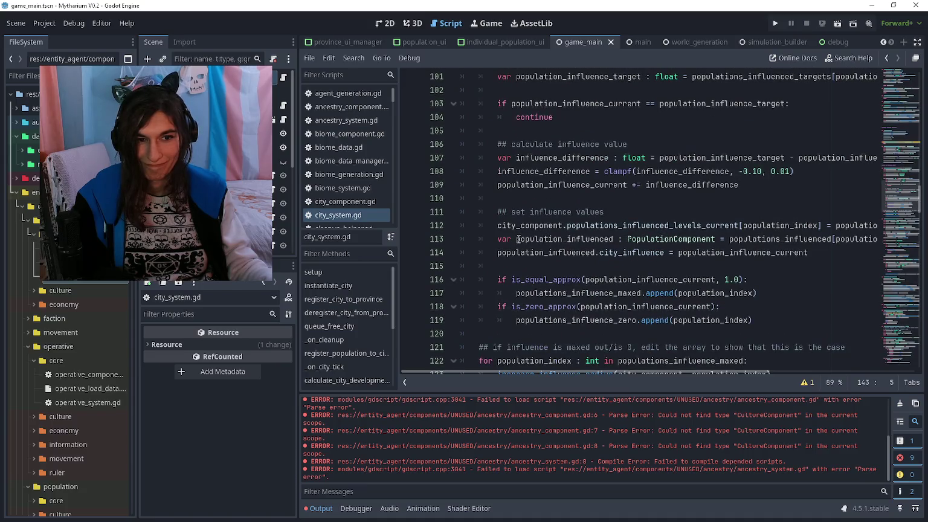
scroll(518, 240, down, 2)
scroll(518, 239, up, 1)
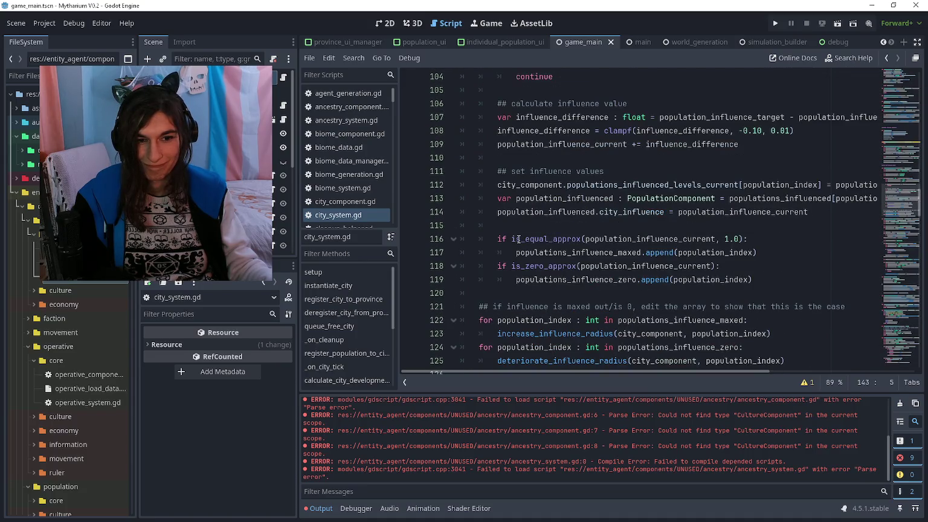
scroll(518, 239, up, 12)
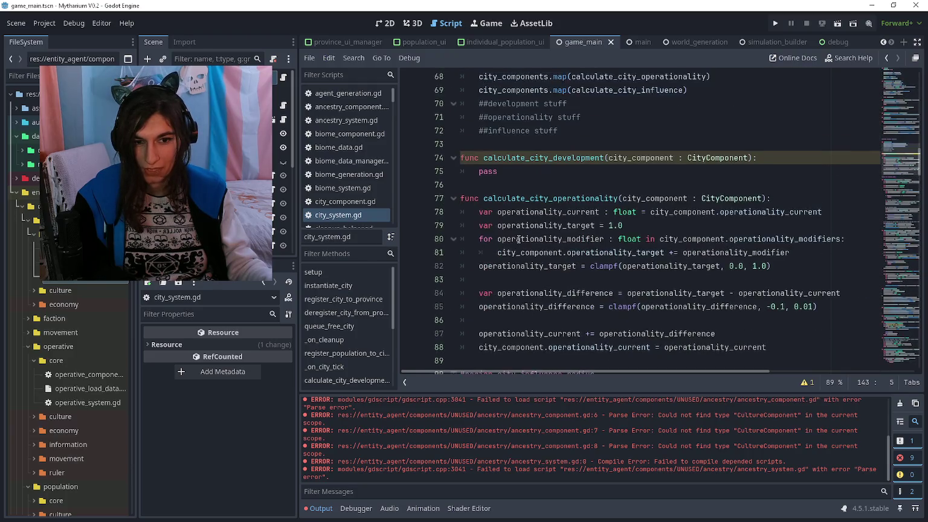
scroll(517, 240, up, 5)
Run and restart the game, then close it with F8
key(F5)
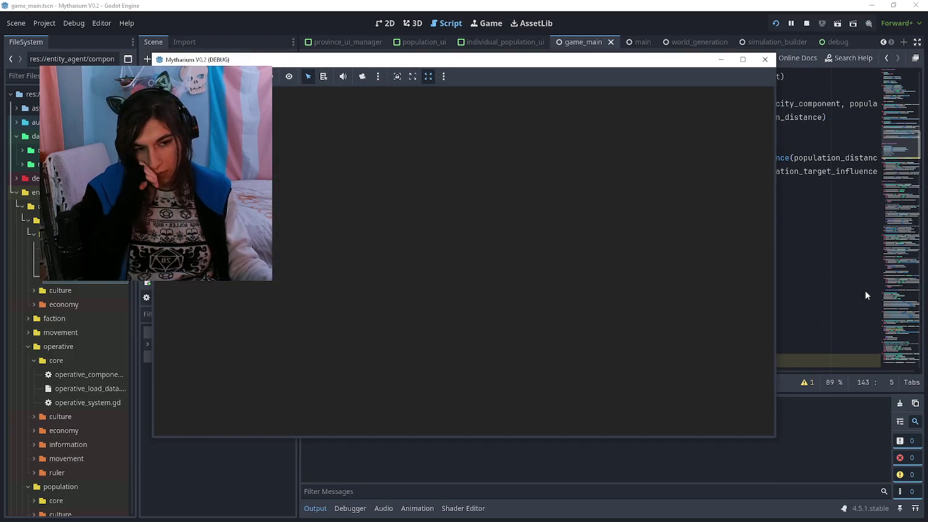
click(495, 343)
scroll(543, 307, up, 2)
click(625, 341)
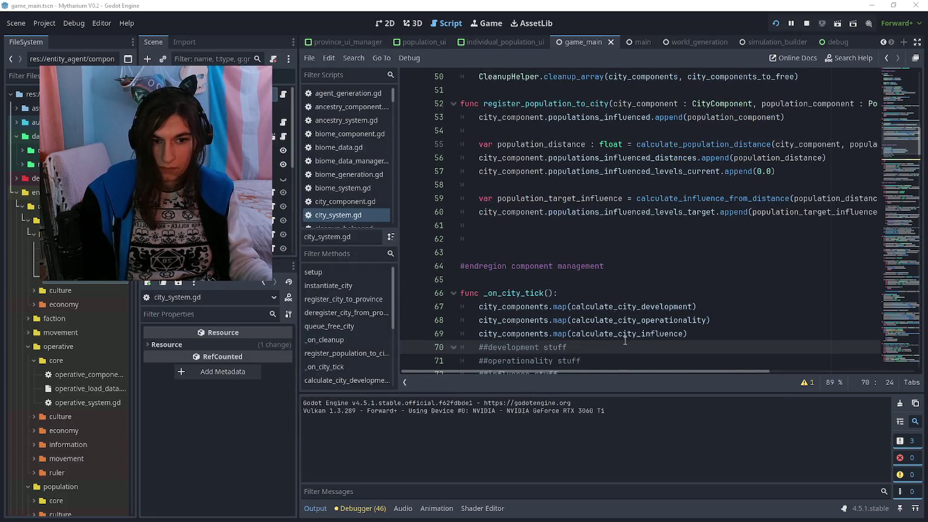
key(F5)
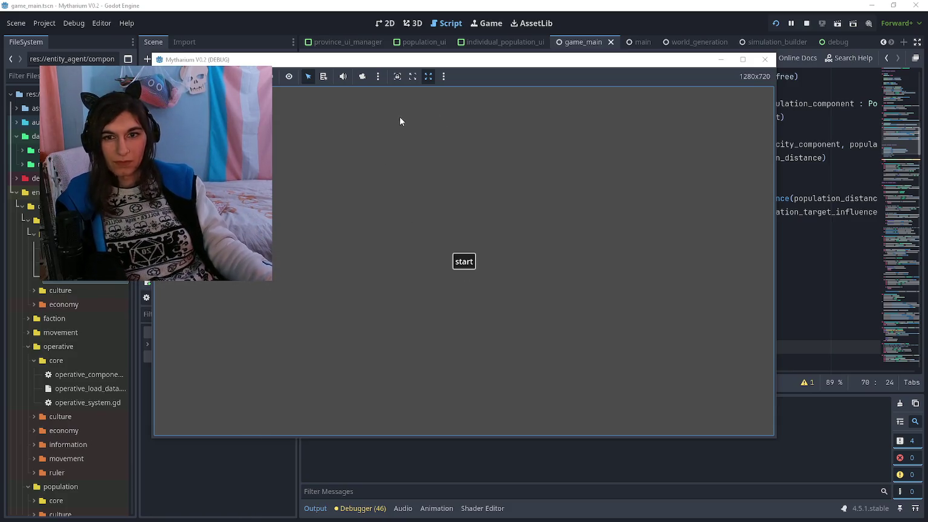
key(F8)
Run the game again at game speed 5 with the map filters list shown
scroll(569, 218, down, 8)
scroll(568, 219, down, 20)
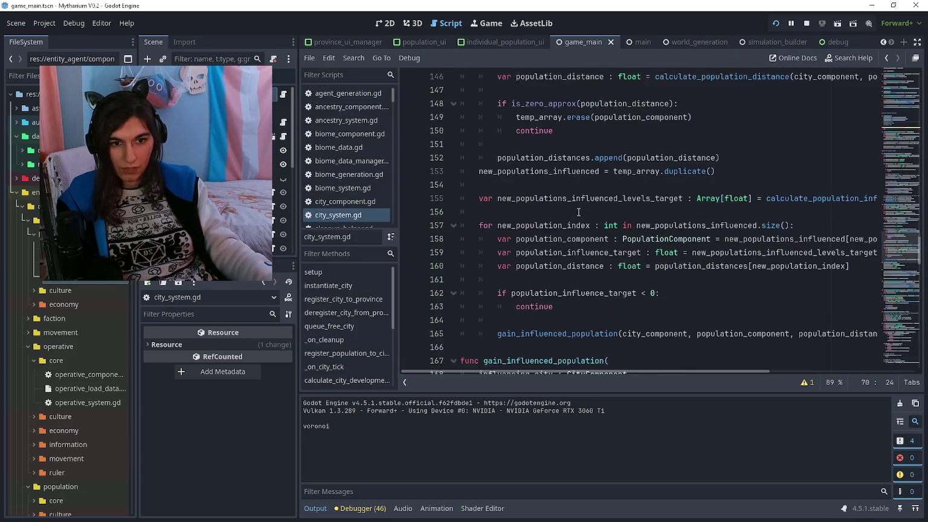
scroll(578, 212, down, 4)
click(551, 182)
key(F5)
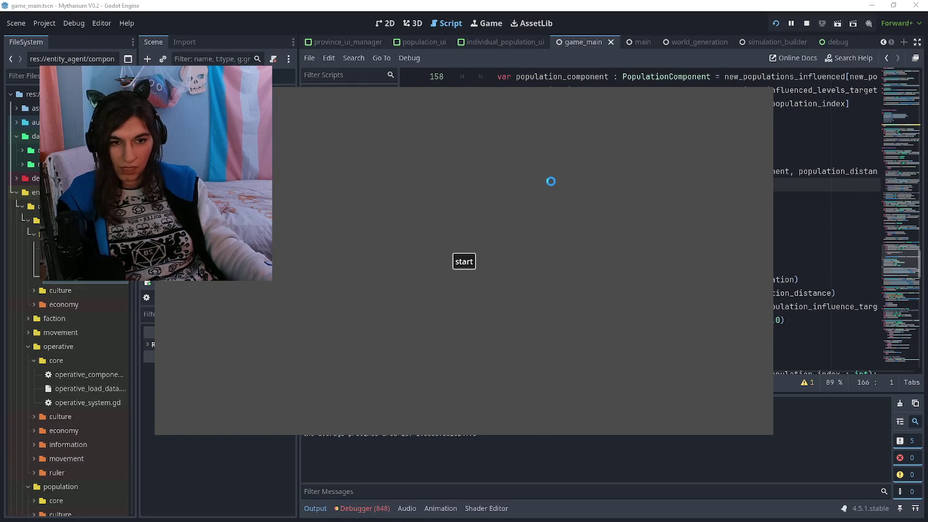
click(768, 107)
click(769, 106)
click(768, 107)
click(768, 107)
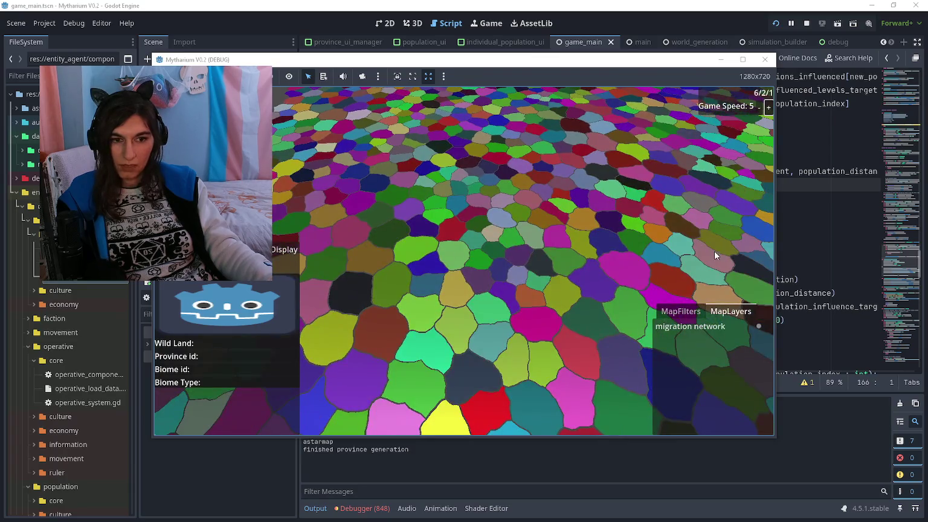
click(681, 311)
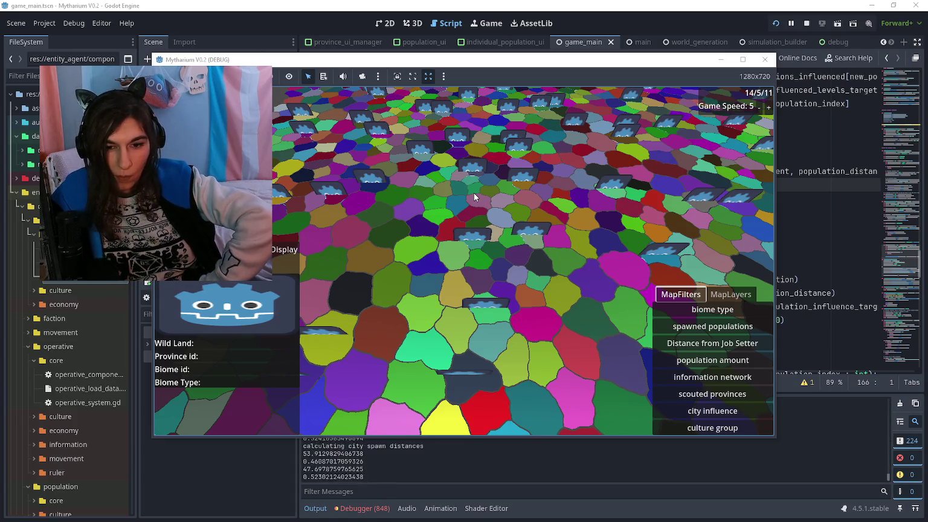
key(alt+Tab)
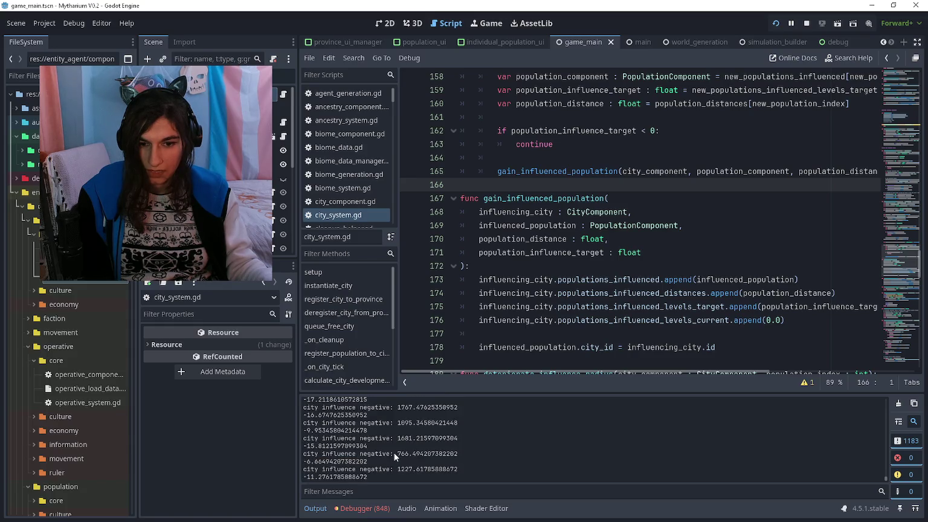
drag(421, 453, 469, 454)
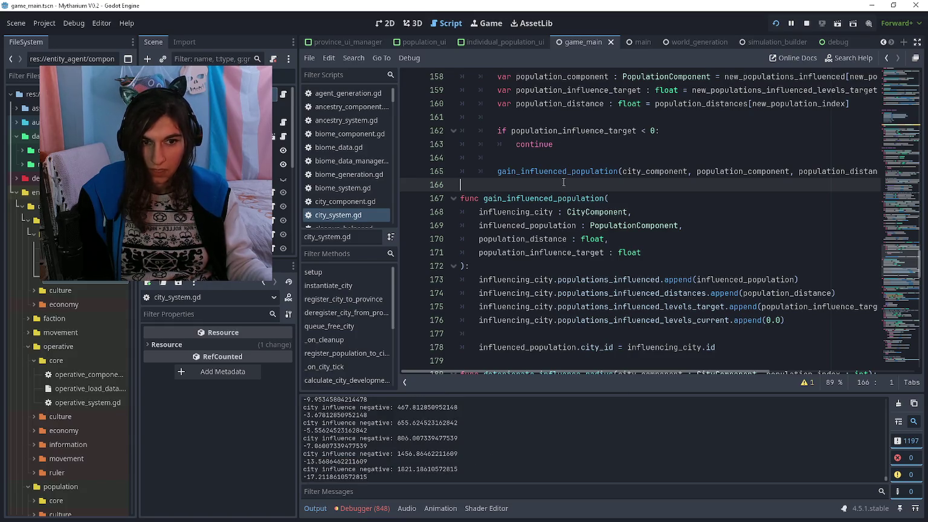
scroll(563, 182, down, 4)
click(585, 194)
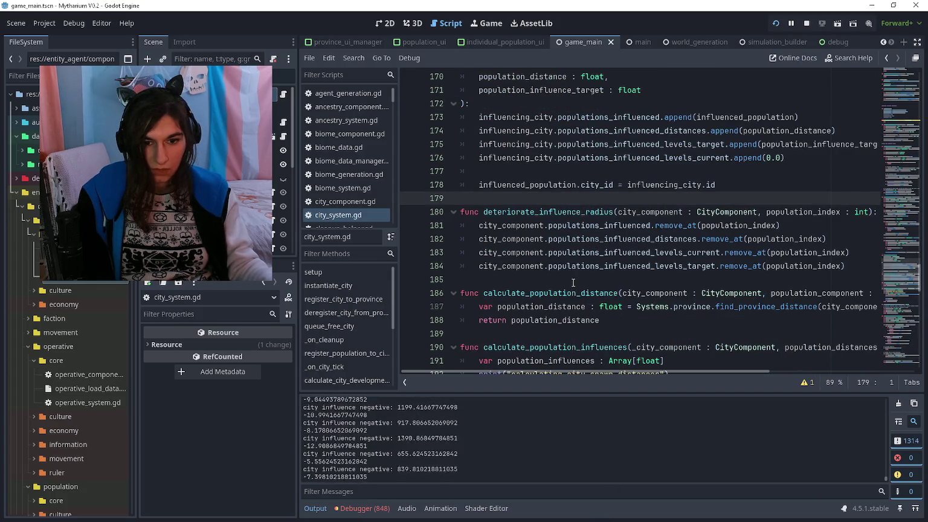
click(621, 280)
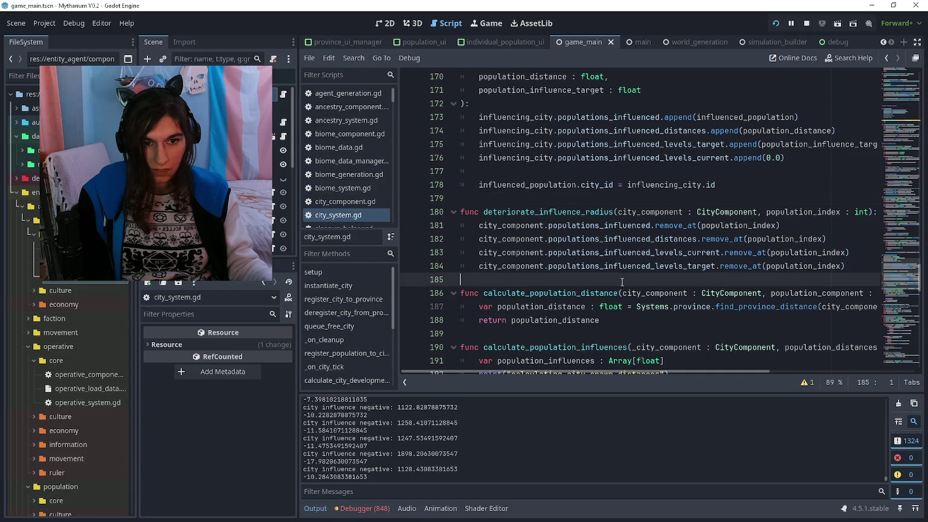
scroll(623, 279, down, 1)
click(628, 293)
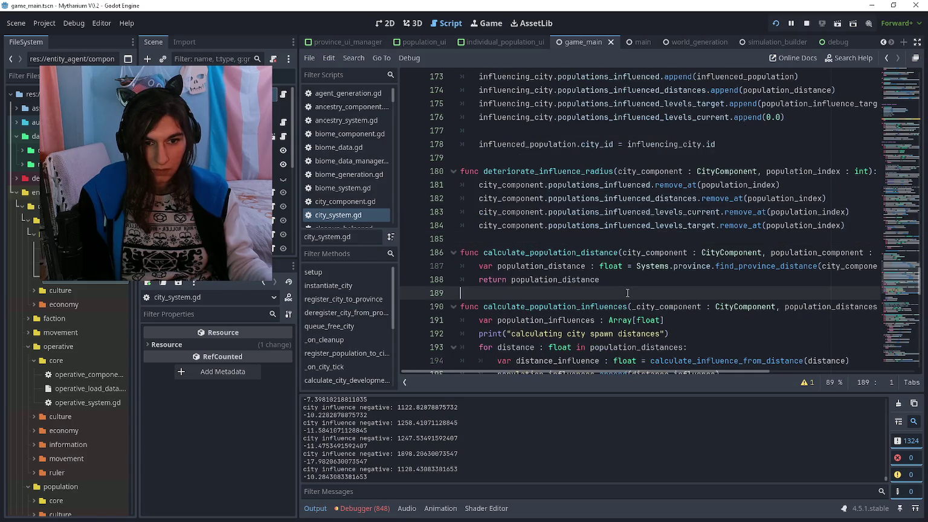
click(629, 279)
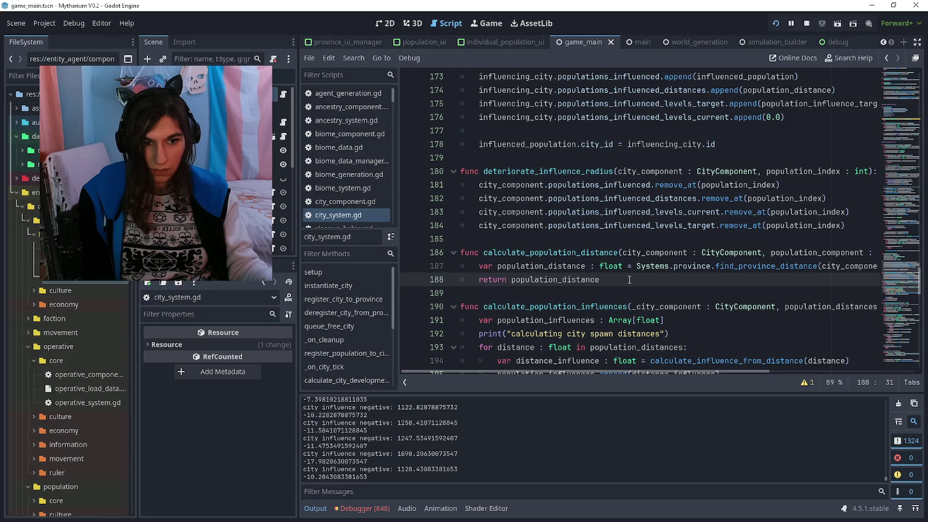
scroll(628, 280, right, 3)
scroll(629, 279, right, 1)
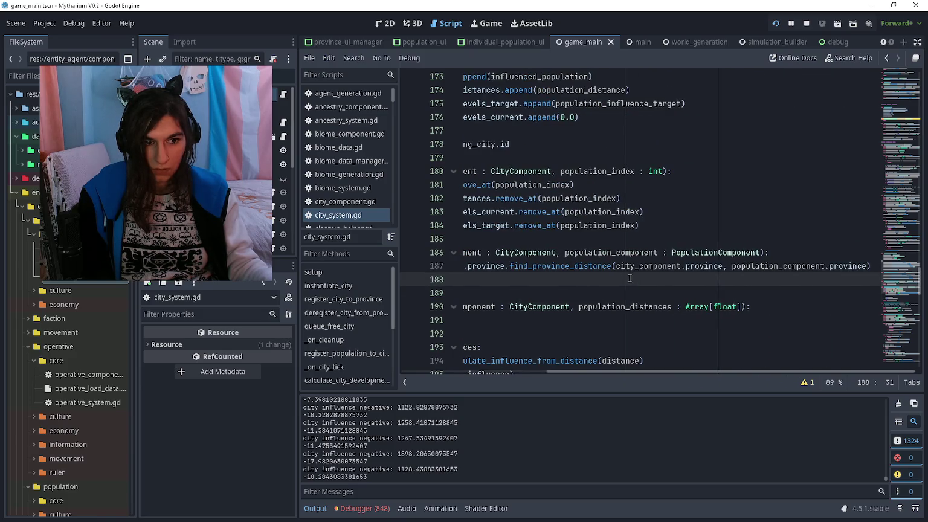
scroll(629, 276, left, 4)
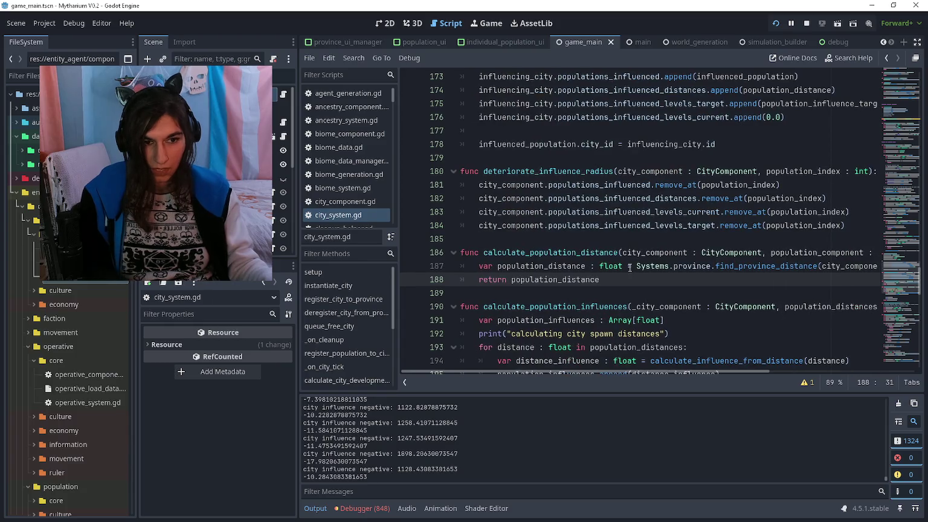
scroll(628, 267, up, 1)
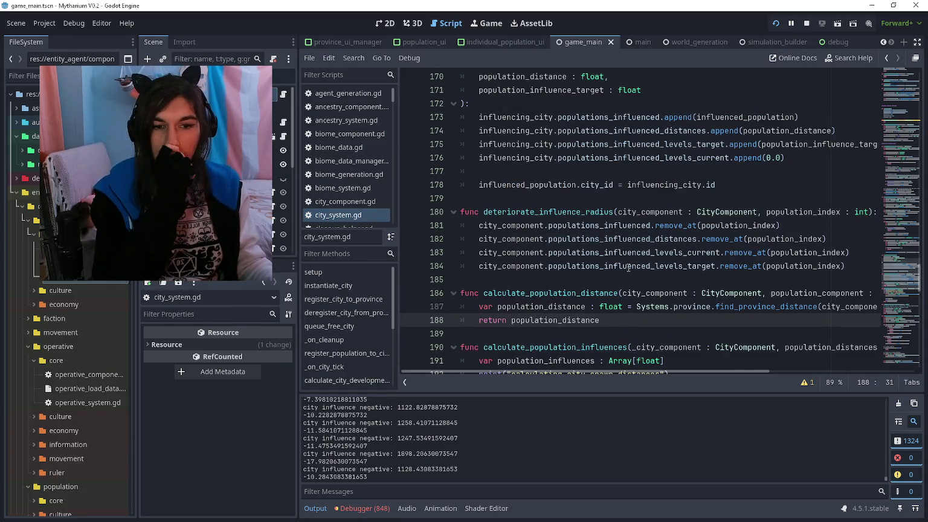
double_click(613, 295)
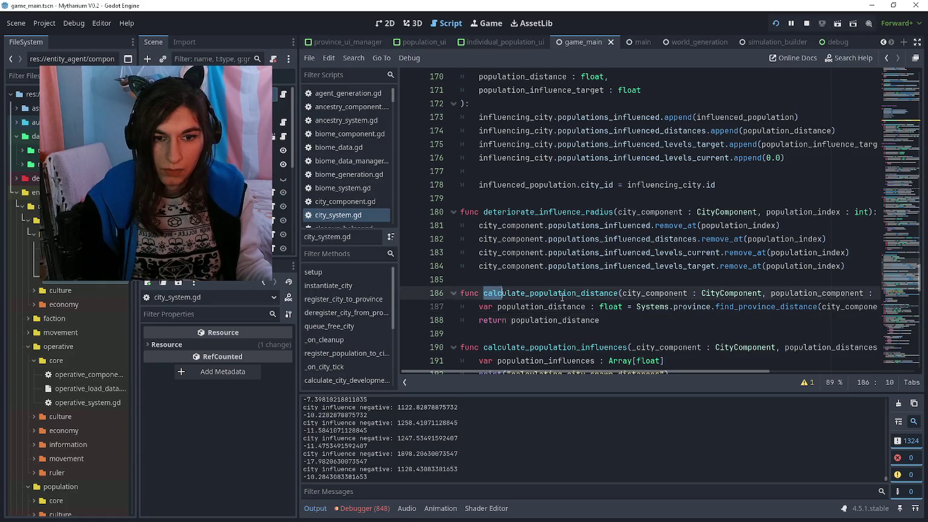
Search city_system.gd for calculate_population_distance and go to its call on line 241
key(ctrl+f)
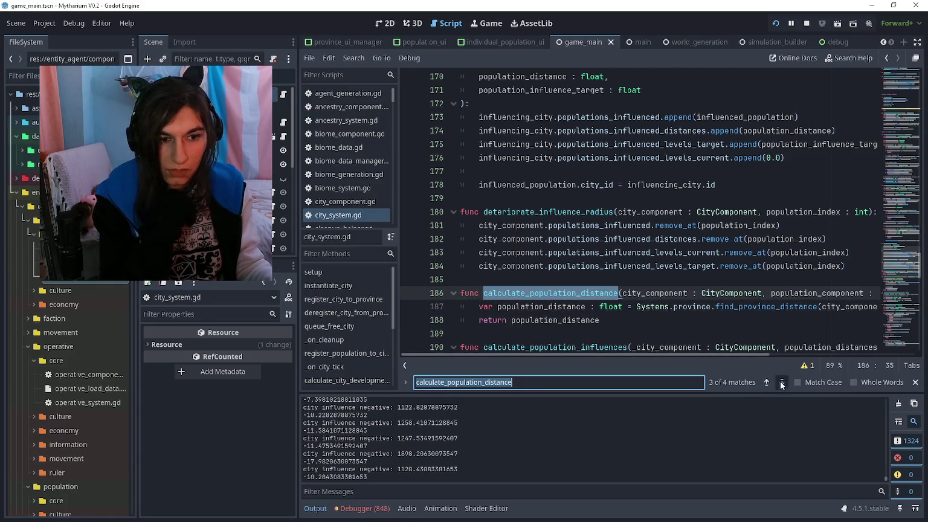
click(781, 382)
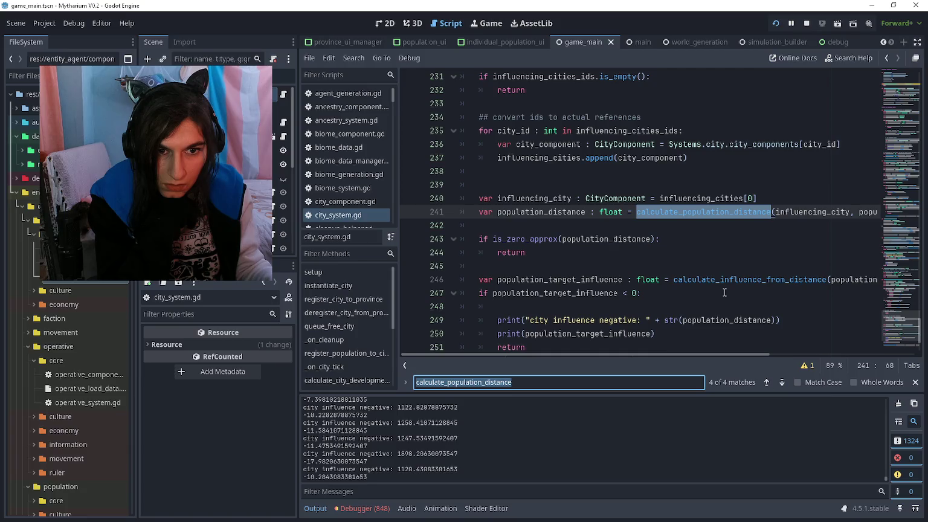
scroll(723, 288, up, 5)
key(shift+Return)
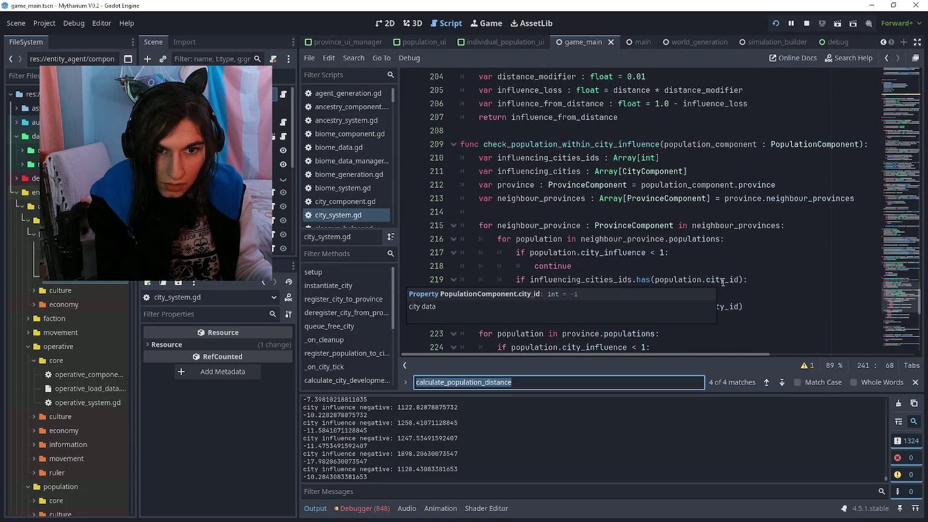
key(Return)
scroll(718, 283, right, 5)
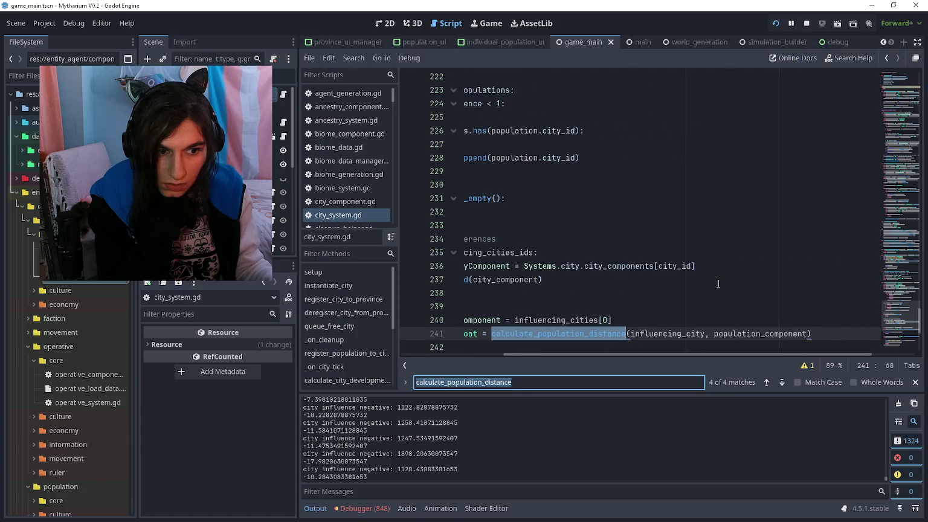
scroll(718, 283, left, 5)
scroll(742, 314, down, 2)
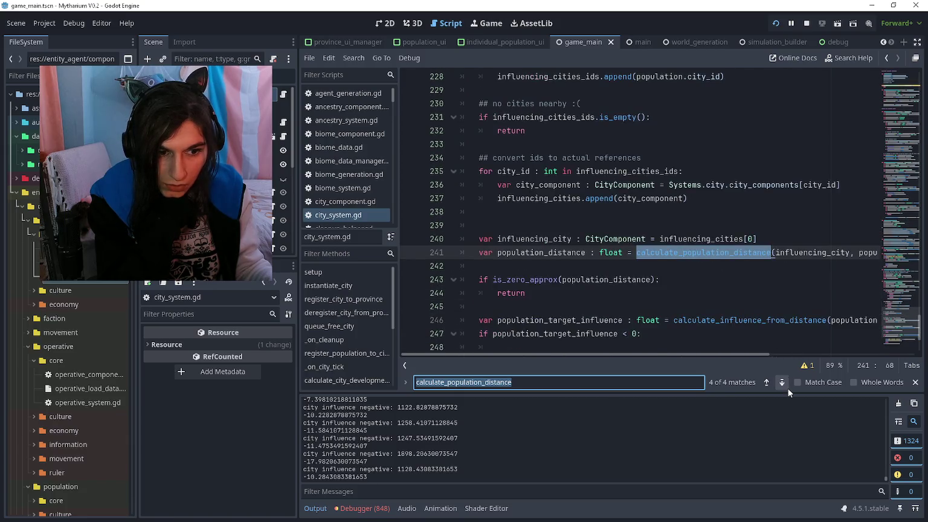
Step through the matches on lines 55 and 146 to the definition on line 186
click(782, 381)
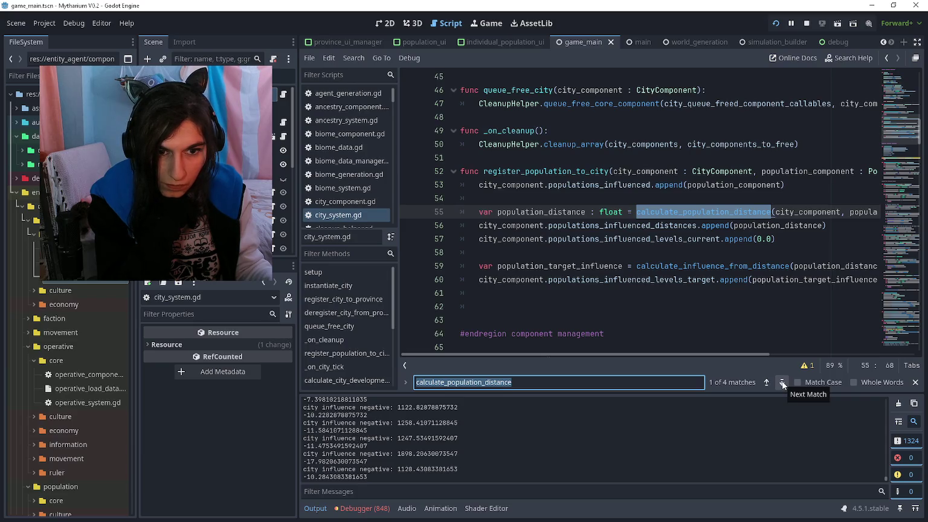
scroll(731, 326, right, 3)
scroll(731, 326, left, 3)
scroll(730, 322, down, 1)
scroll(730, 322, up, 1)
click(782, 382)
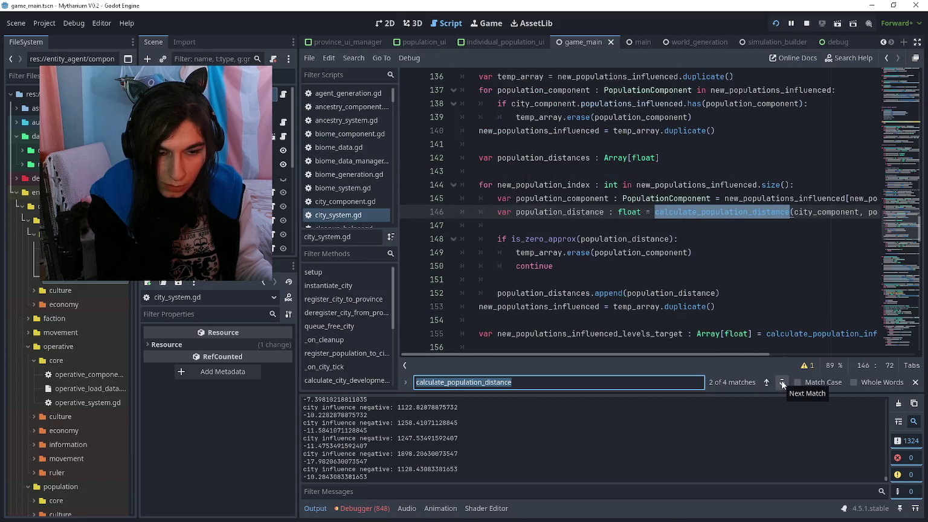
click(782, 382)
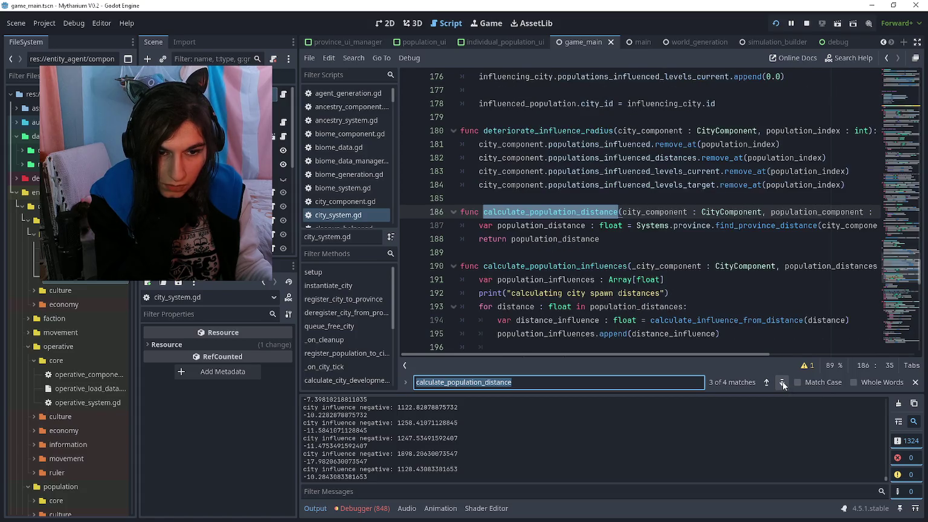
scroll(689, 293, right, 3)
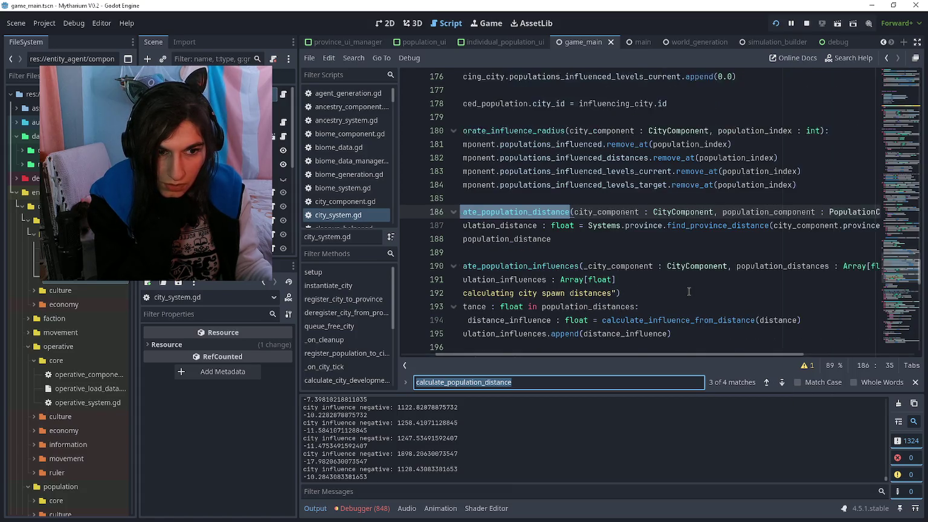
scroll(687, 290, right, 2)
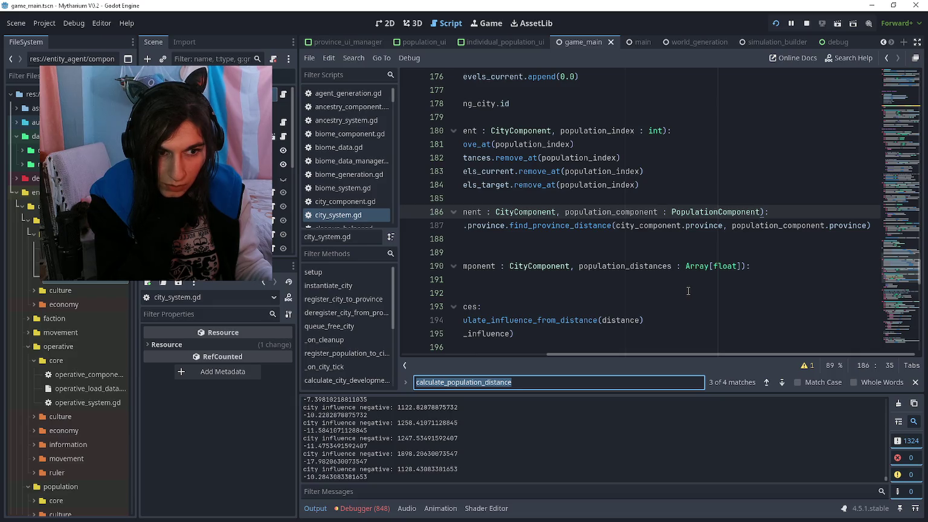
scroll(688, 290, left, 5)
click(479, 239)
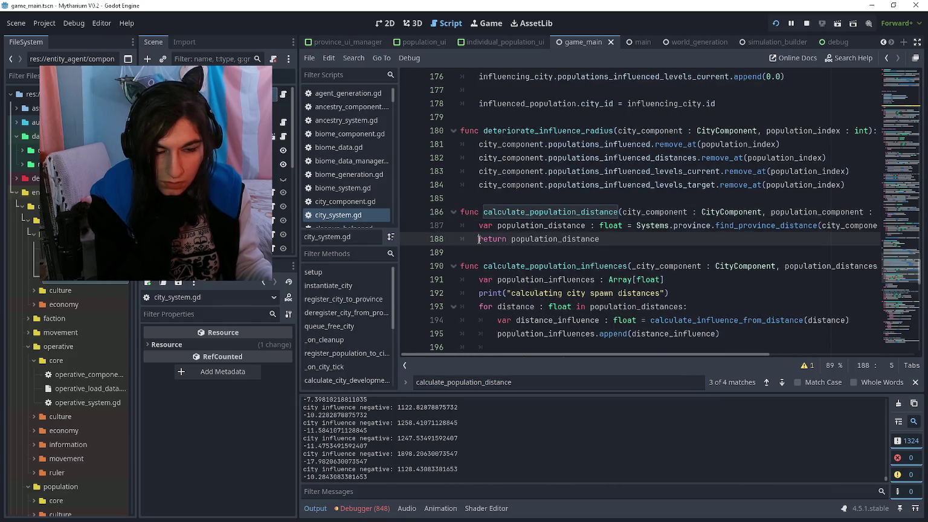
Add print(population_distance) above the return, save the script, and restart the game
key(Return)
key(Up)
text(print(population_di)
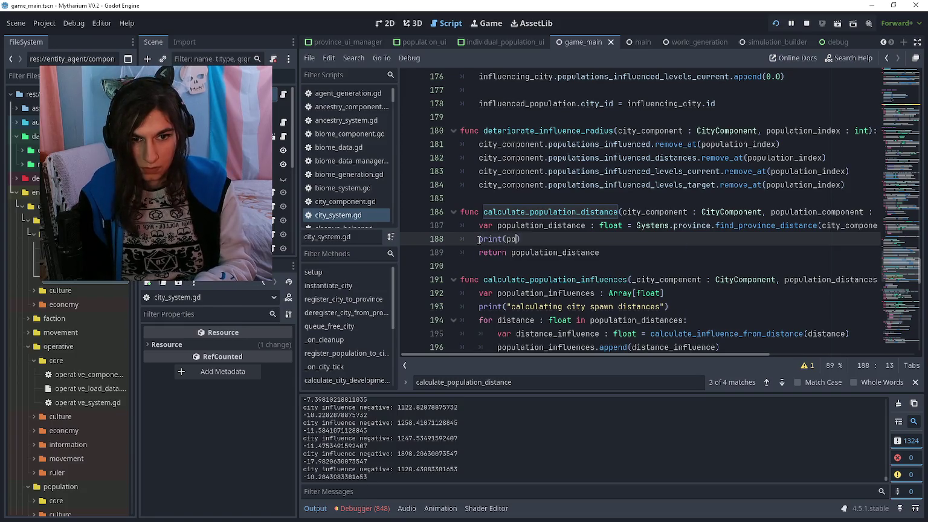
text(stance)
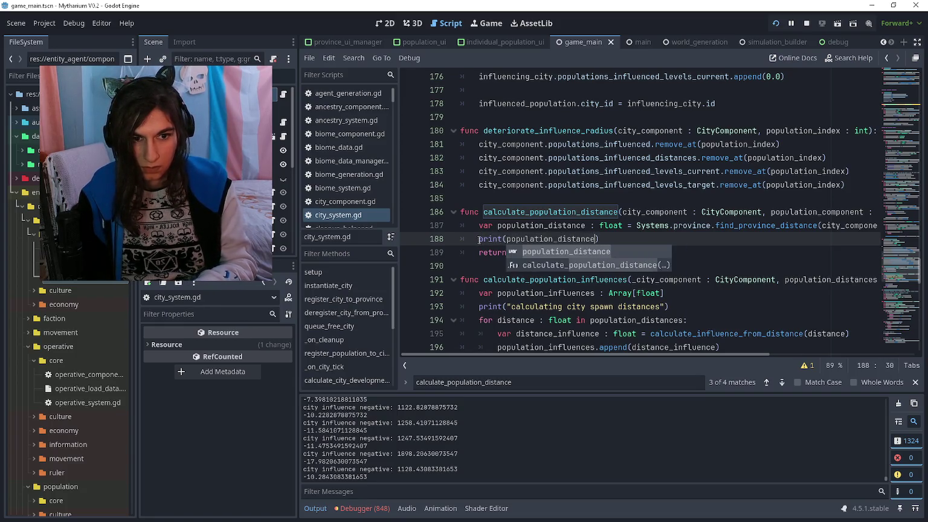
key(ctrl+s)
click(496, 253)
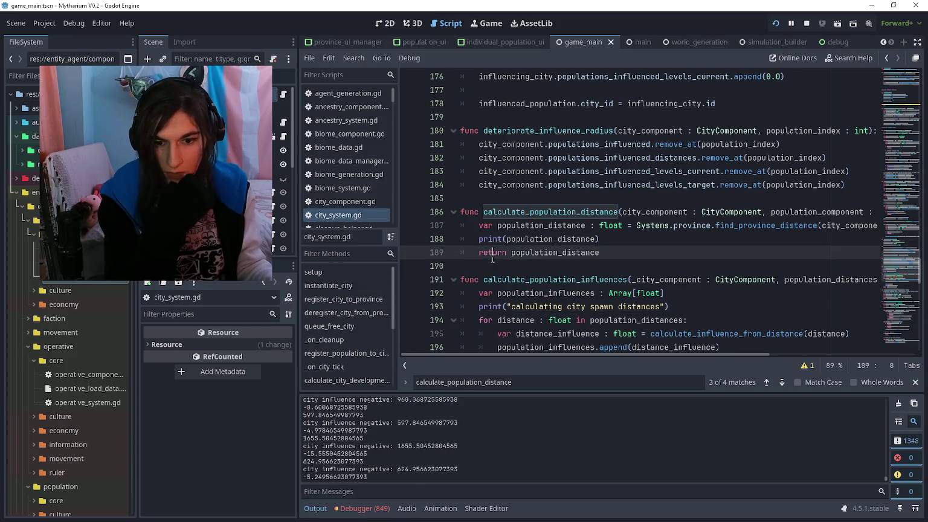
click(898, 403)
Cycle through calculate_population_distance matches, checking the call on line 242 and line 55
click(782, 384)
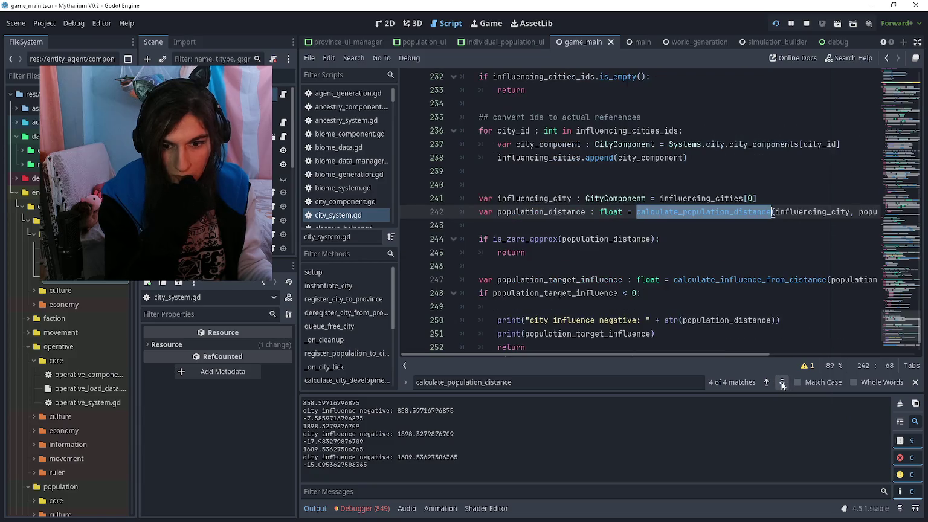
click(726, 228)
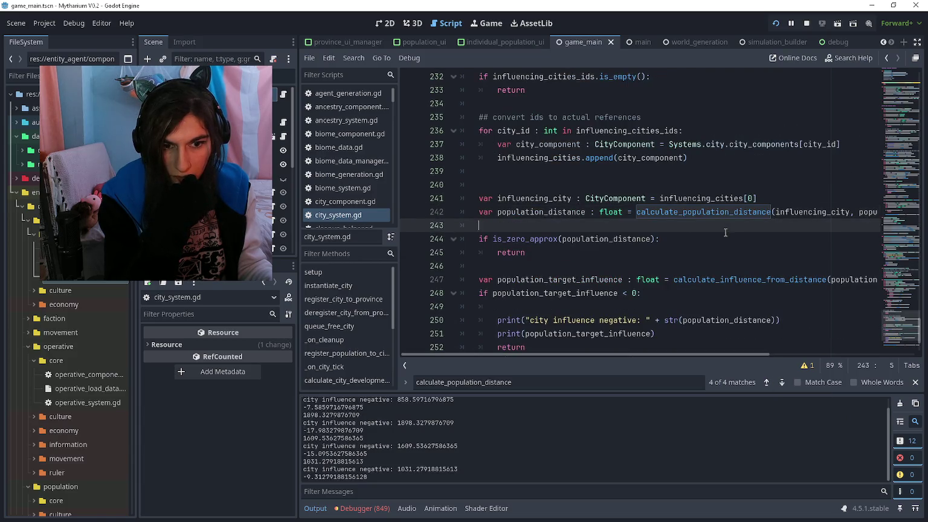
click(779, 385)
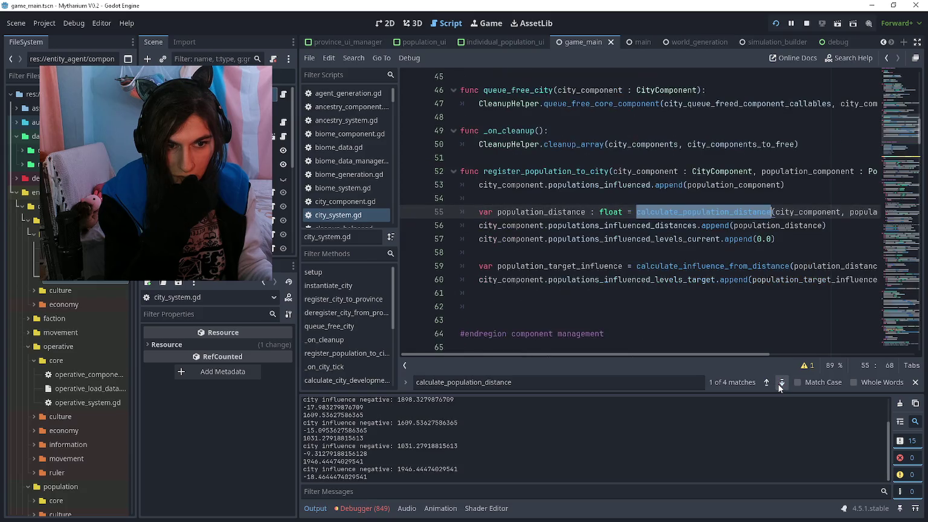
click(766, 383)
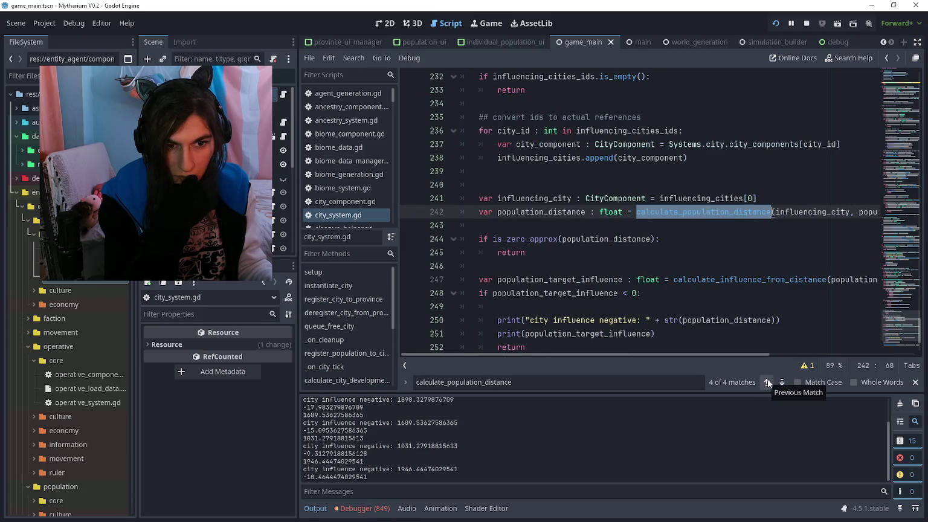
scroll(695, 263, right, 5)
scroll(695, 262, left, 5)
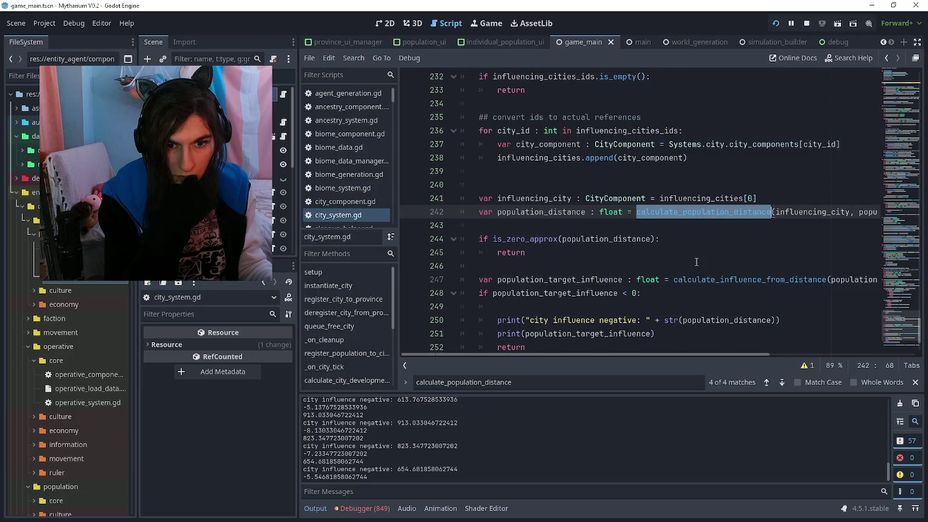
scroll(738, 280, right, 3)
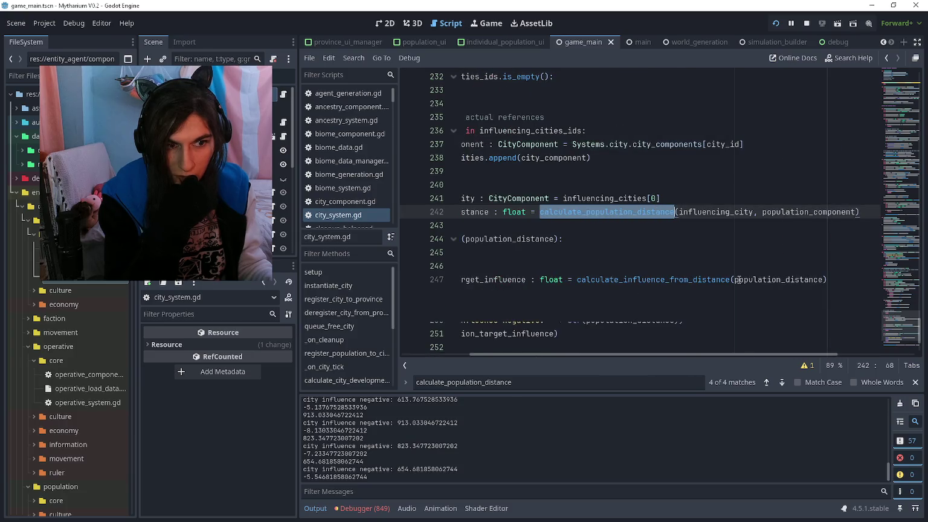
scroll(724, 296, left, 3)
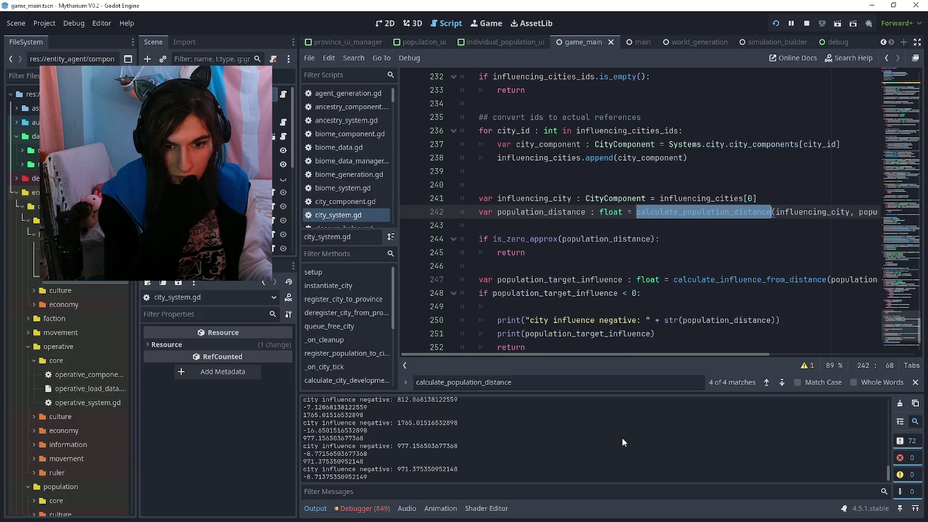
click(780, 382)
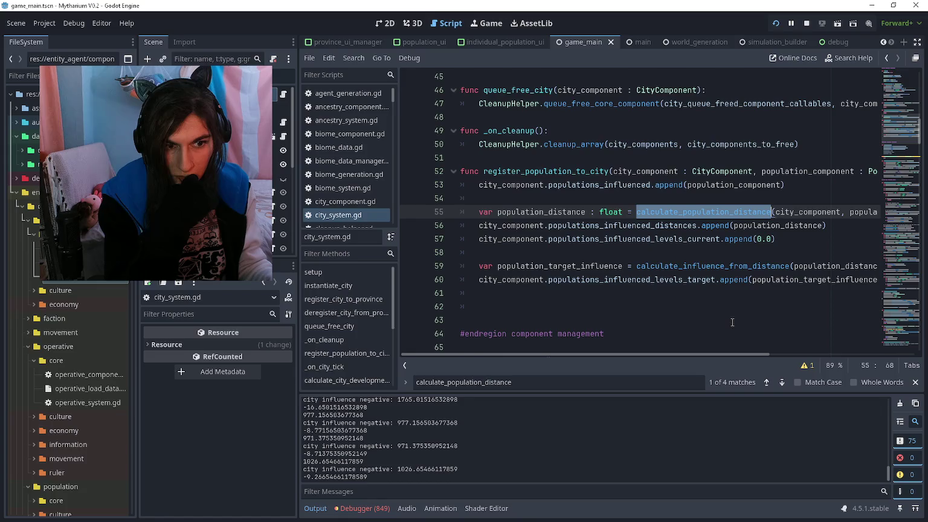
scroll(707, 286, down, 1)
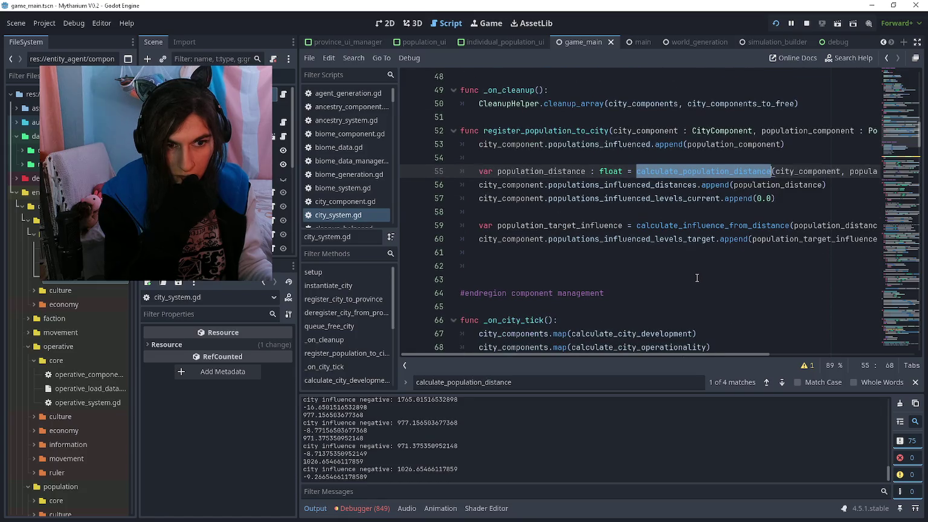